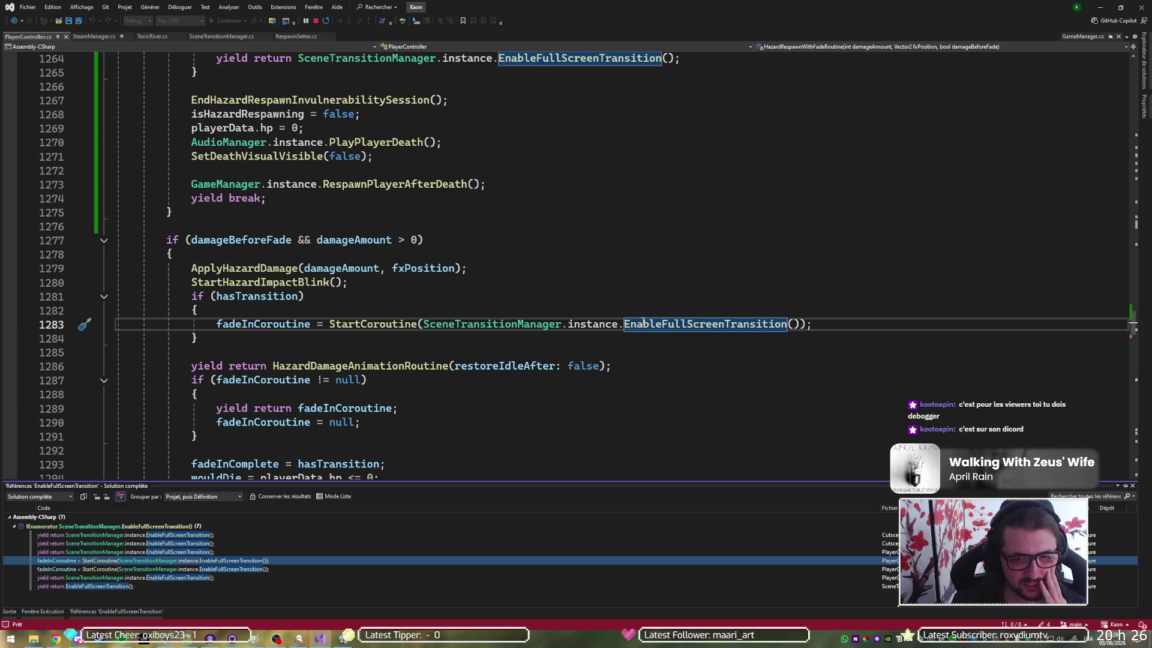
# Delete the unused 'wouldDie = playerData.hp <= 0;' line at 1294 in PlayerController
pyautogui.scroll(-2, 756, 320)
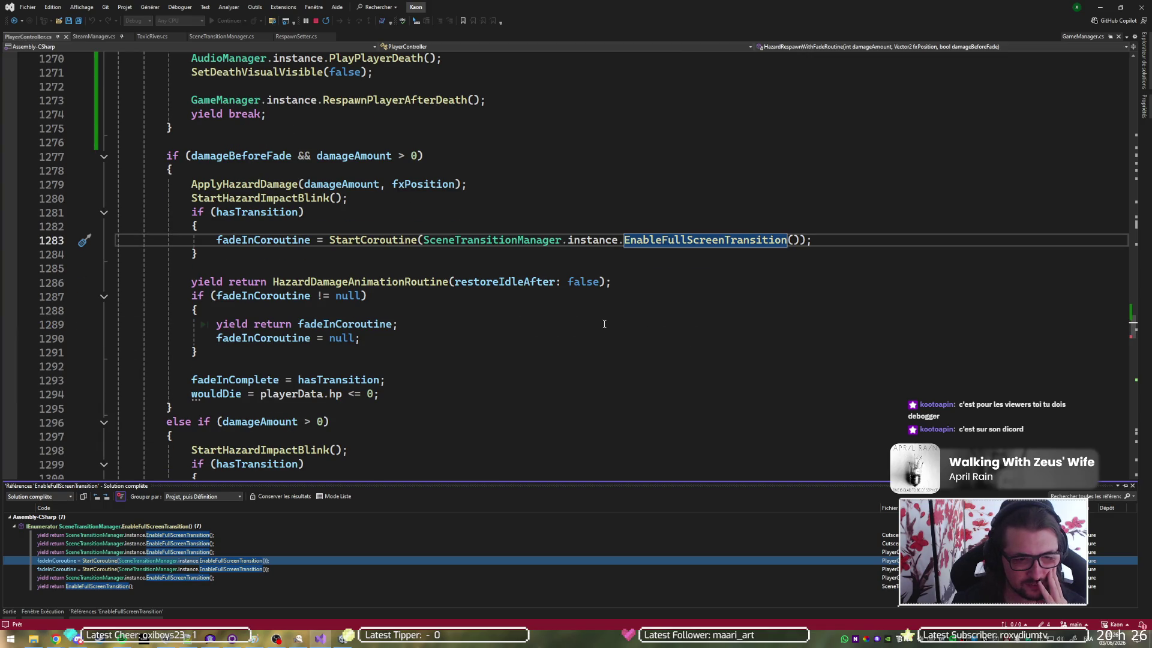
pyautogui.scroll(-3, 615, 322)
pyautogui.click(218, 268)
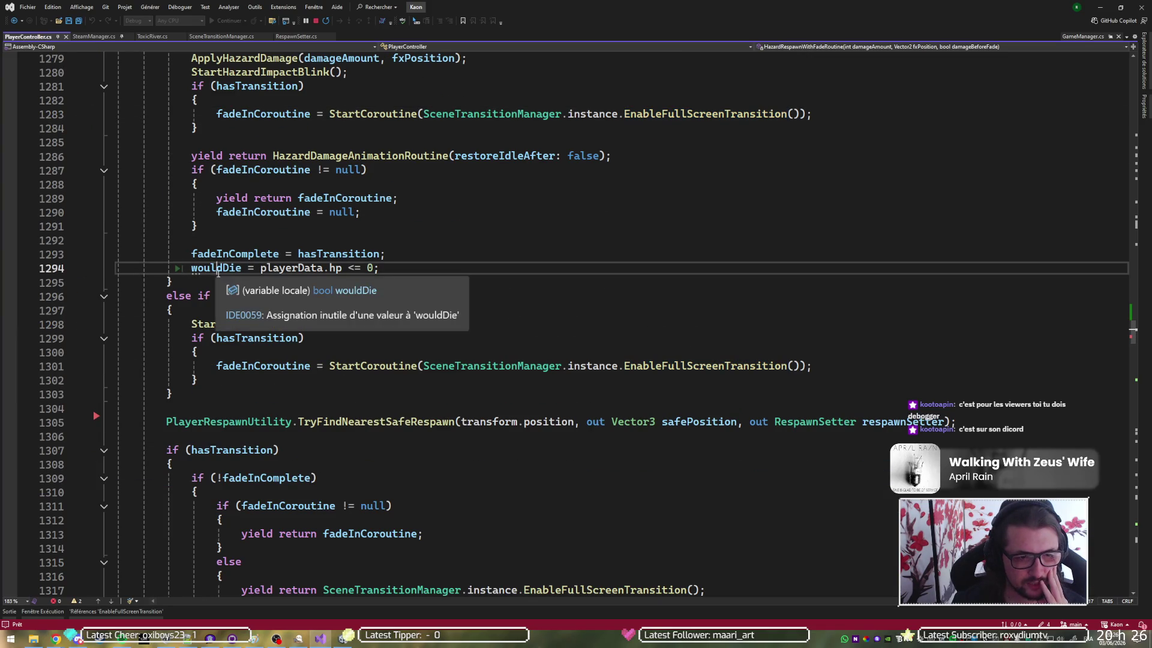
pyautogui.scroll(-8, 550, 271)
pyautogui.scroll(-15, 549, 271)
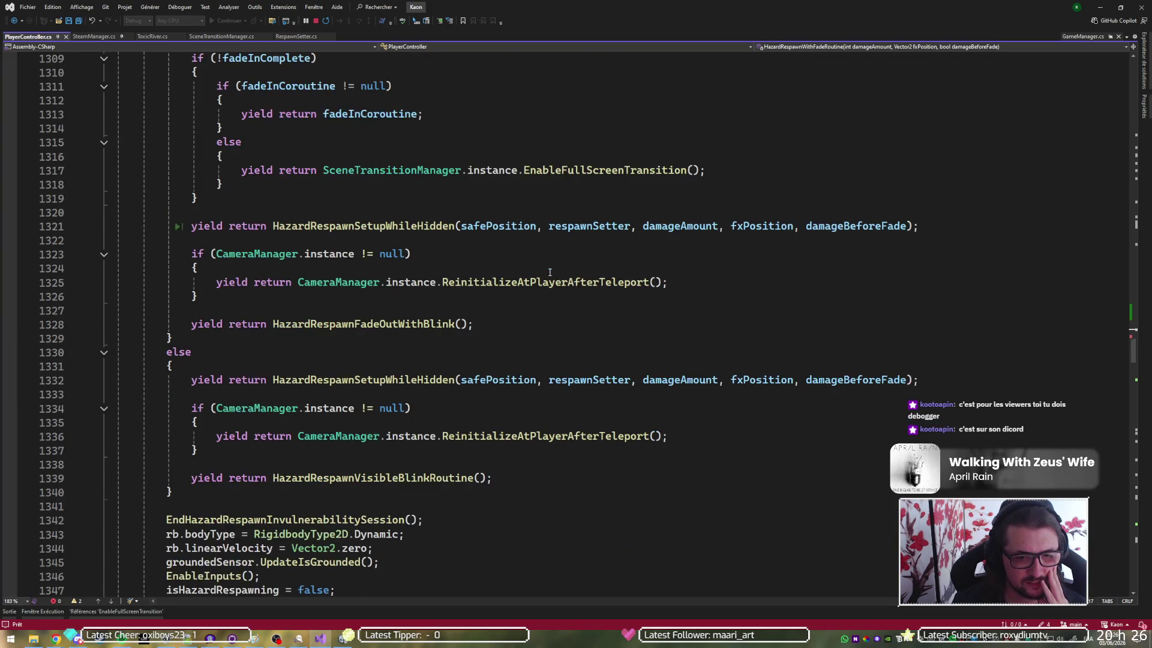
pyautogui.scroll(20, 550, 271)
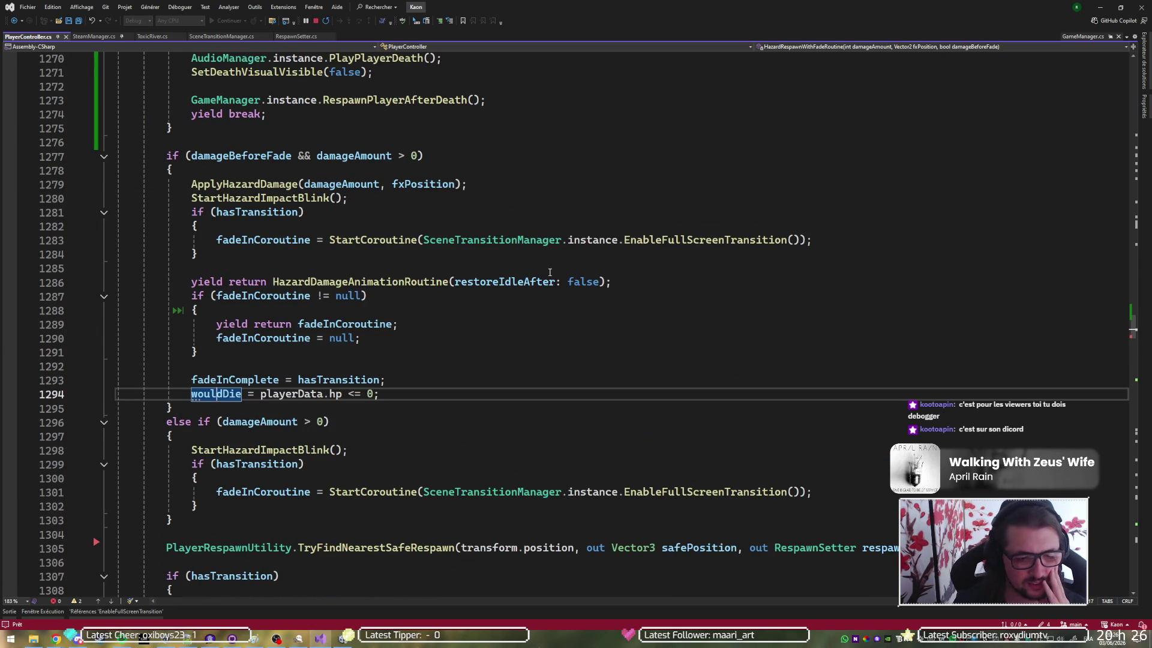
pyautogui.hotkey('ctrl', 'x')
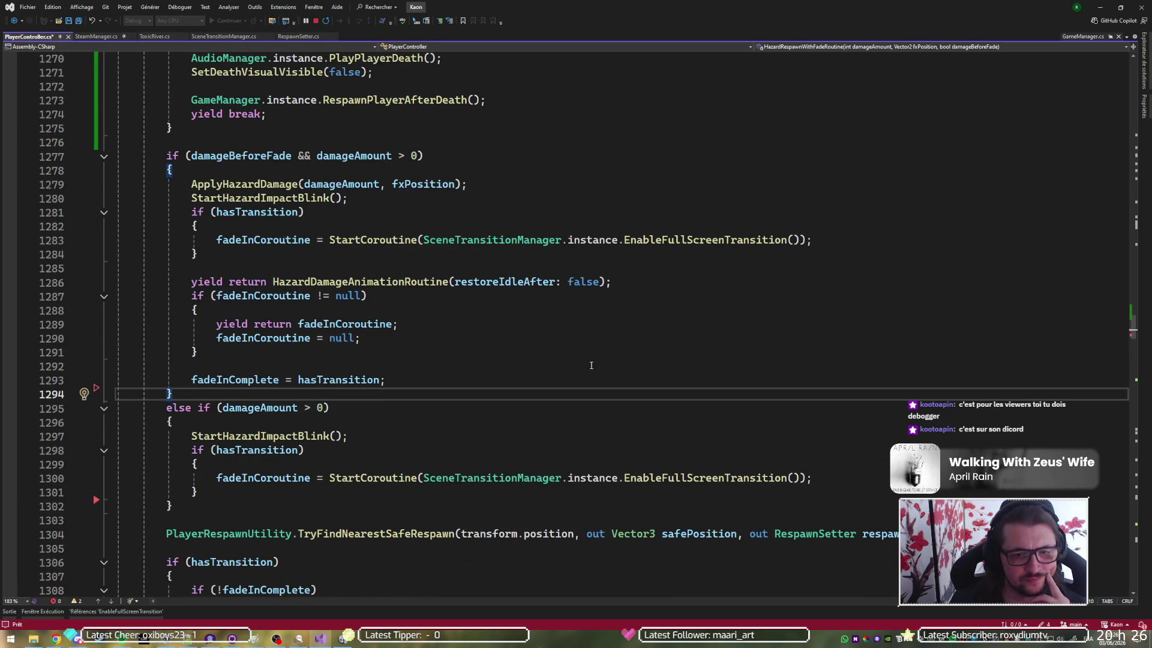
# Reopen EnableFullScreenTransition's reference results and go to the fade-in call at line 1283
pyautogui.click(159, 611)
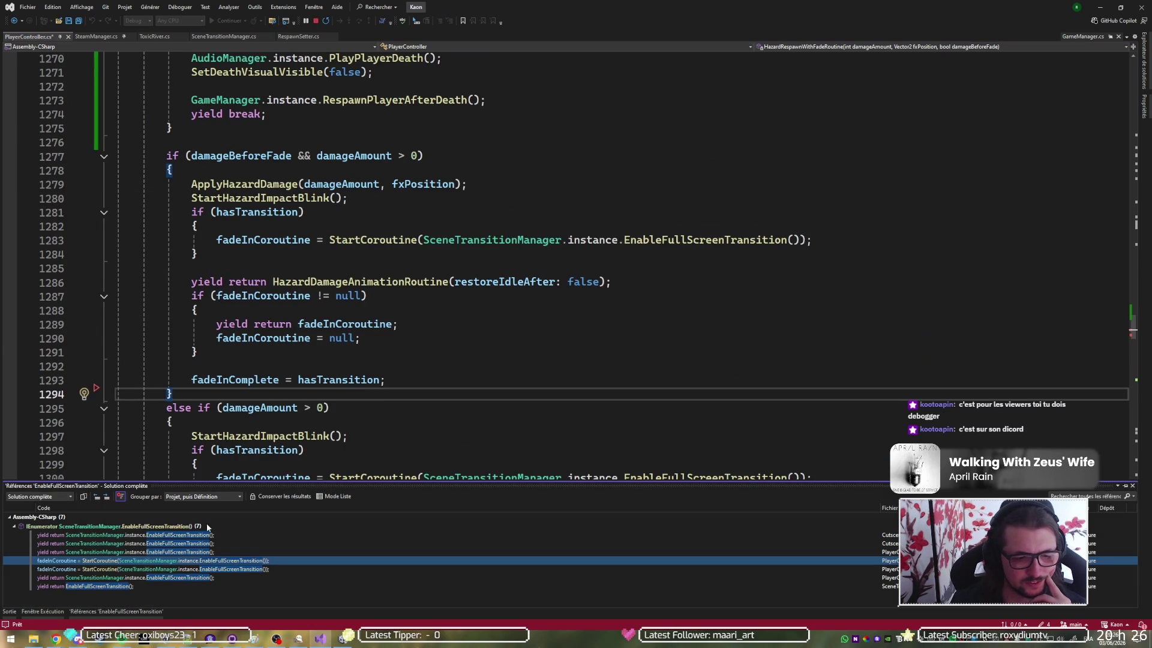
pyautogui.click(213, 560)
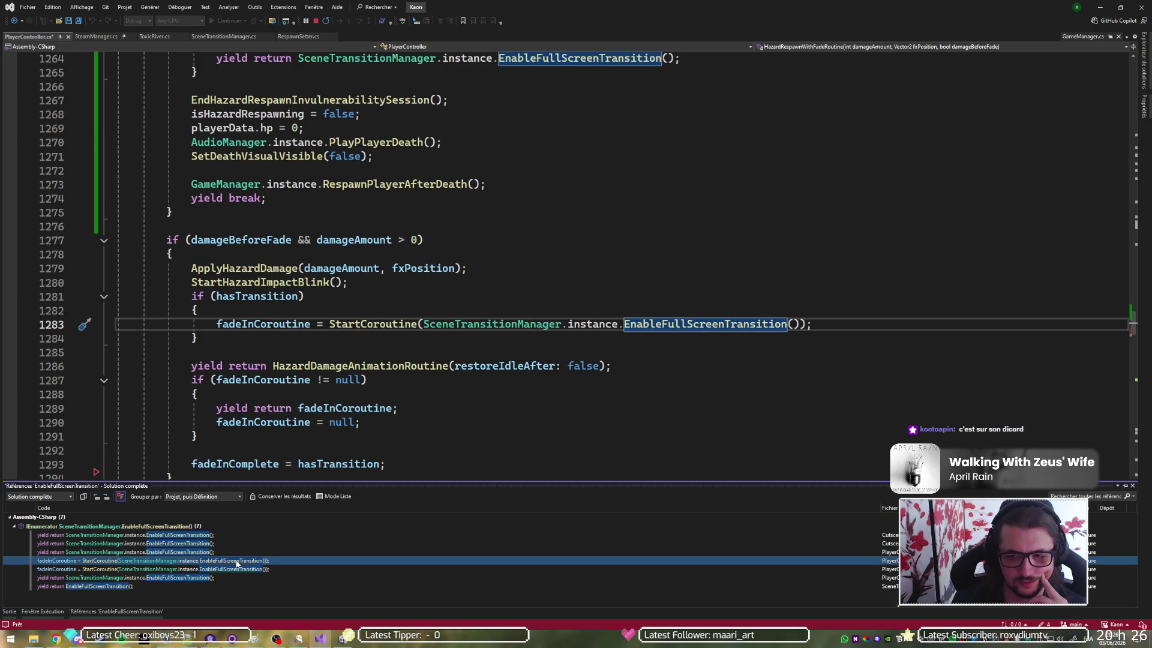
pyautogui.scroll(-2, 383, 299)
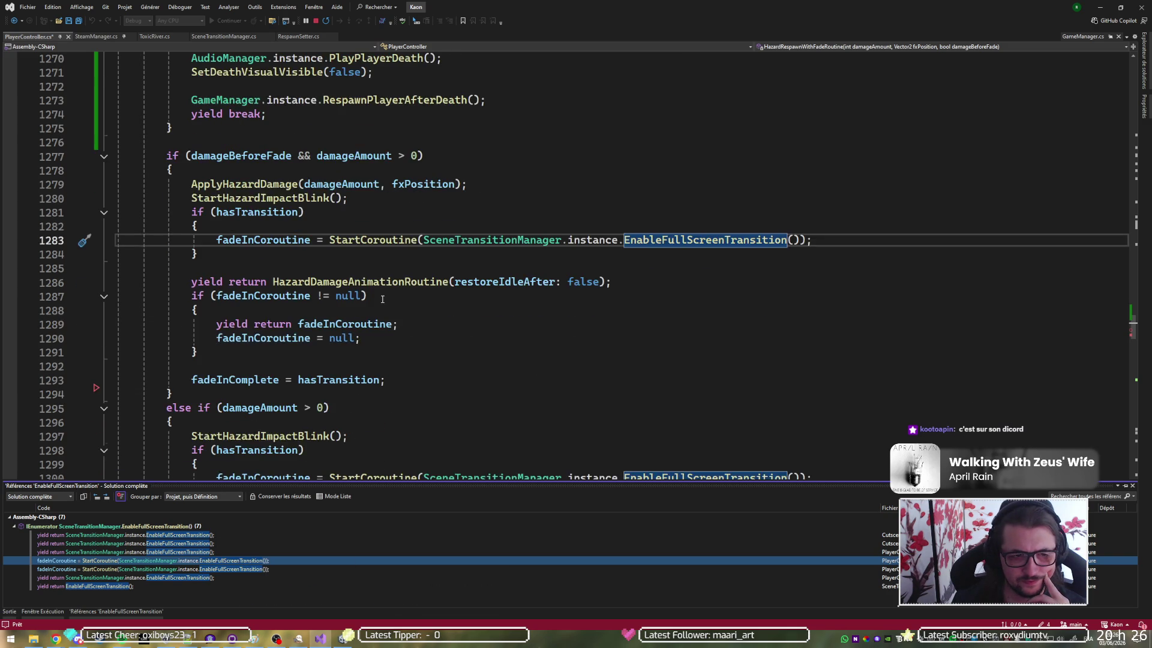
pyautogui.scroll(-1, 382, 299)
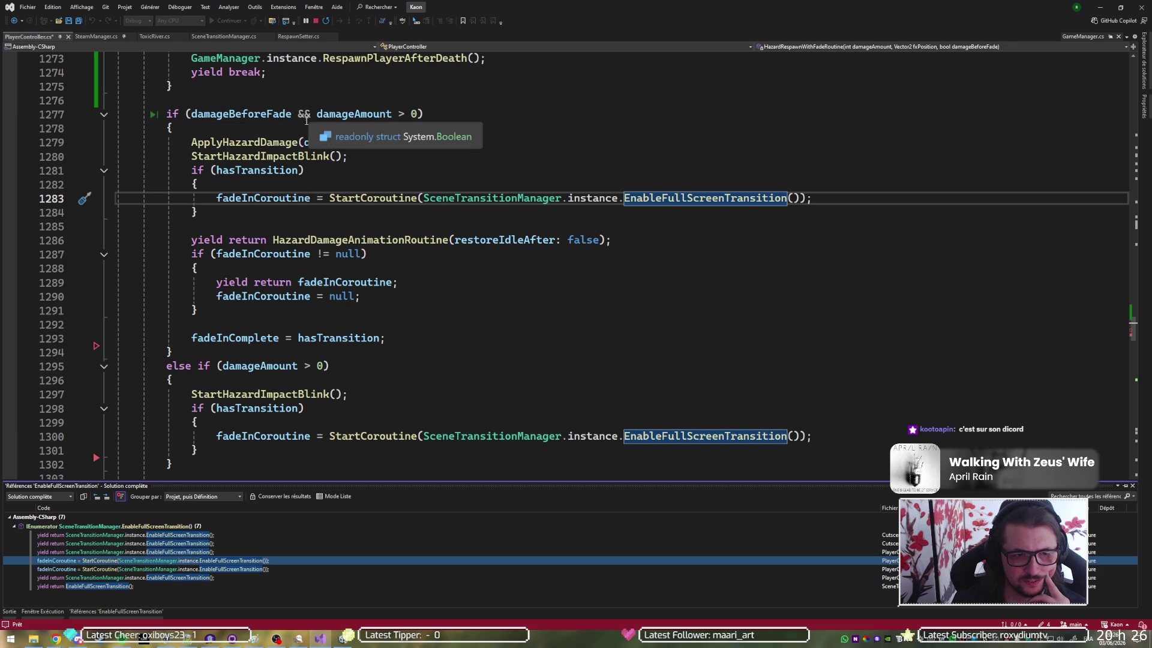
# Check the damageBeforeFade branches and highlight every EnableFullScreenTransition use in the hazard respawn routine
pyautogui.scroll(-1, 308, 118)
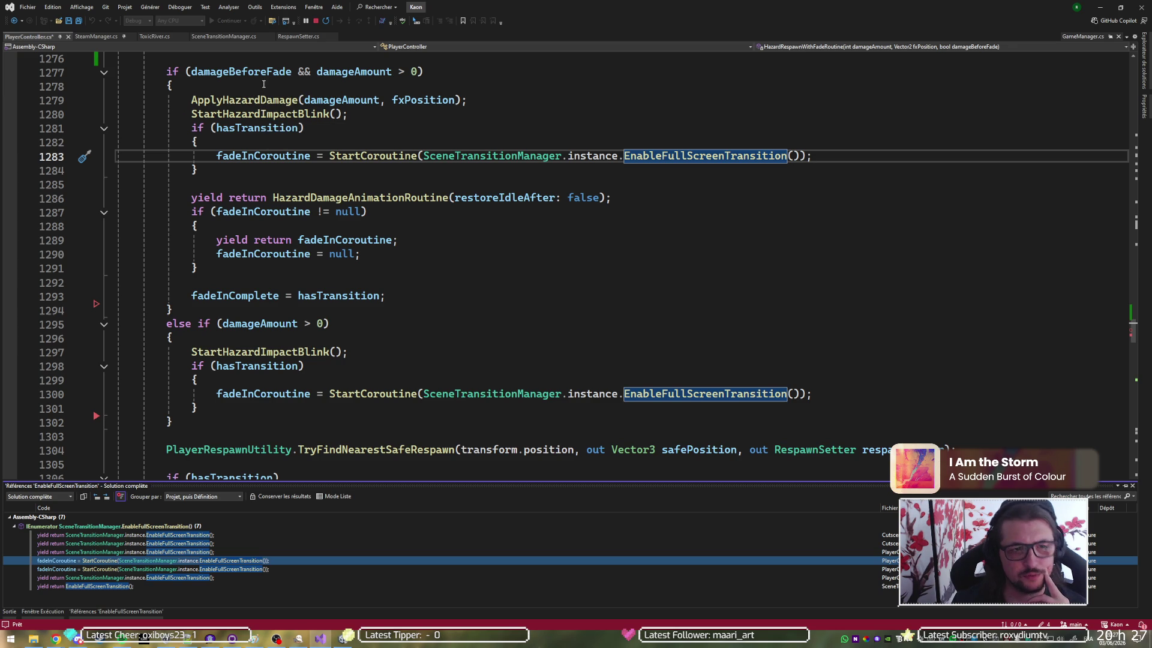
pyautogui.click(262, 76)
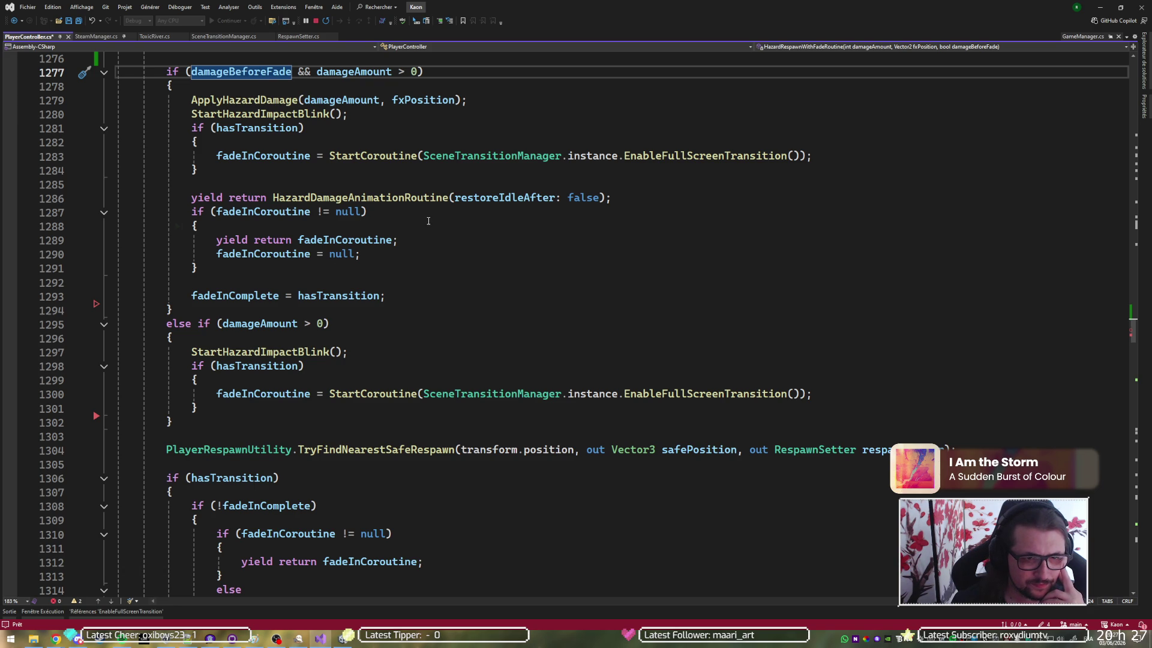
pyautogui.scroll(-5, 378, 240)
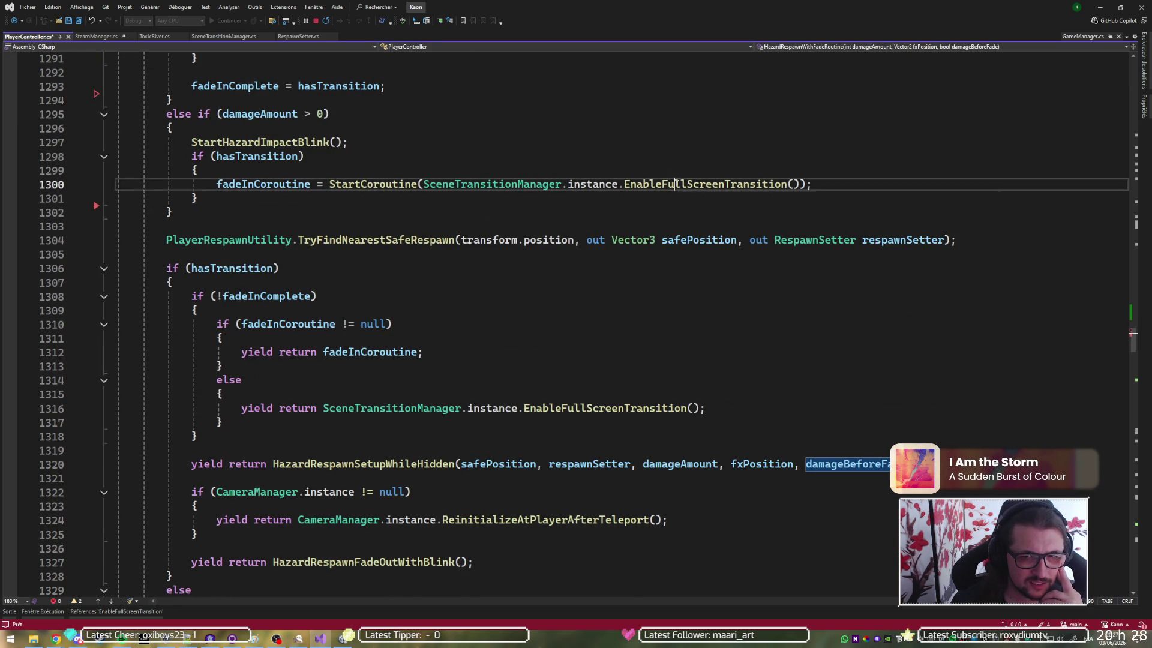
pyautogui.doubleClick(720, 184)
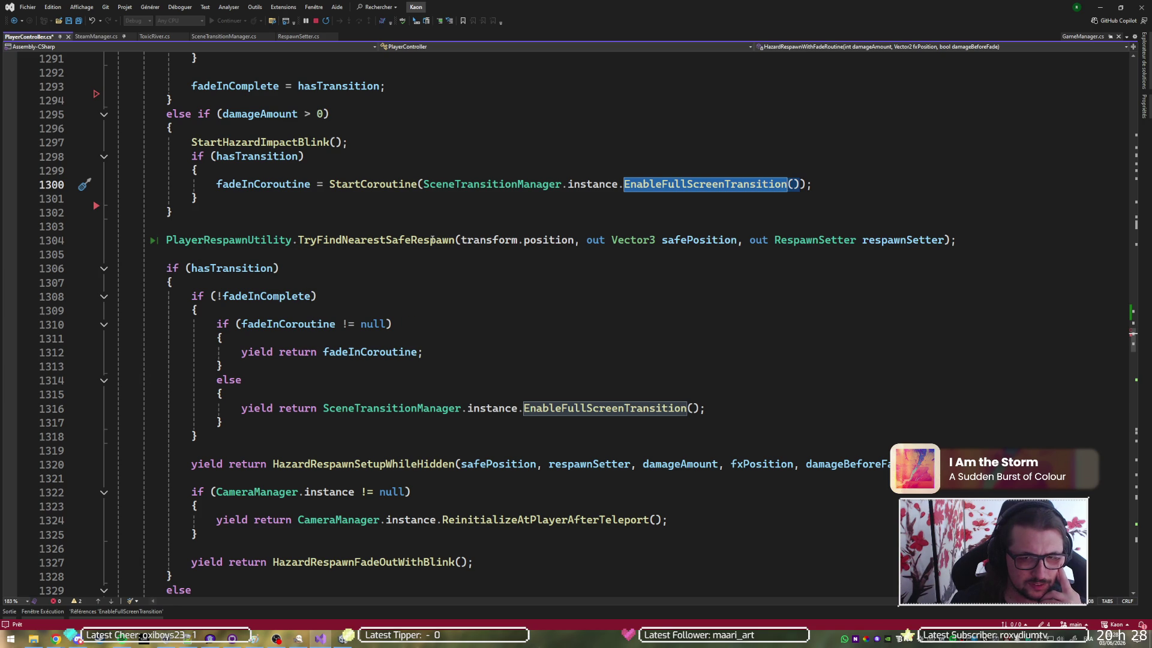
pyautogui.scroll(-2, 432, 240)
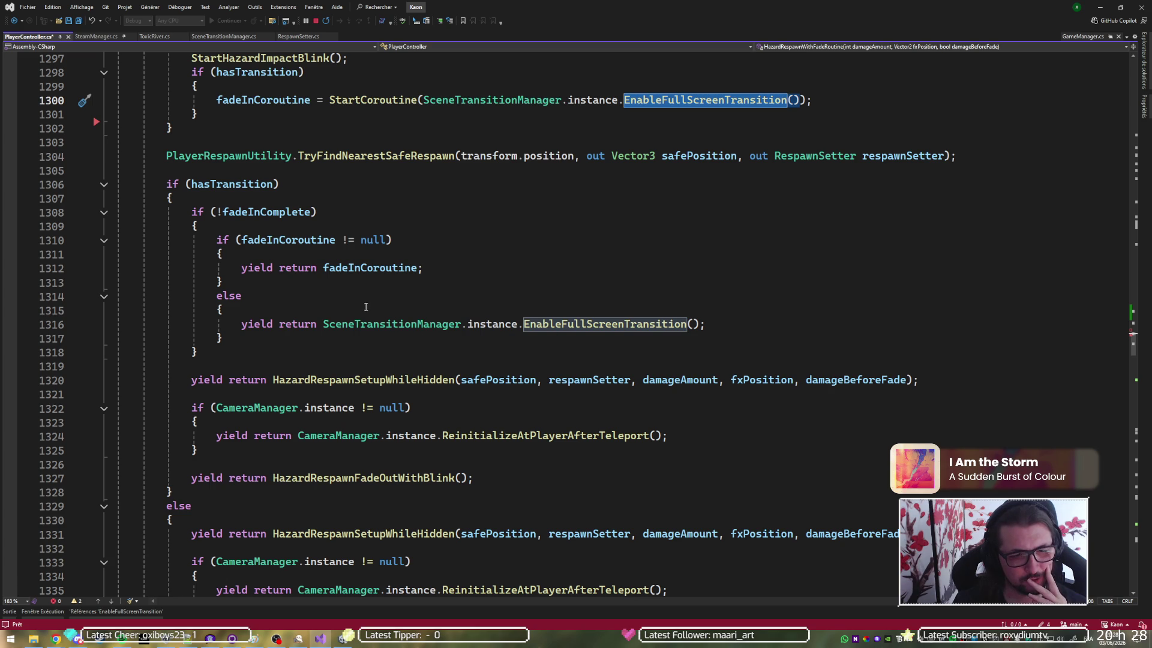
pyautogui.scroll(2, 350, 259)
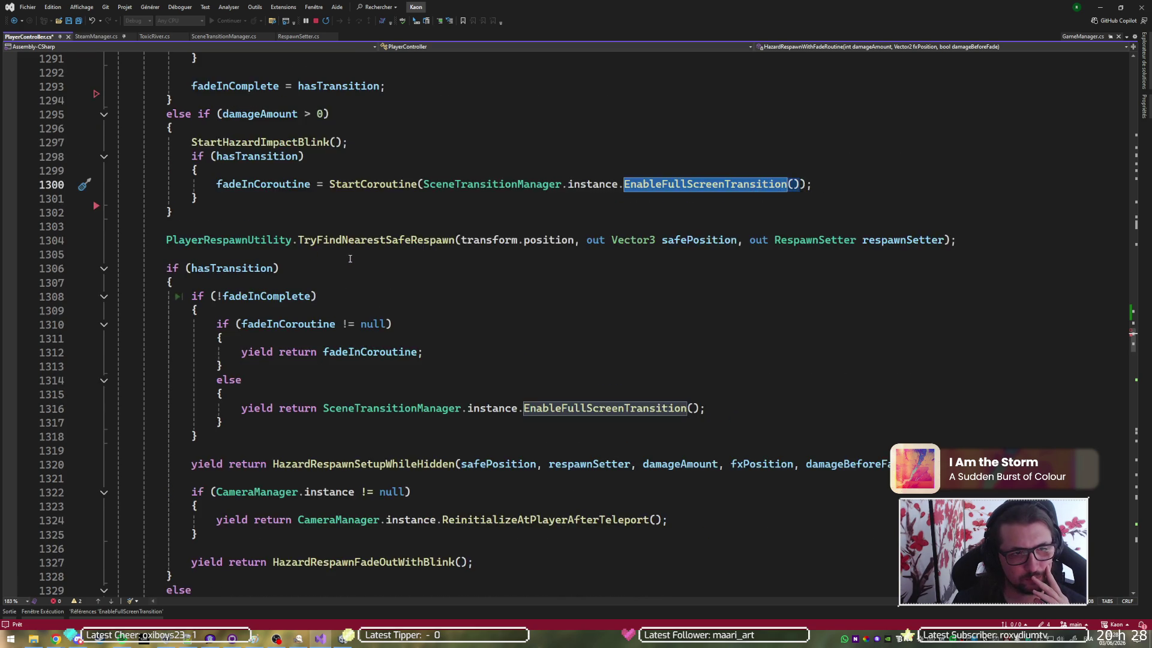
pyautogui.scroll(1, 350, 259)
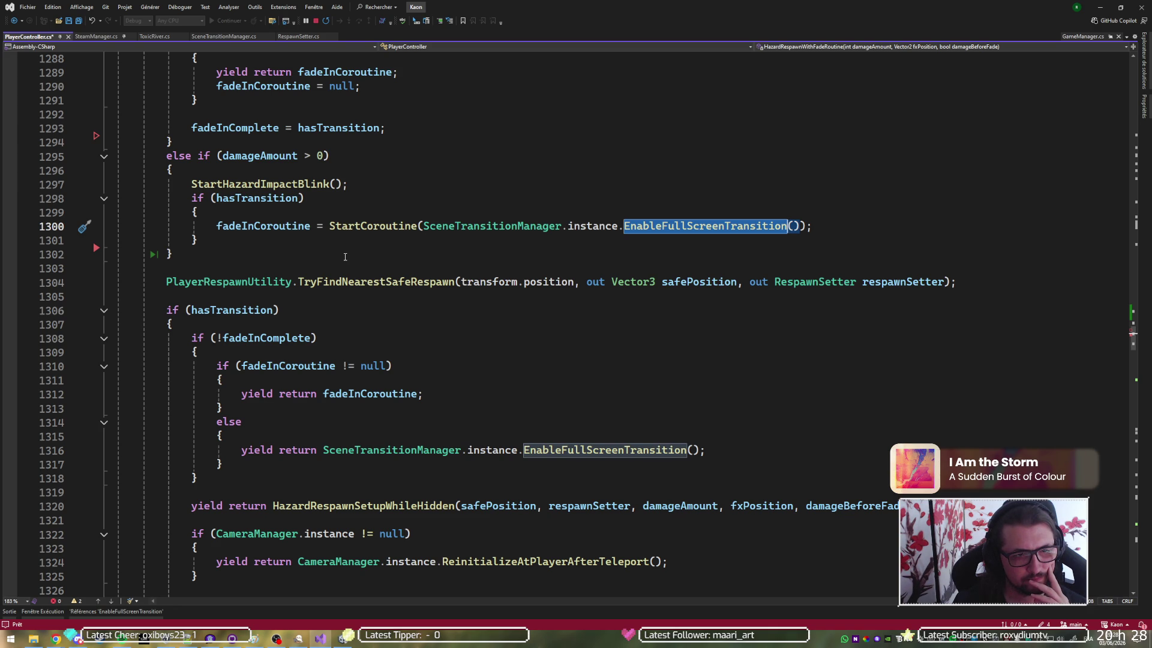
pyautogui.scroll(5, 345, 257)
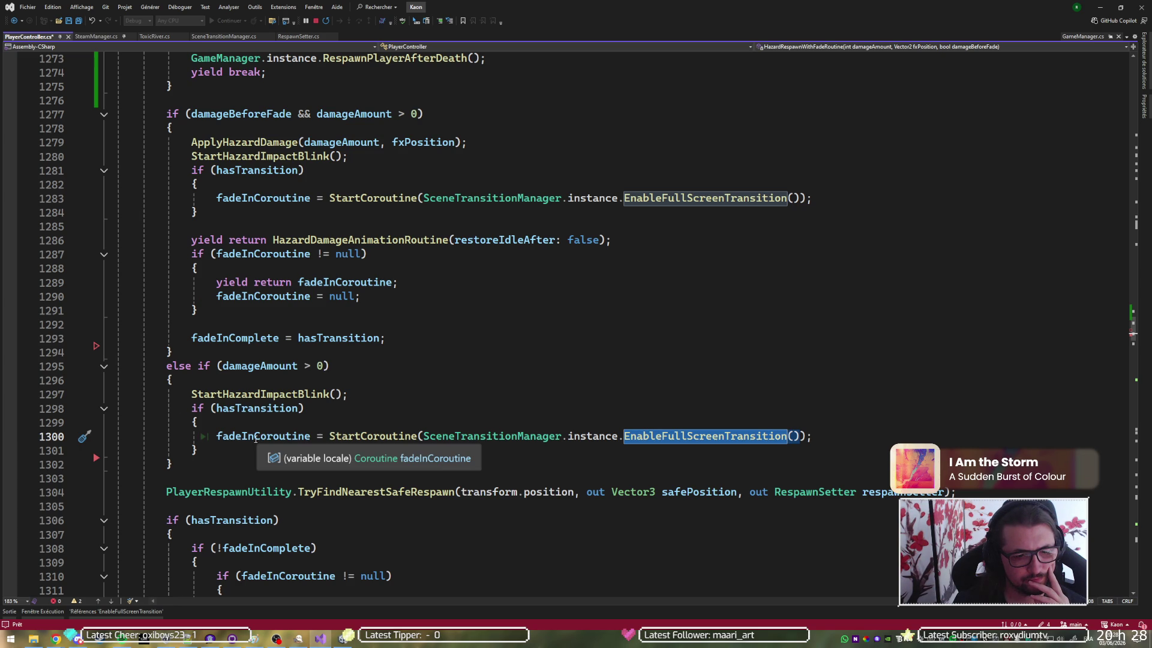
# Highlight fadeInCoroutine's uses and the yield return on line 1289 to see how the fade is awaited
pyautogui.click(257, 437)
pyautogui.scroll(-4, 299, 431)
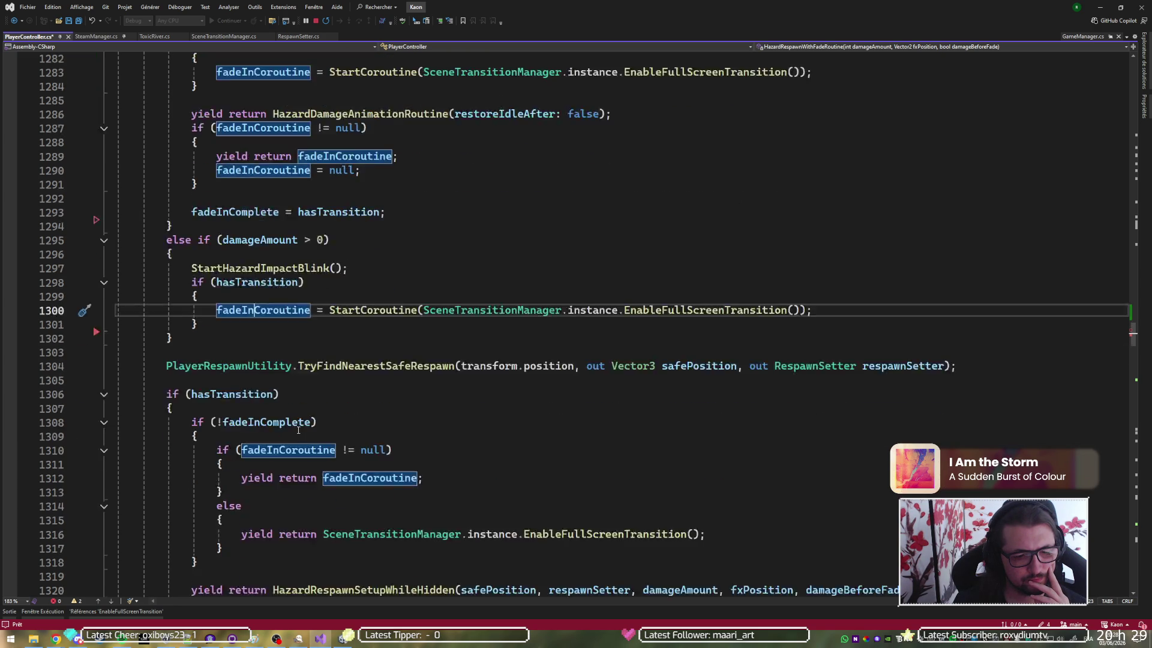
pyautogui.scroll(3, 299, 430)
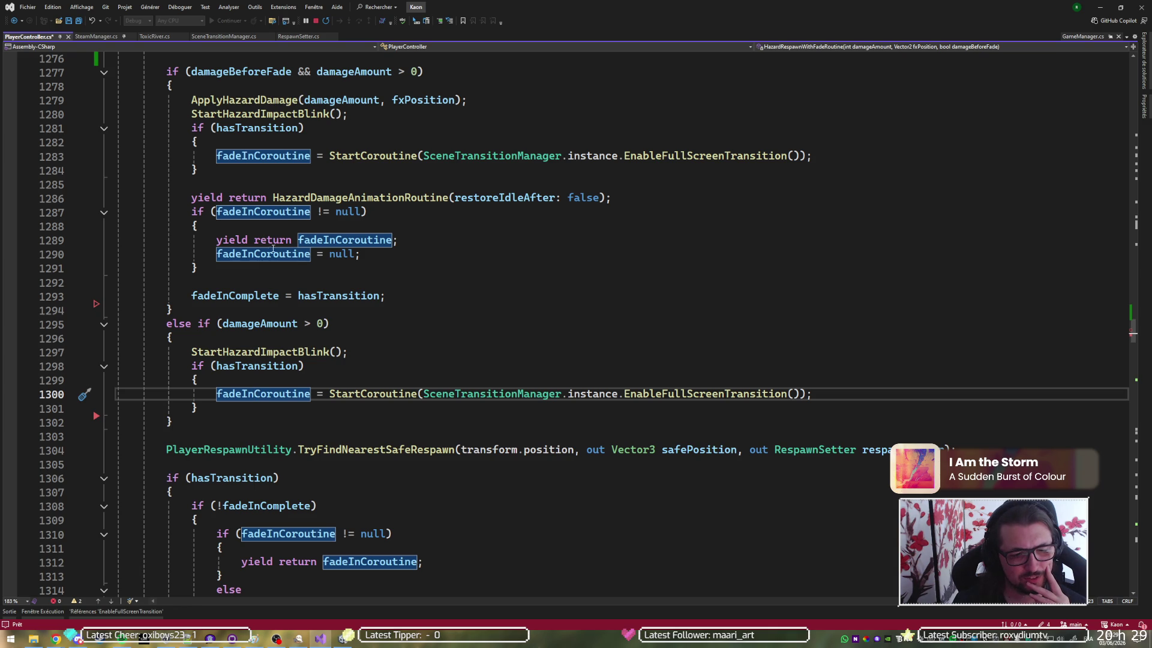
pyautogui.scroll(3, 340, 258)
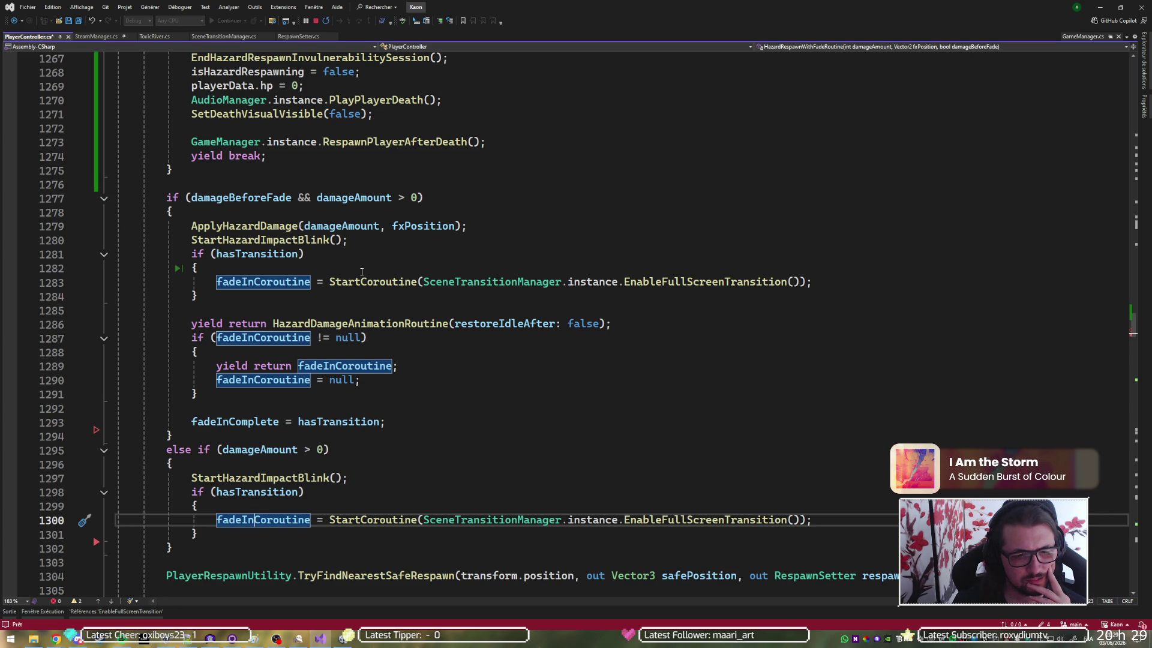
pyautogui.scroll(-2, 362, 272)
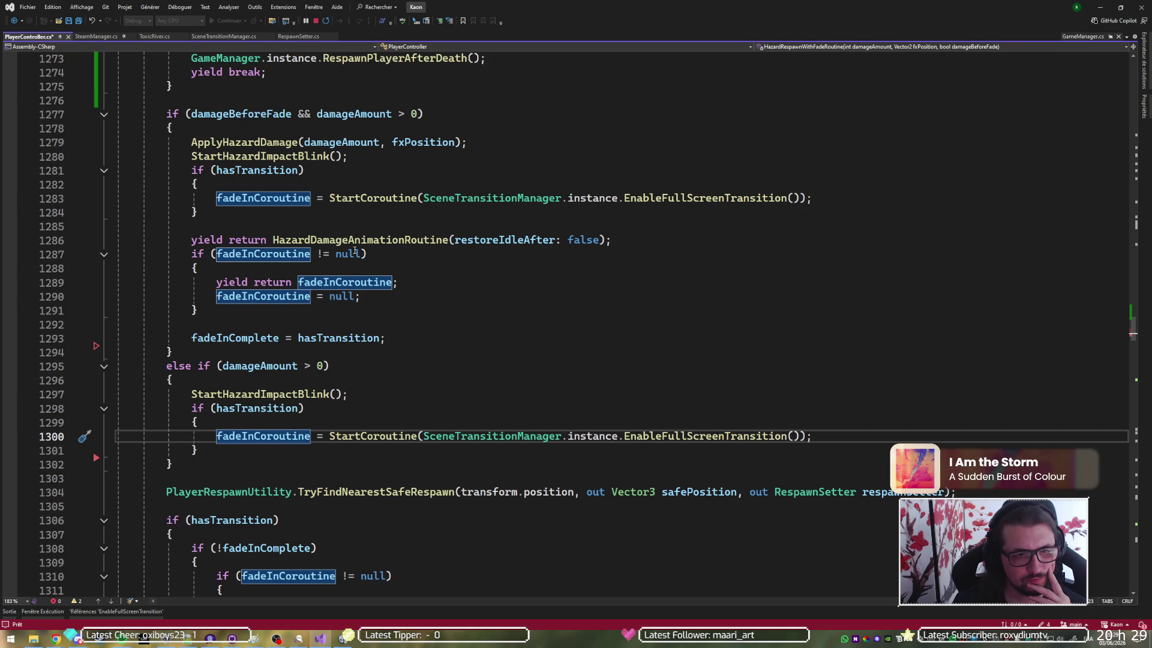
pyautogui.click(291, 282)
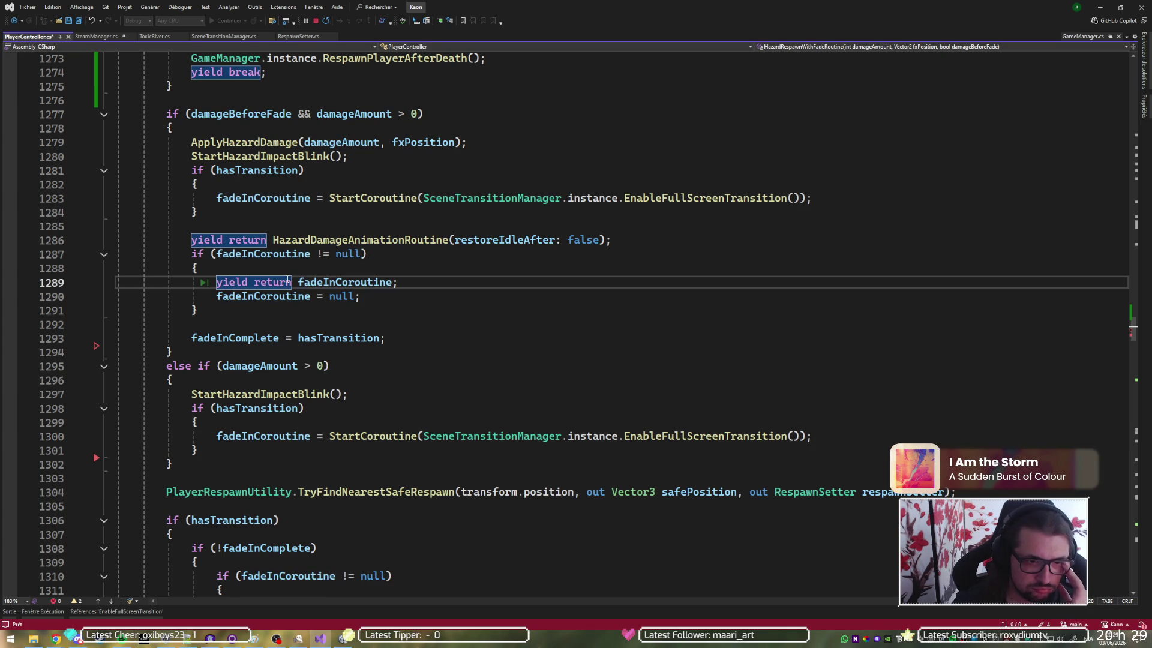
pyautogui.scroll(-3, 288, 282)
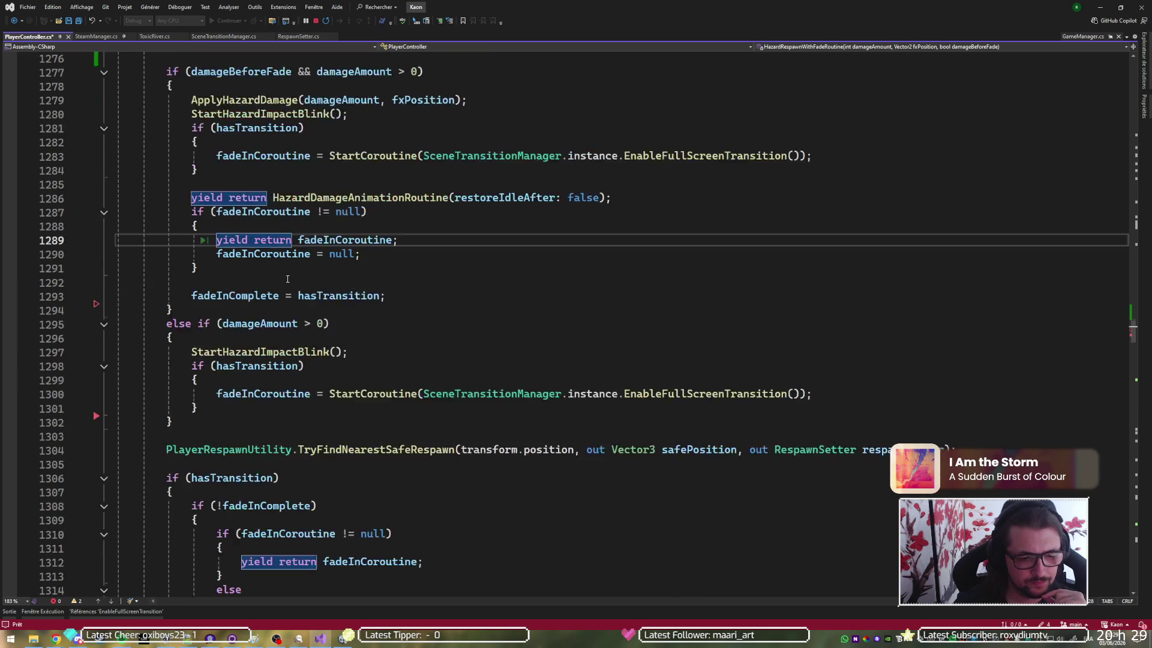
pyautogui.scroll(2, 287, 279)
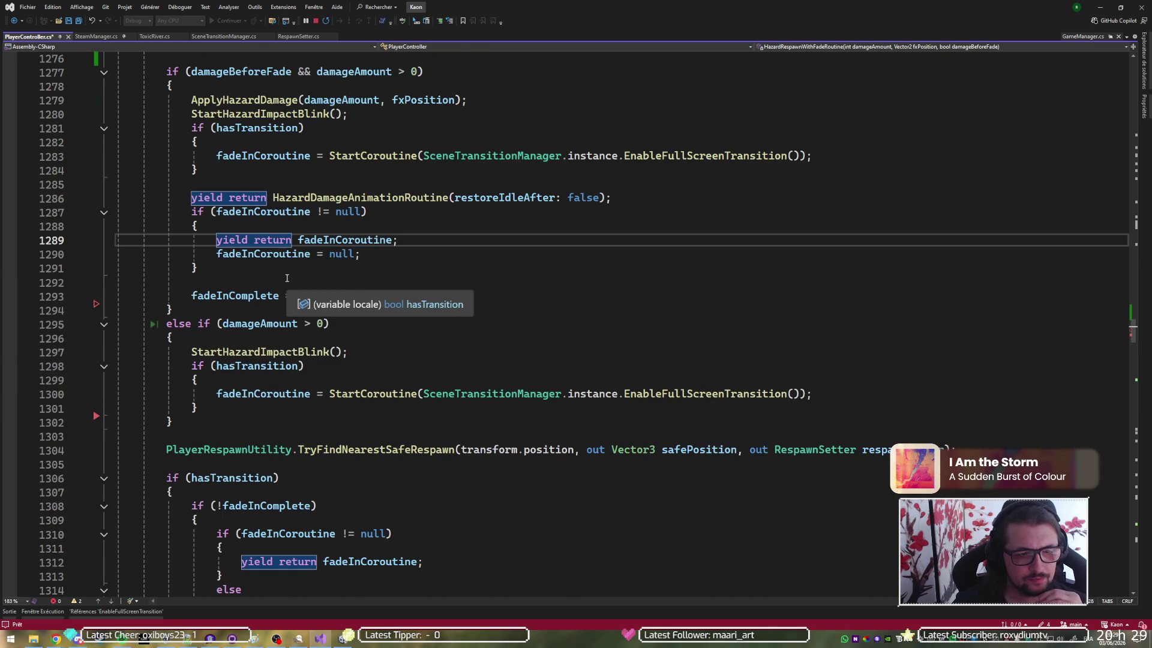
pyautogui.scroll(-4, 406, 310)
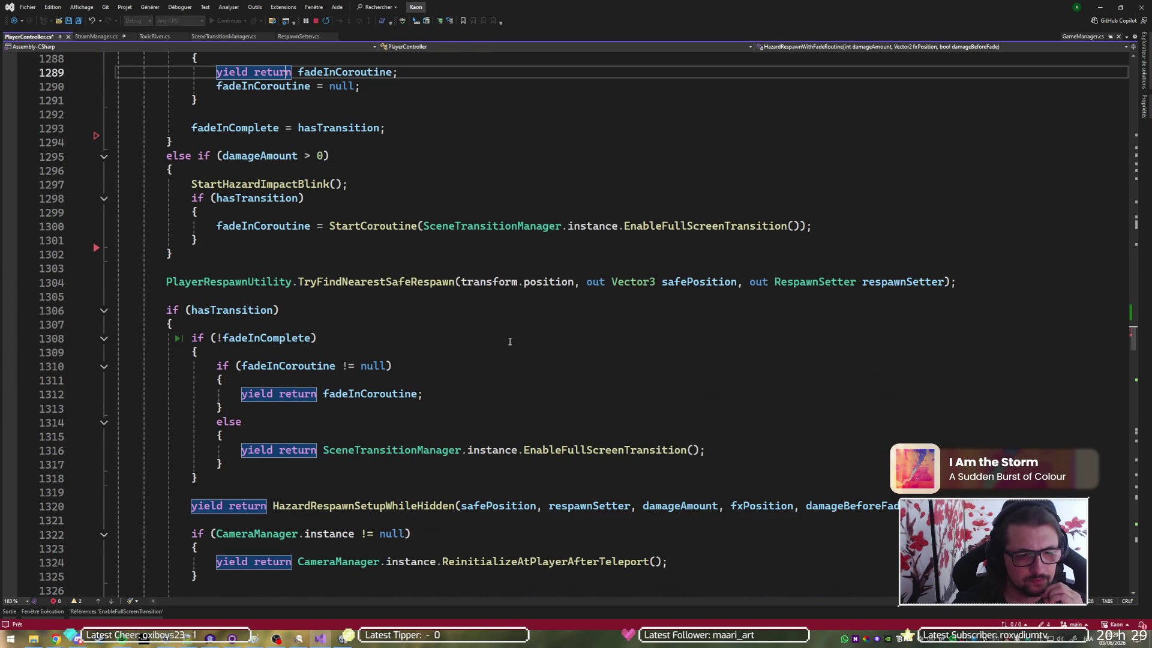
pyautogui.scroll(-5, 510, 341)
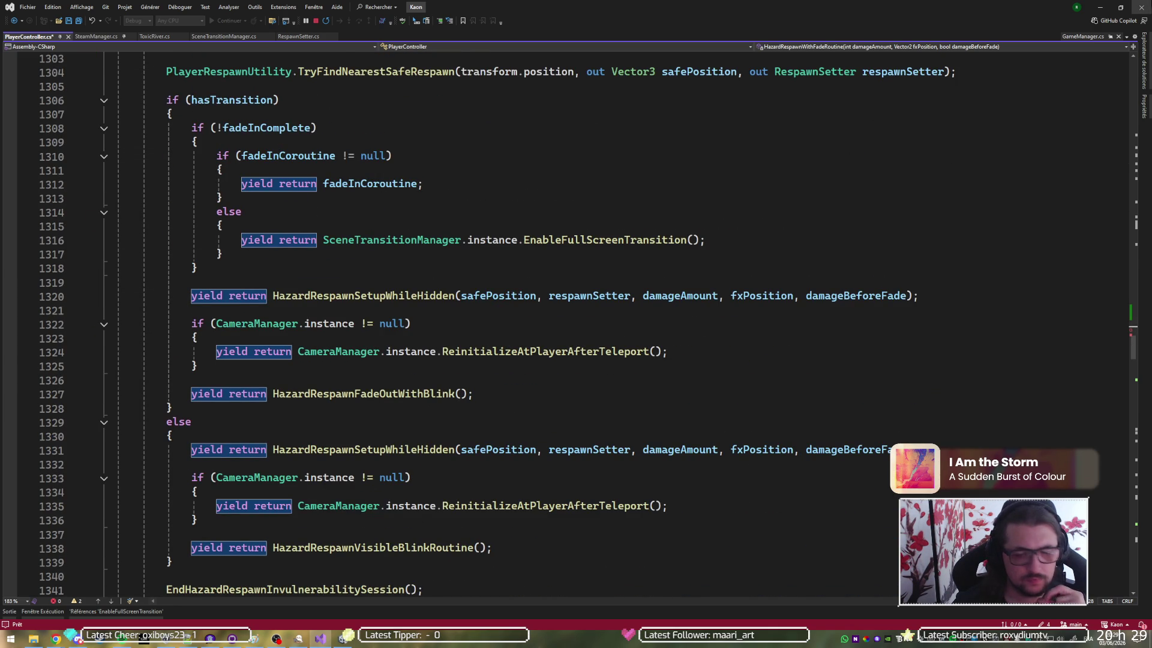
# Minimize and restore Visual Studio, then switch to the Unity editor
pyautogui.click(1104, 6)
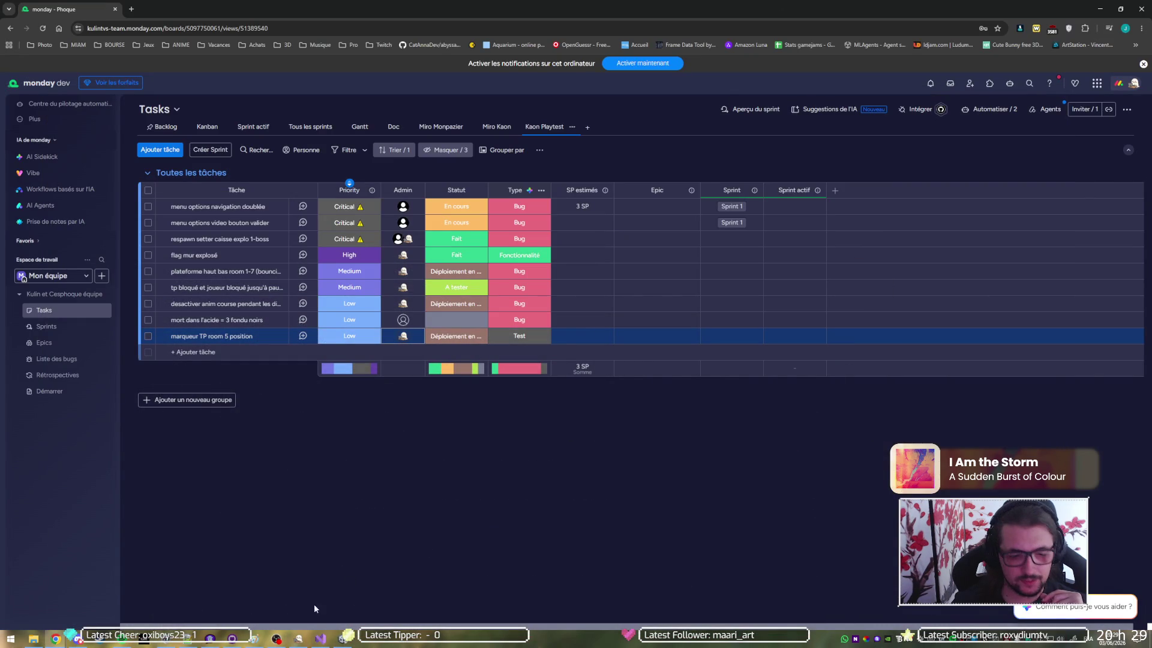
pyautogui.click(322, 638)
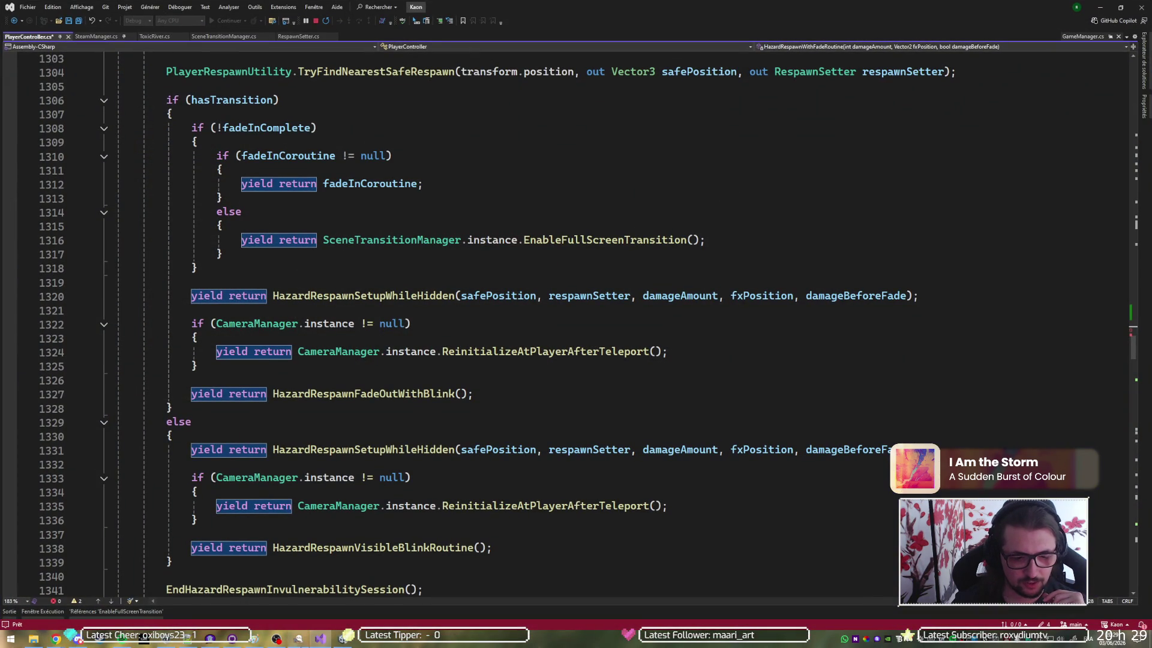
pyautogui.click(342, 638)
pyautogui.click(605, 28)
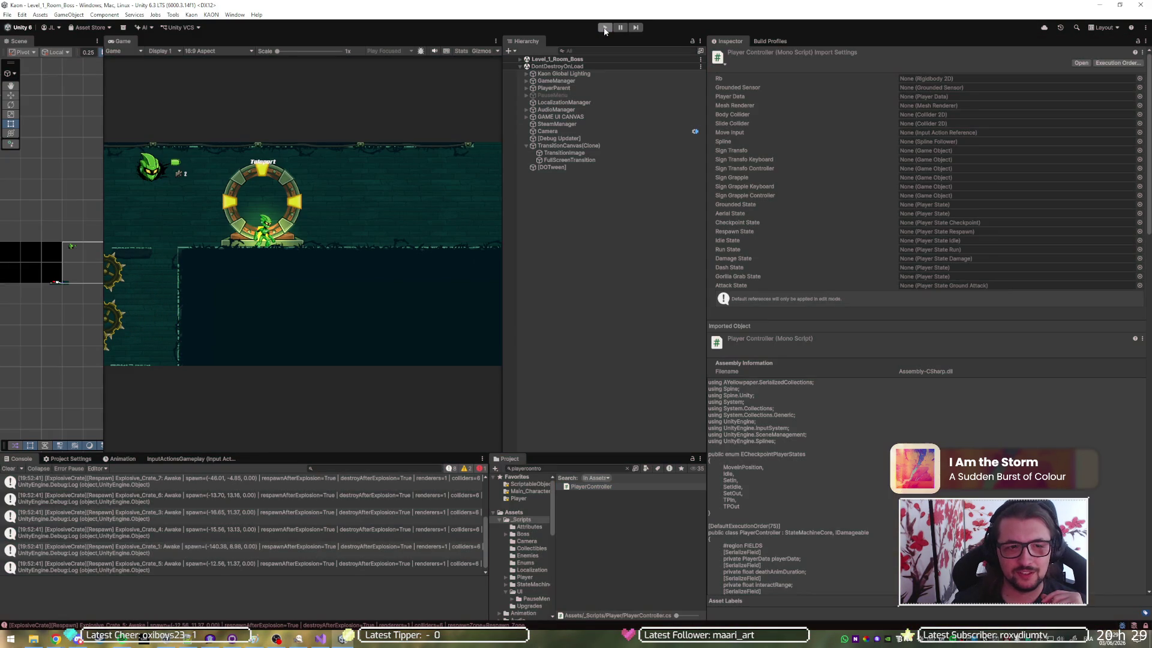
# Enter Play mode and let Level_1_Room_Boss load with the player at the checkpoint ring
pyautogui.click(604, 29)
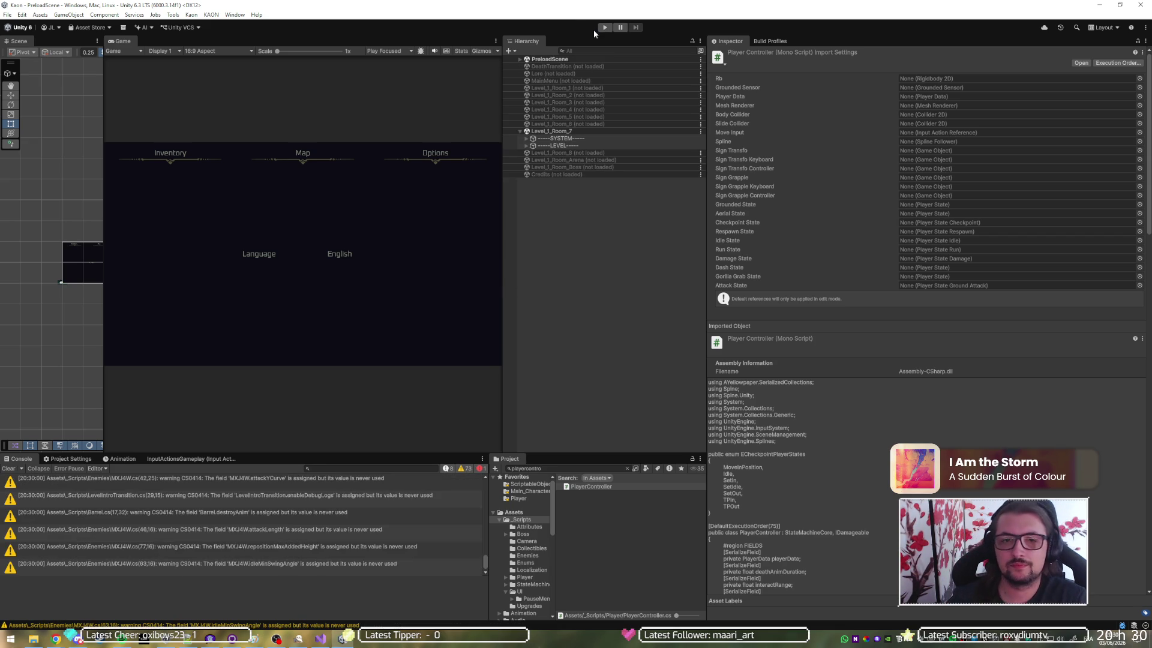
pyautogui.click(605, 27)
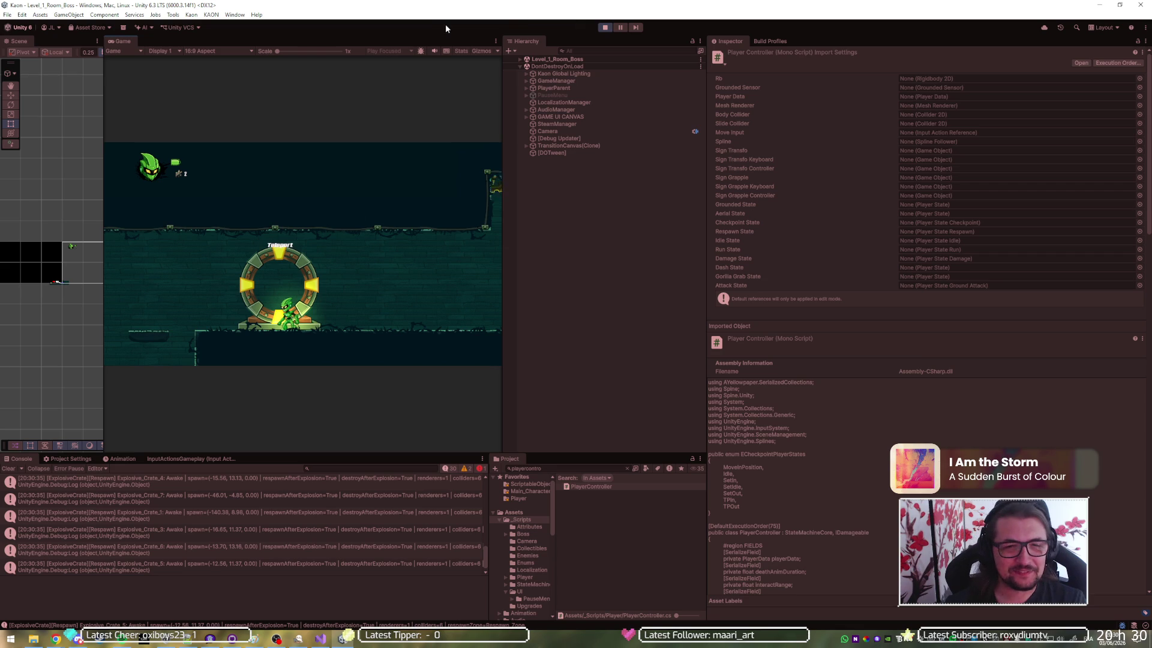
# Stop and restart Play mode twice for fresh respawn tests, ending with the game stopped
pyautogui.click(606, 28)
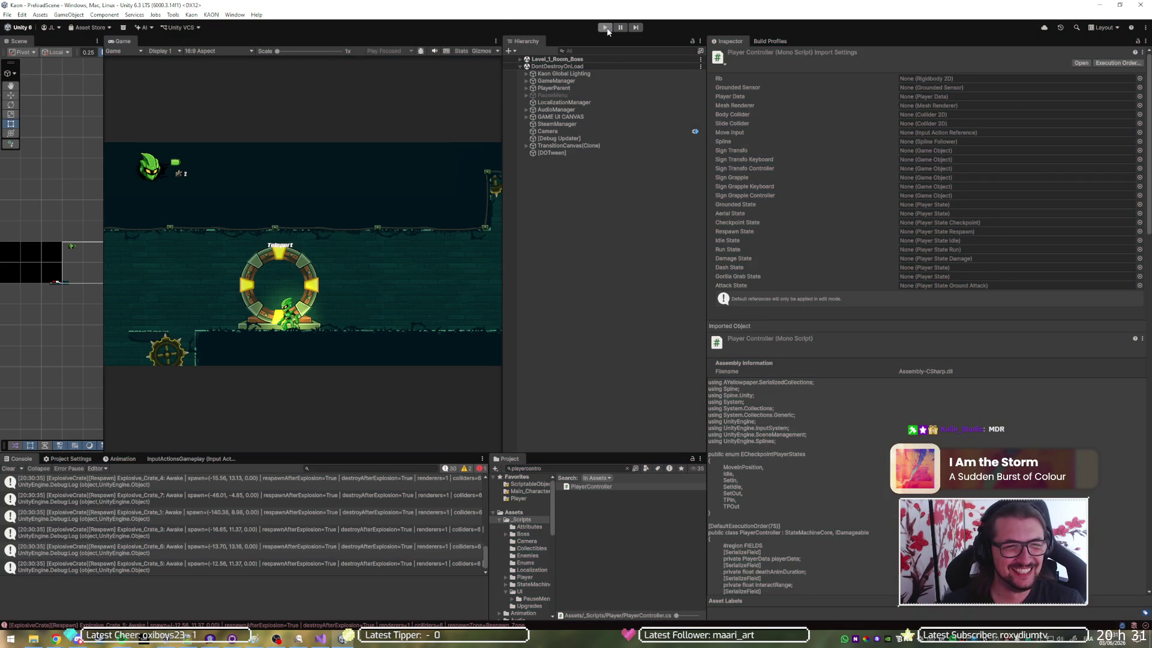
pyautogui.click(606, 27)
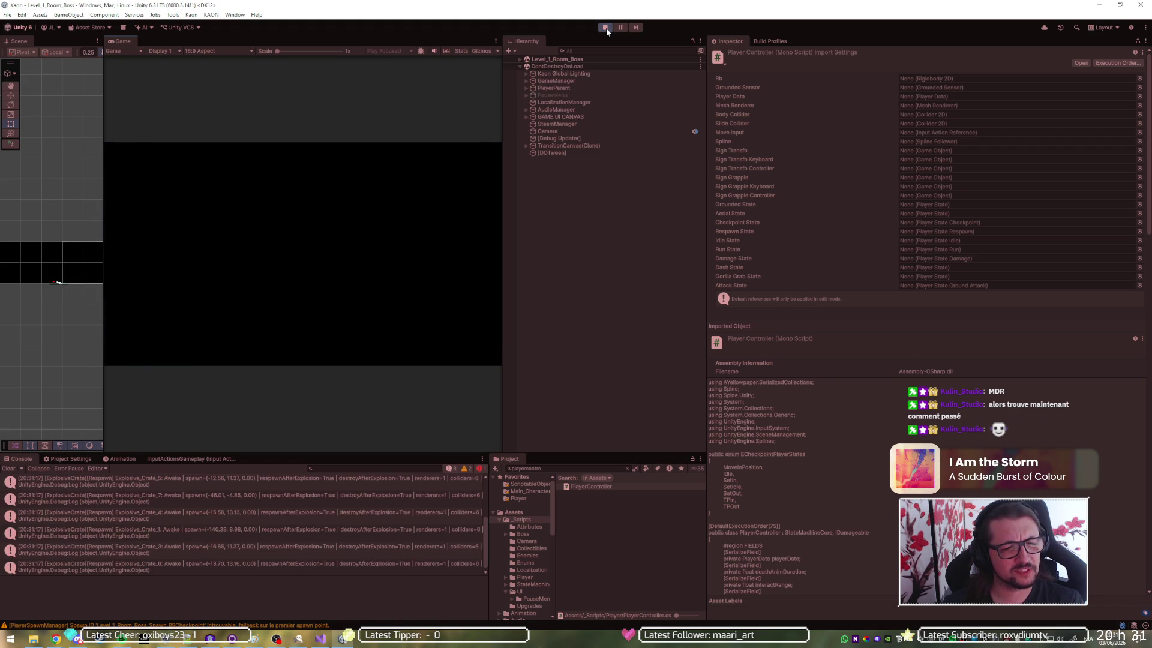
pyautogui.click(605, 28)
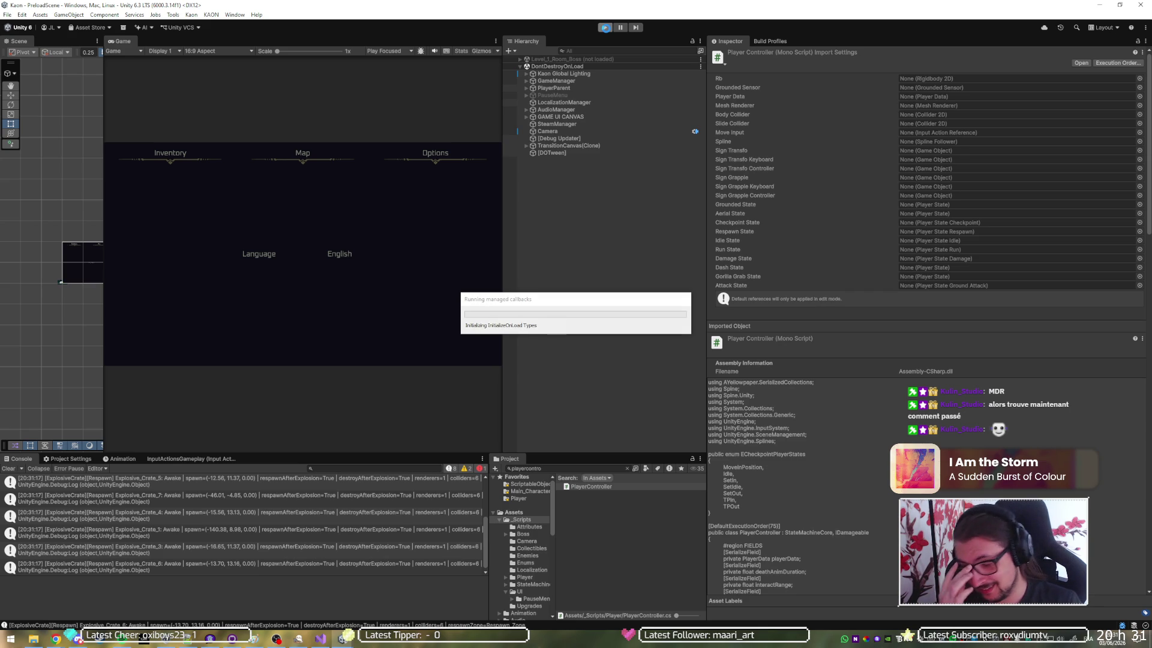
pyautogui.click(606, 28)
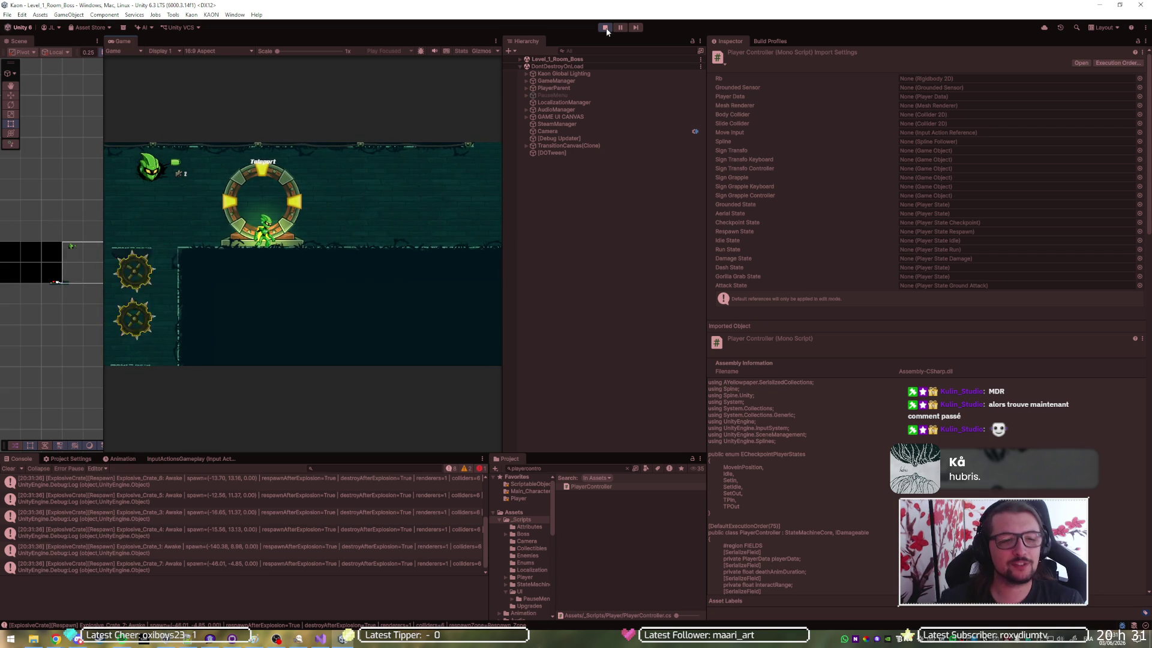
pyautogui.click(606, 28)
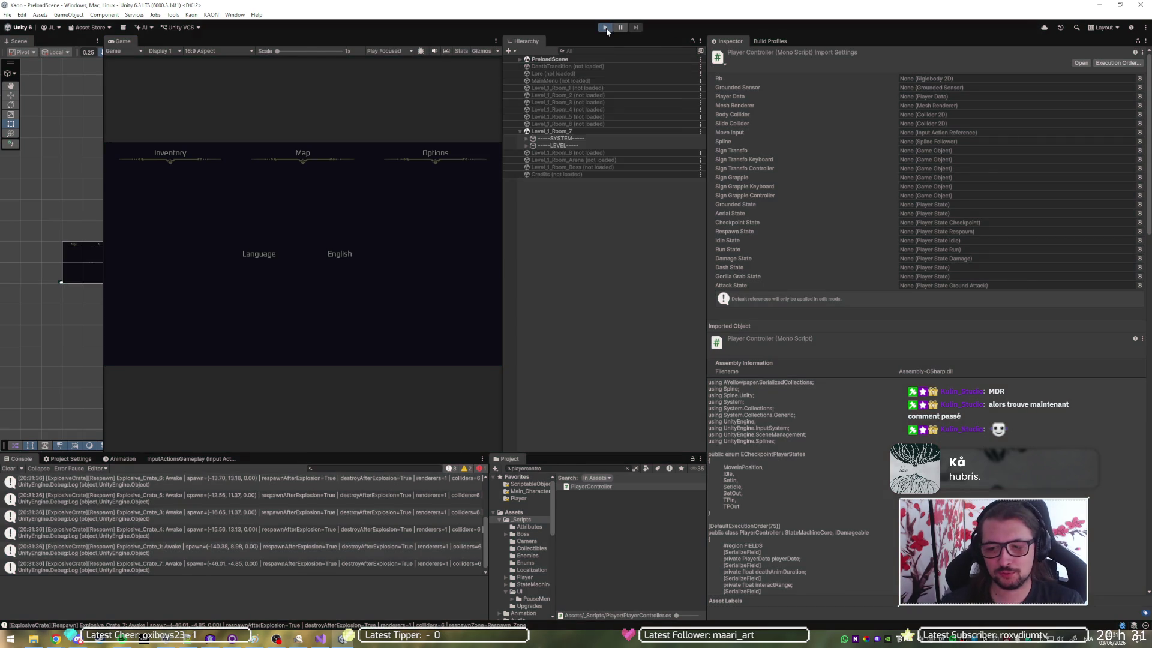
# Run several more Play mode respawn tests in the boss room, then stop the game
pyautogui.click(606, 28)
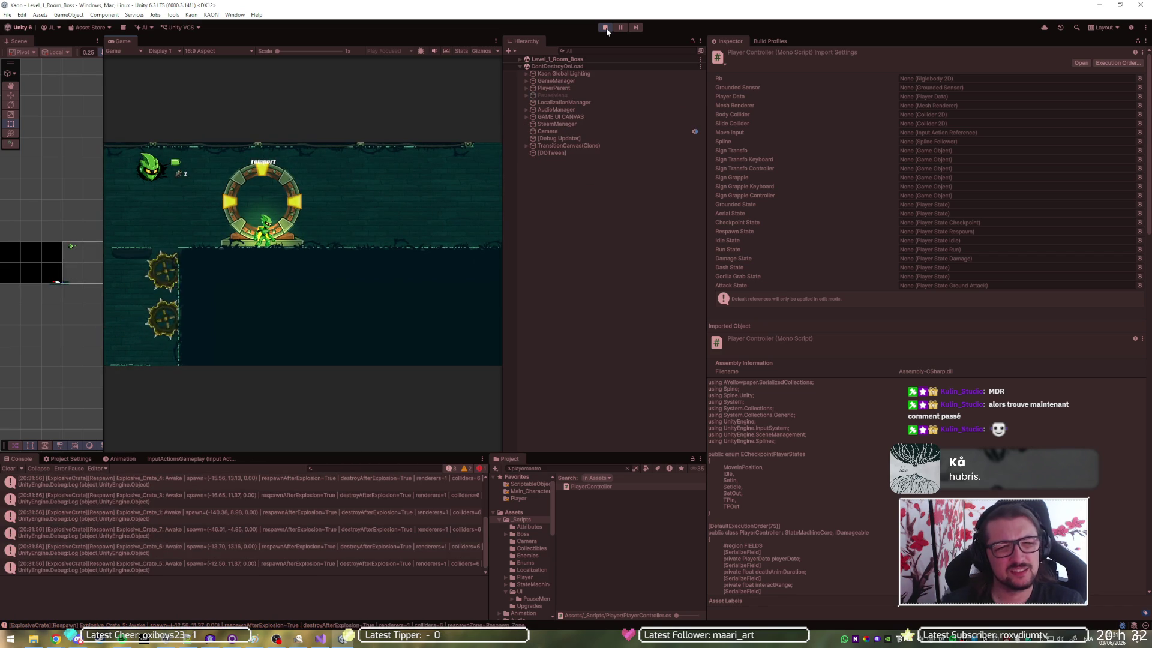
pyautogui.click(606, 28)
pyautogui.click(606, 28)
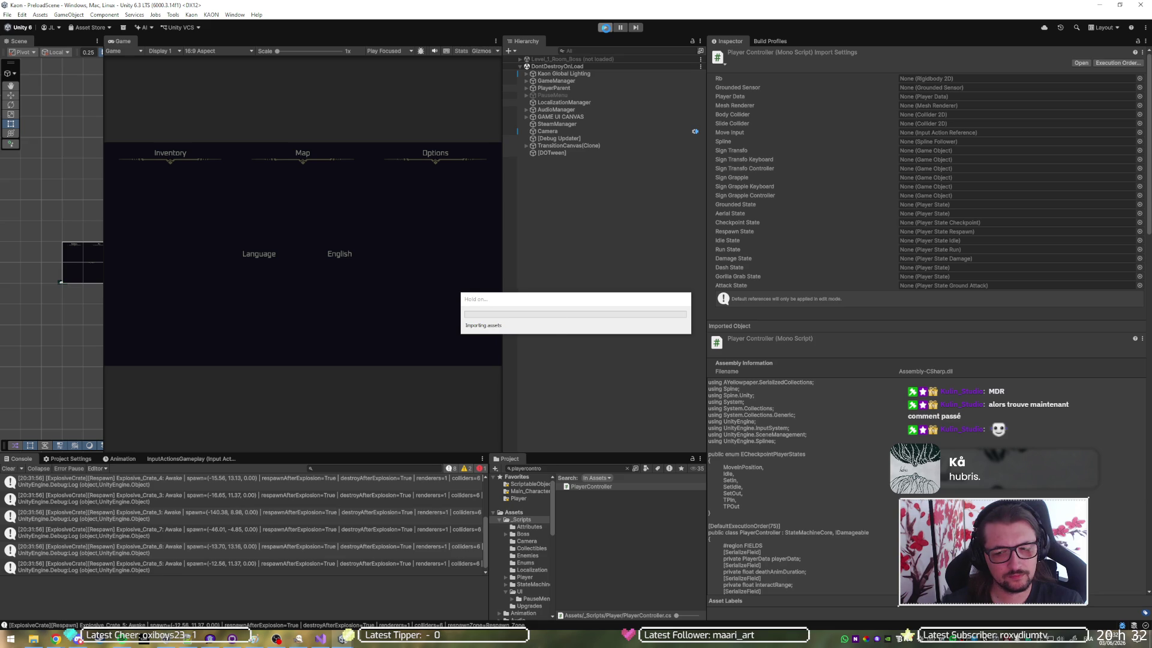
pyautogui.click(606, 29)
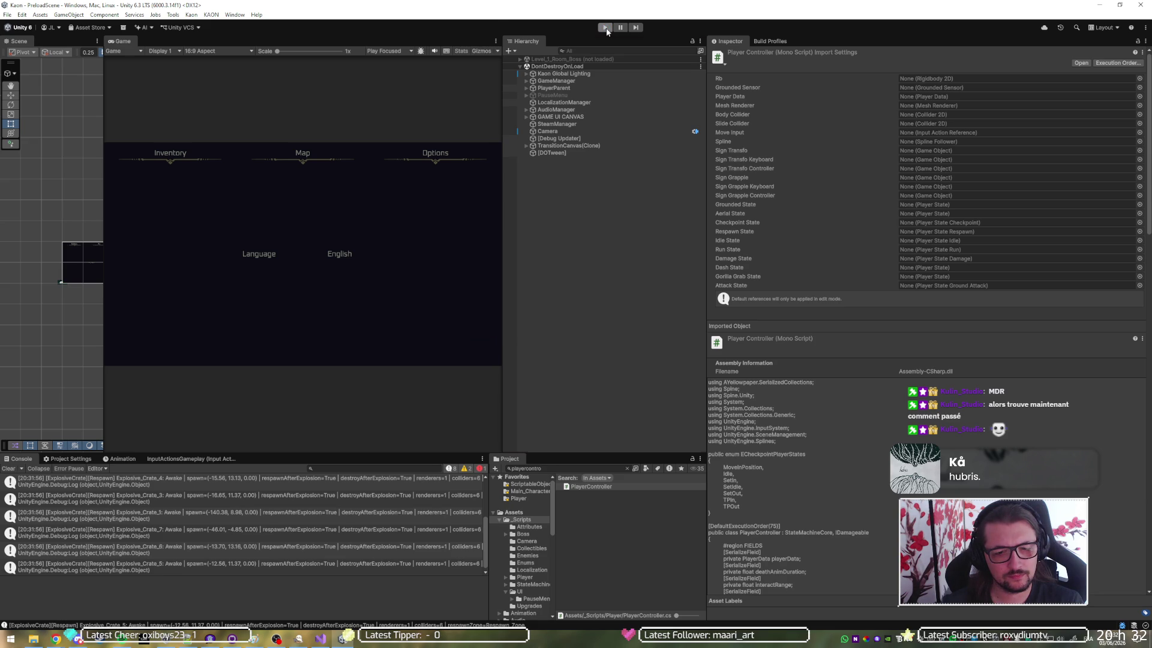
pyautogui.click(606, 28)
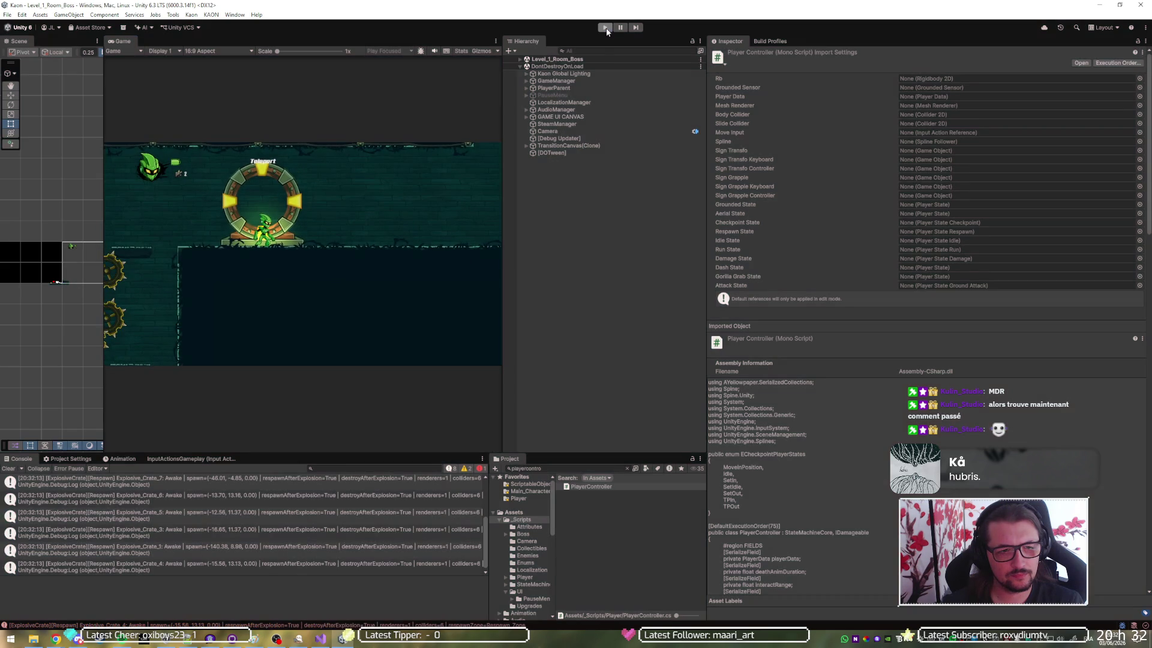
pyautogui.click(606, 27)
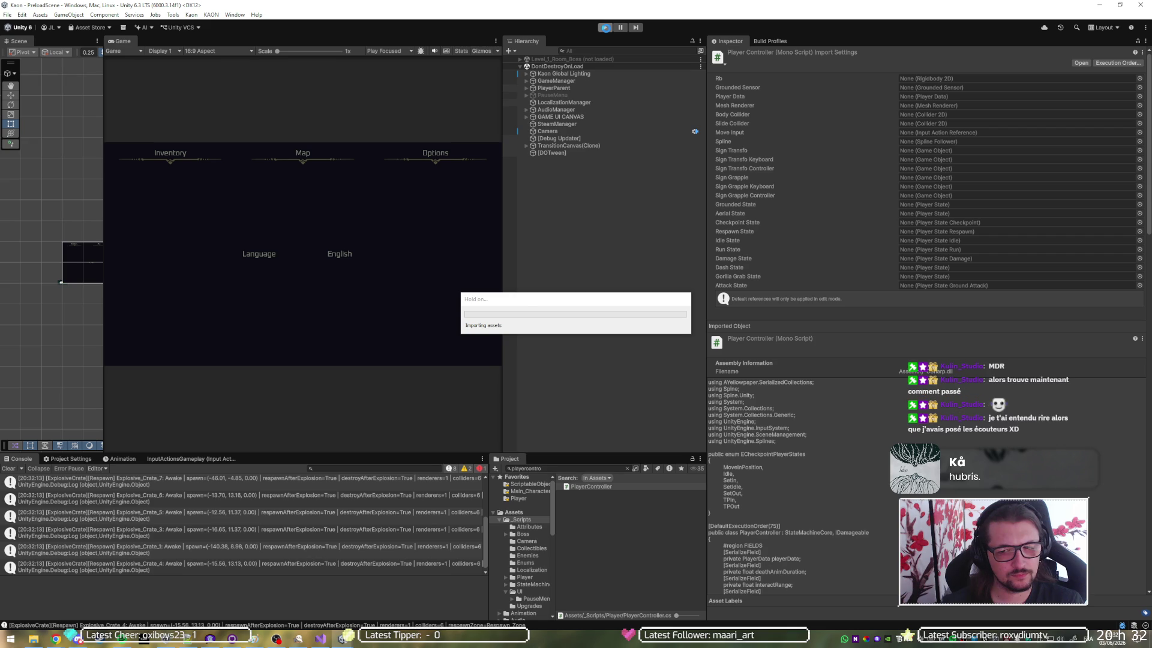
pyautogui.click(605, 28)
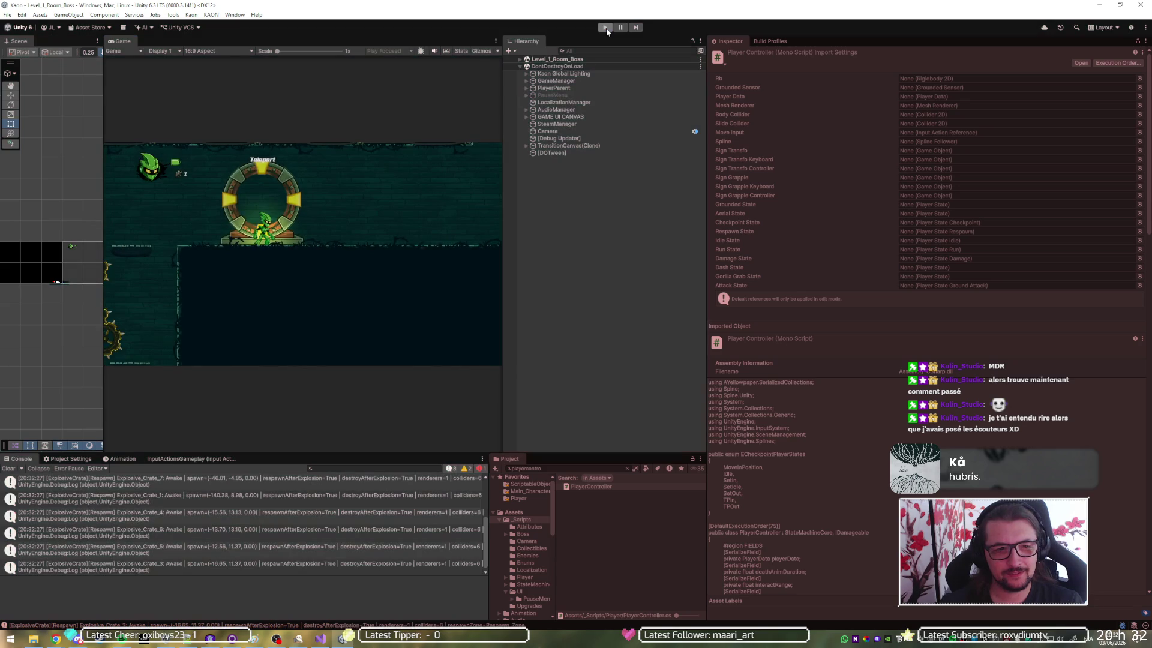
pyautogui.click(605, 28)
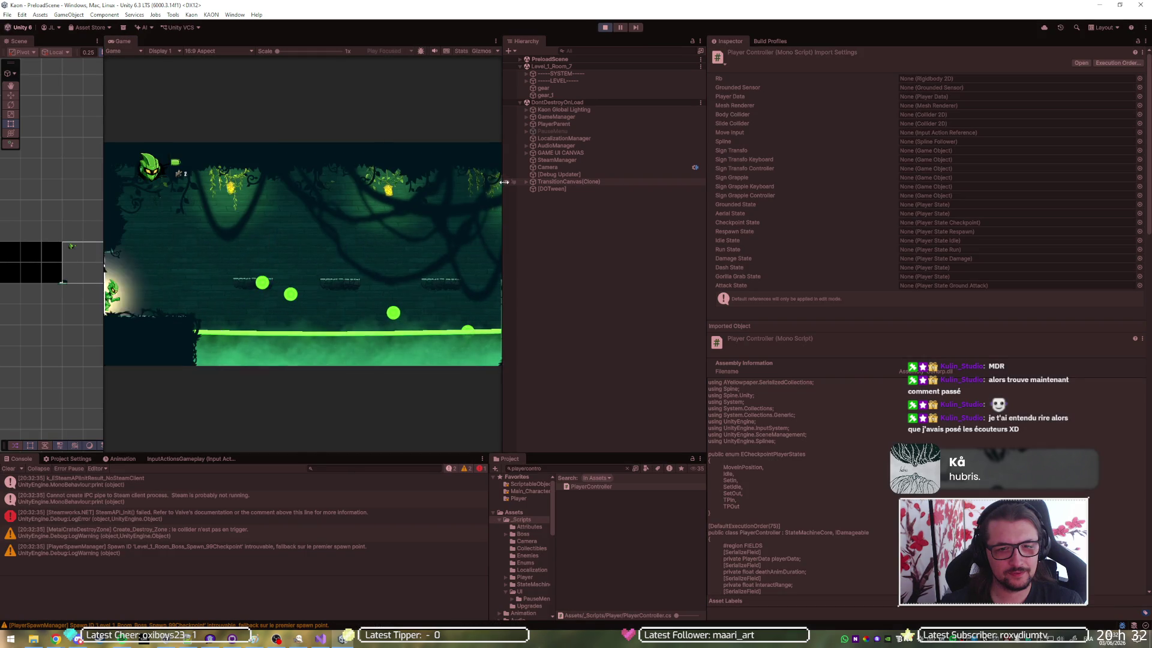
# Widen the Game view by shrinking the inspector, run one more respawn test, and return to Visual Studio
pyautogui.moveTo(504, 182); pyautogui.dragTo(551, 182)
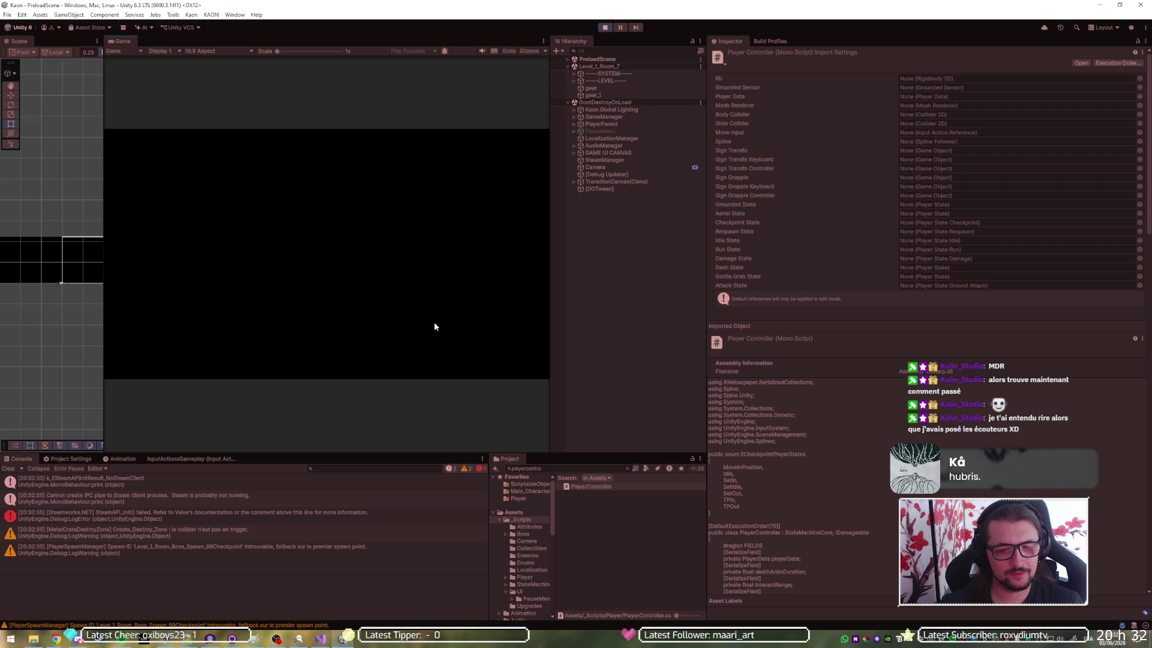
pyautogui.click(604, 27)
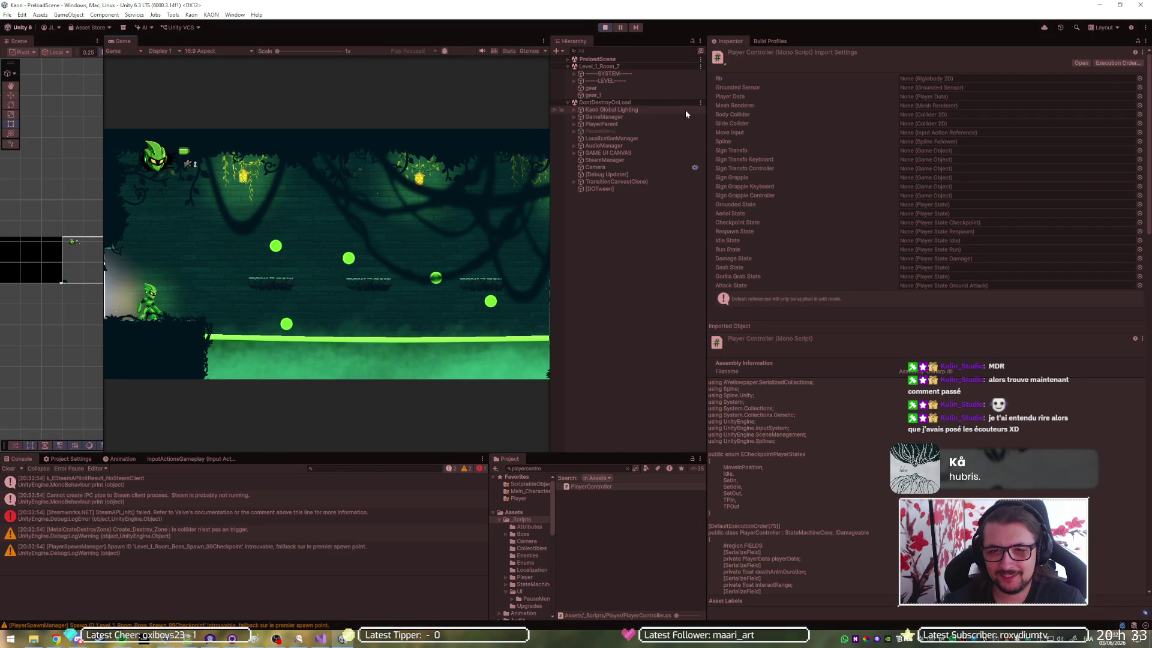
pyautogui.moveTo(707, 131); pyautogui.dragTo(867, 131)
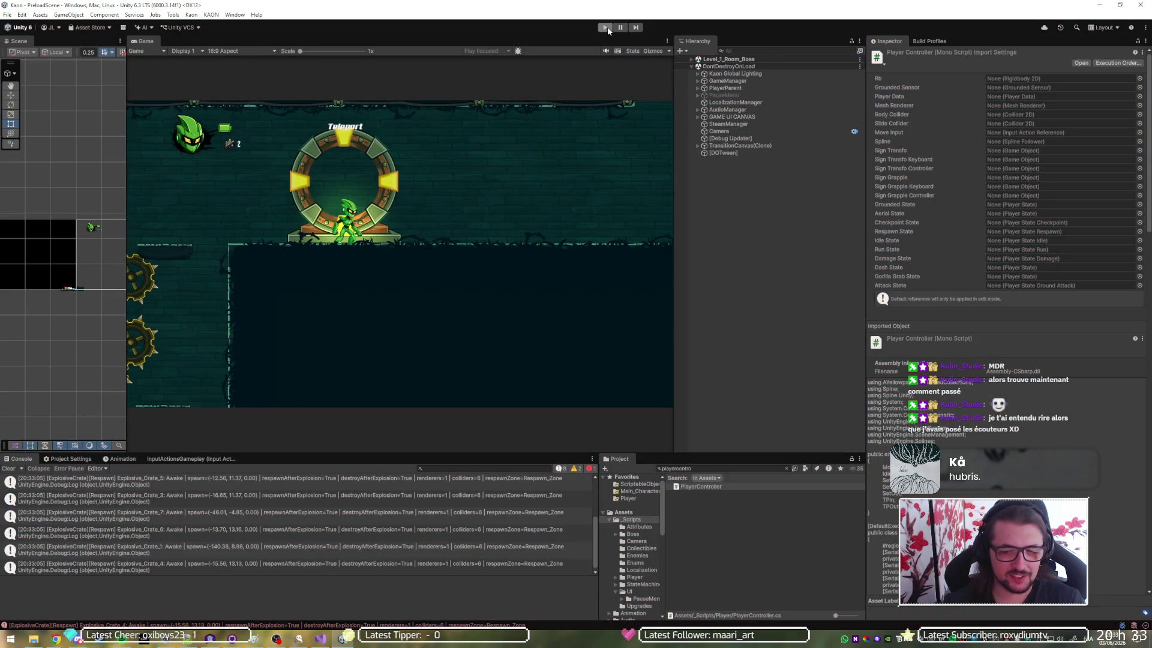
pyautogui.click(606, 28)
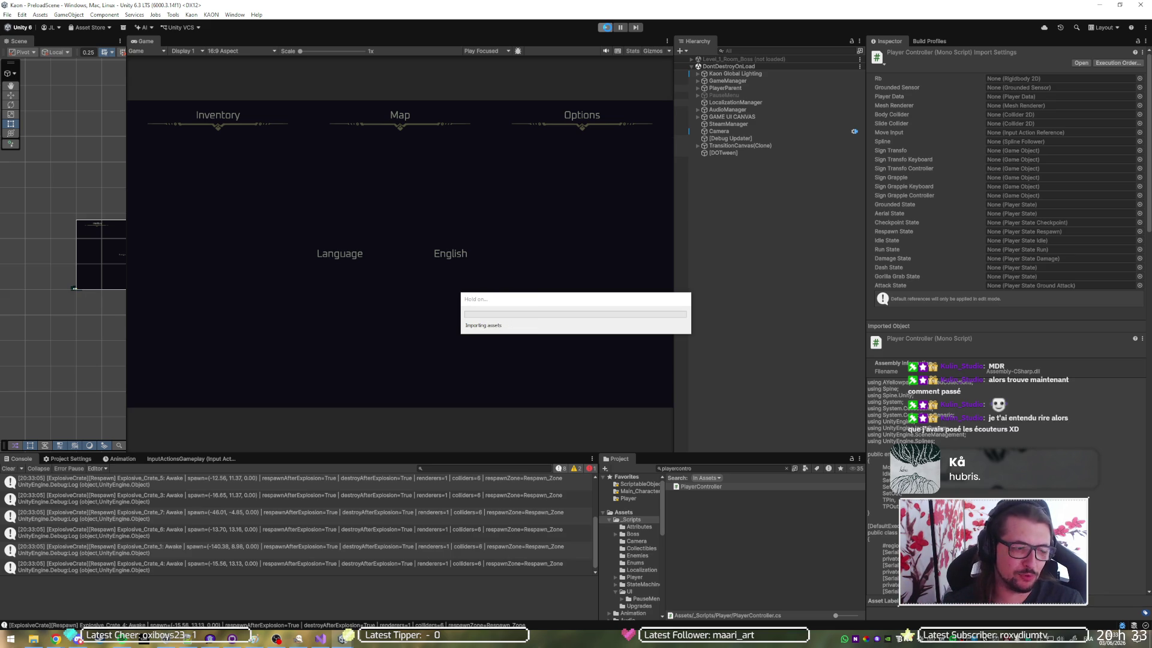
pyautogui.click(606, 27)
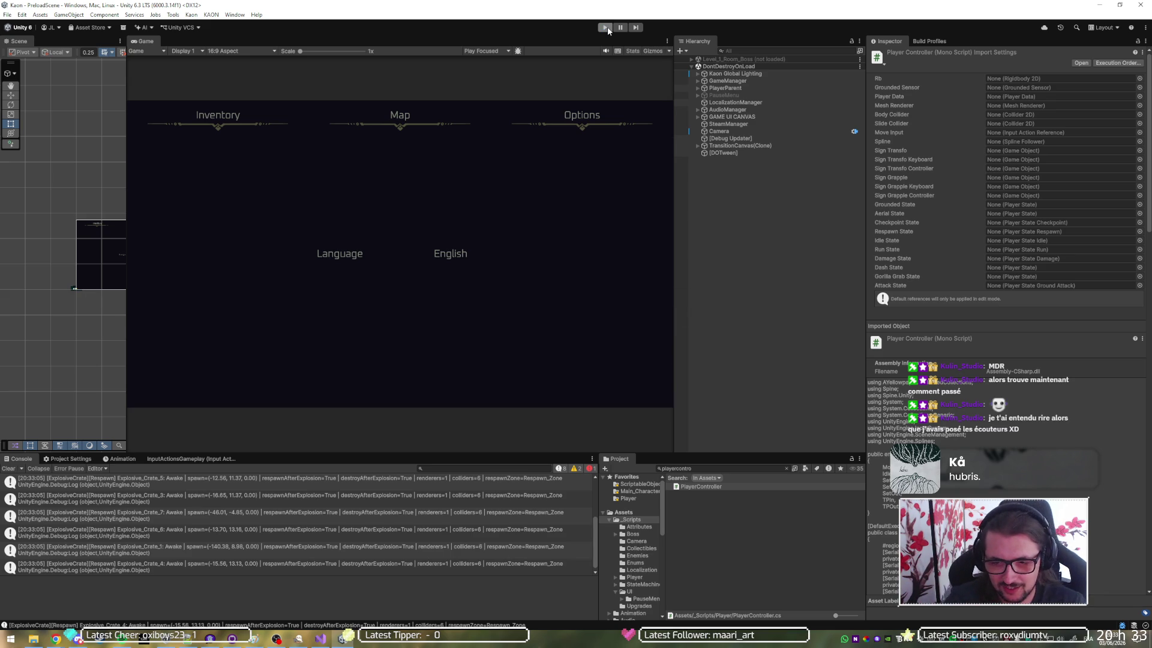
pyautogui.click(606, 27)
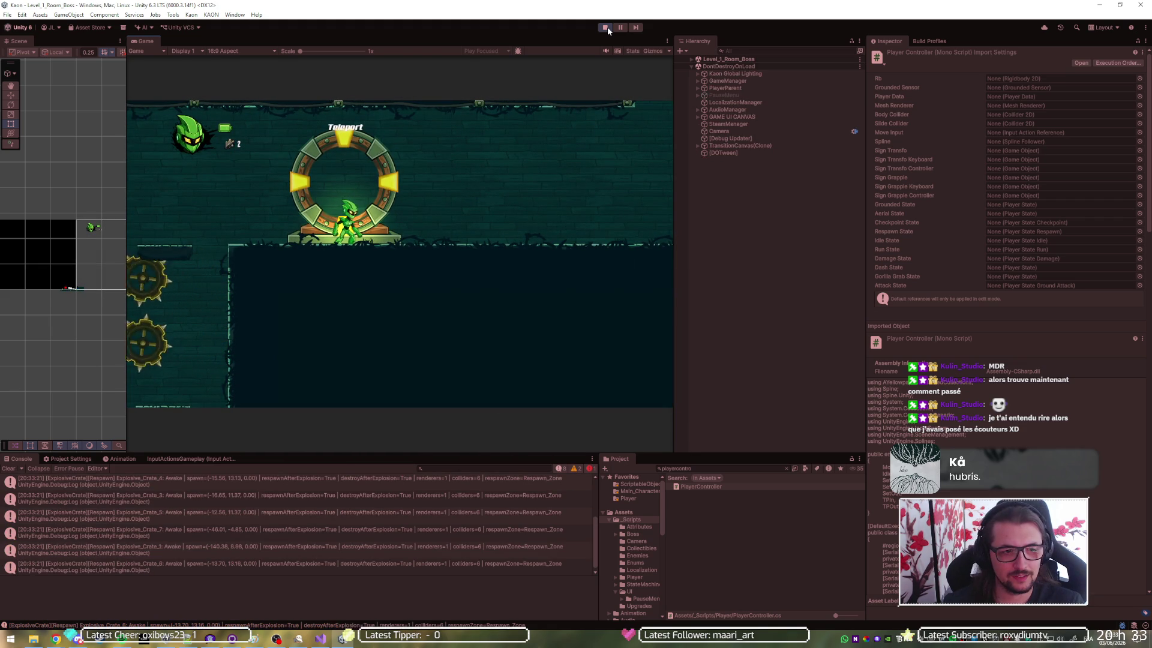
pyautogui.click(606, 27)
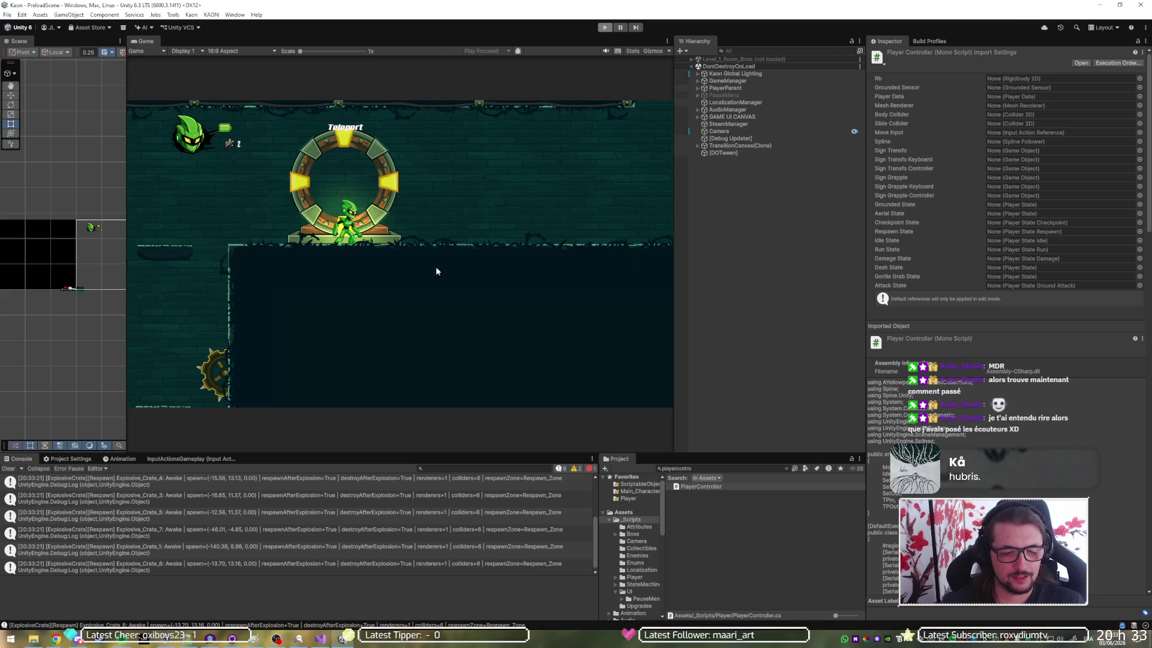
pyautogui.click(320, 641)
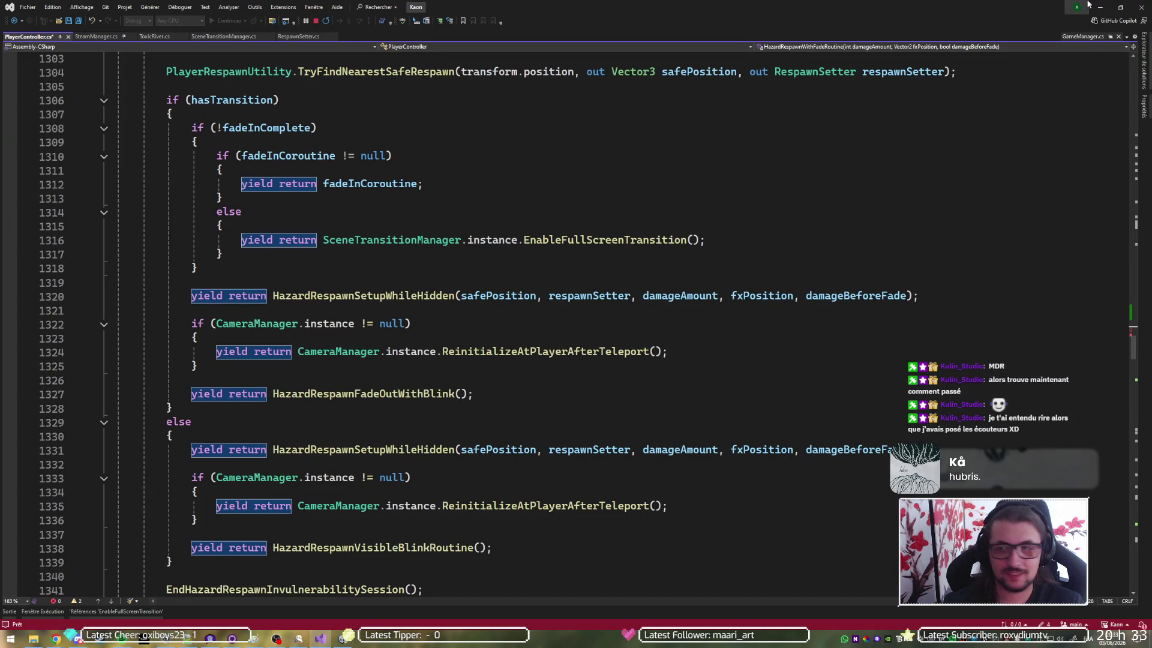
# Open ToxicRiver.cs and show TryRespawn and RespawnPlayer across lines 35–71
pyautogui.click(158, 36)
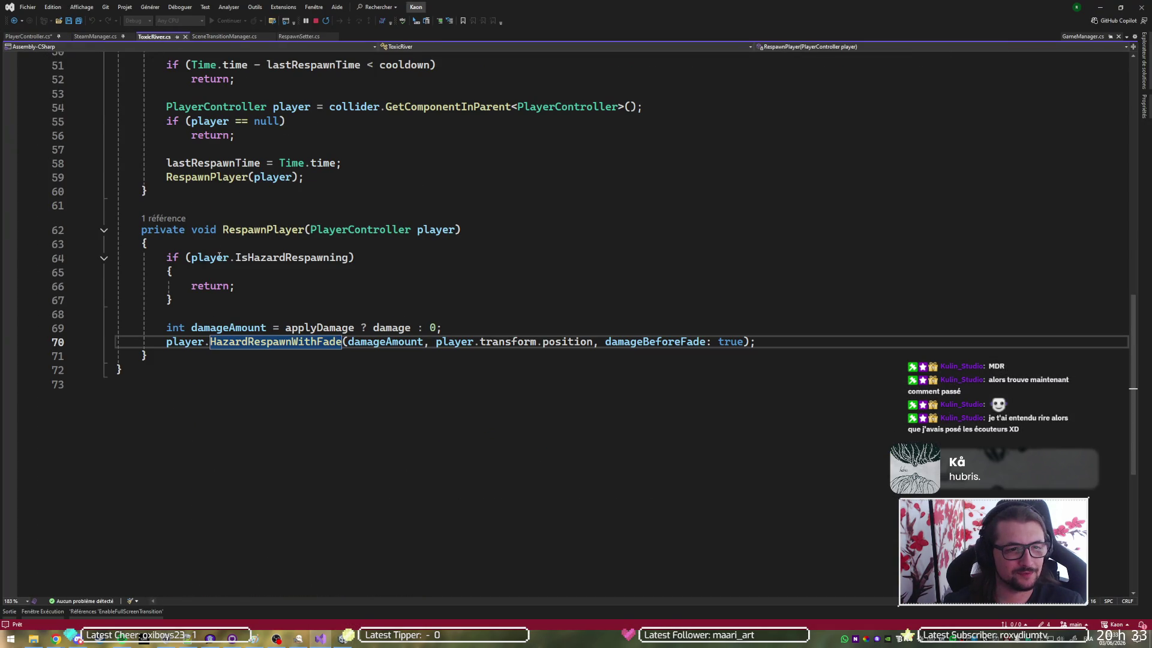
pyautogui.click(252, 230)
pyautogui.scroll(9, 252, 298)
pyautogui.scroll(7, 252, 298)
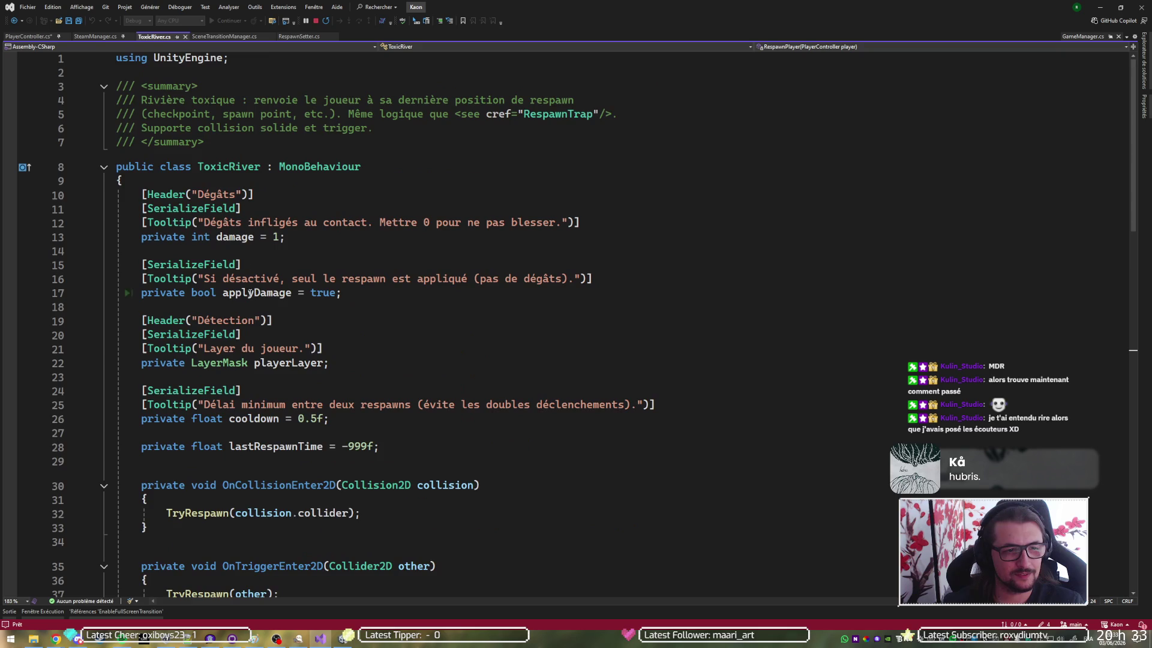
pyautogui.scroll(-6, 297, 243)
pyautogui.click(198, 261)
pyautogui.scroll(-4, 492, 292)
pyautogui.scroll(-2, 493, 293)
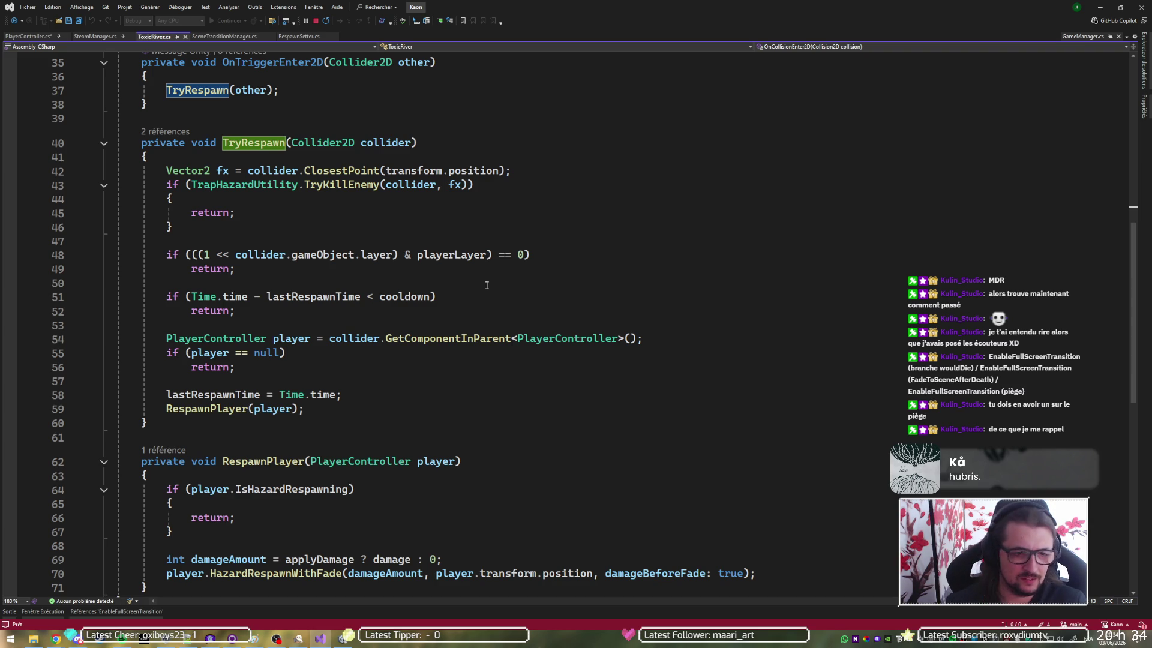
# Write and select the GameManager.instance.player expression on line 54 to reuse it
pyautogui.click(354, 339)
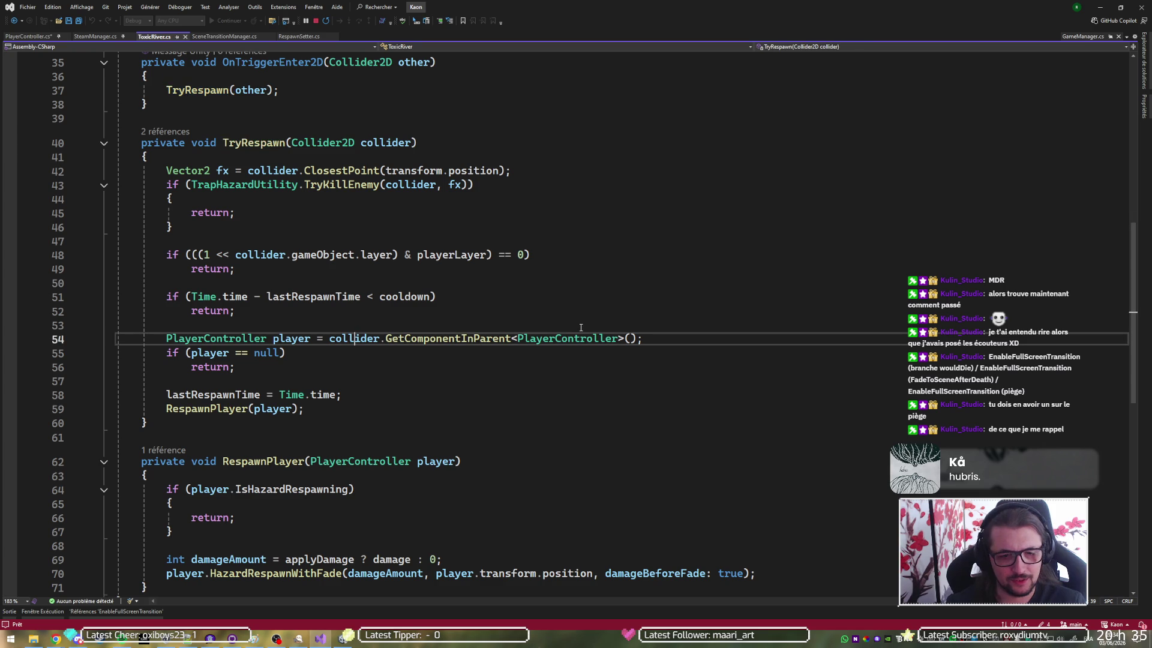
pyautogui.click(640, 340)
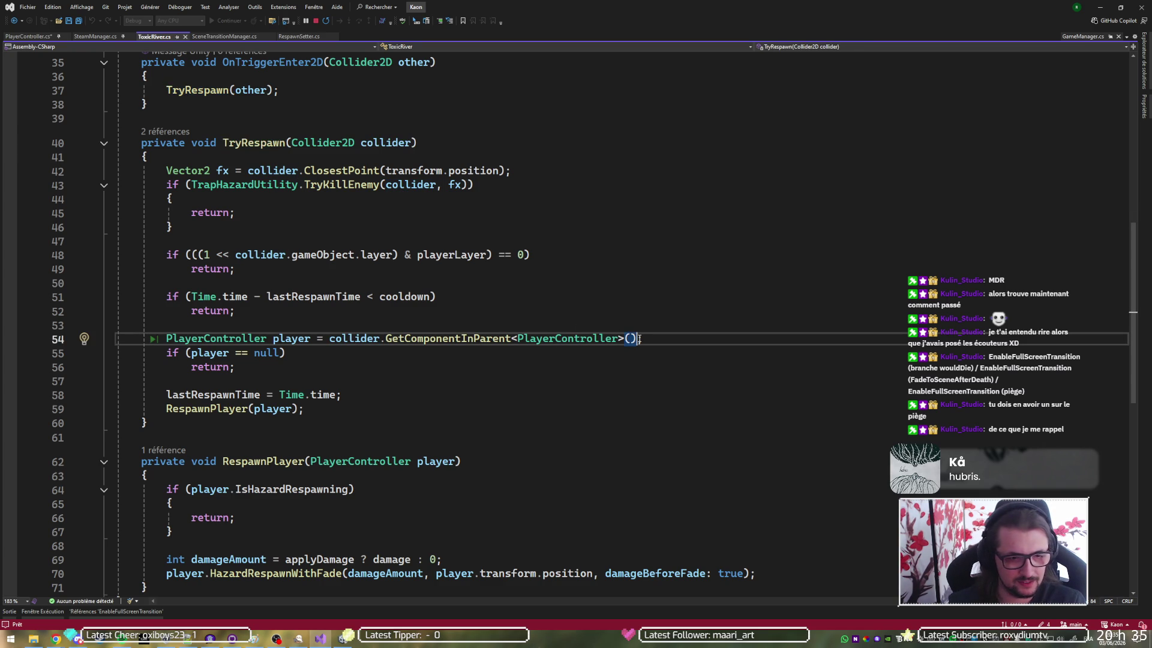
pyautogui.press('Left')
pyautogui.hotkey('ctrl', 'shift', 'Left')
pyautogui.hotkey('ctrl', 'shift', 'Left')
pyautogui.hotkey('ctrl', 'shift', 'Left')
pyautogui.hotkey('ctrl', 'shift', 'Right')
pyautogui.hotkey('ctrl', 'shift', 'Right')
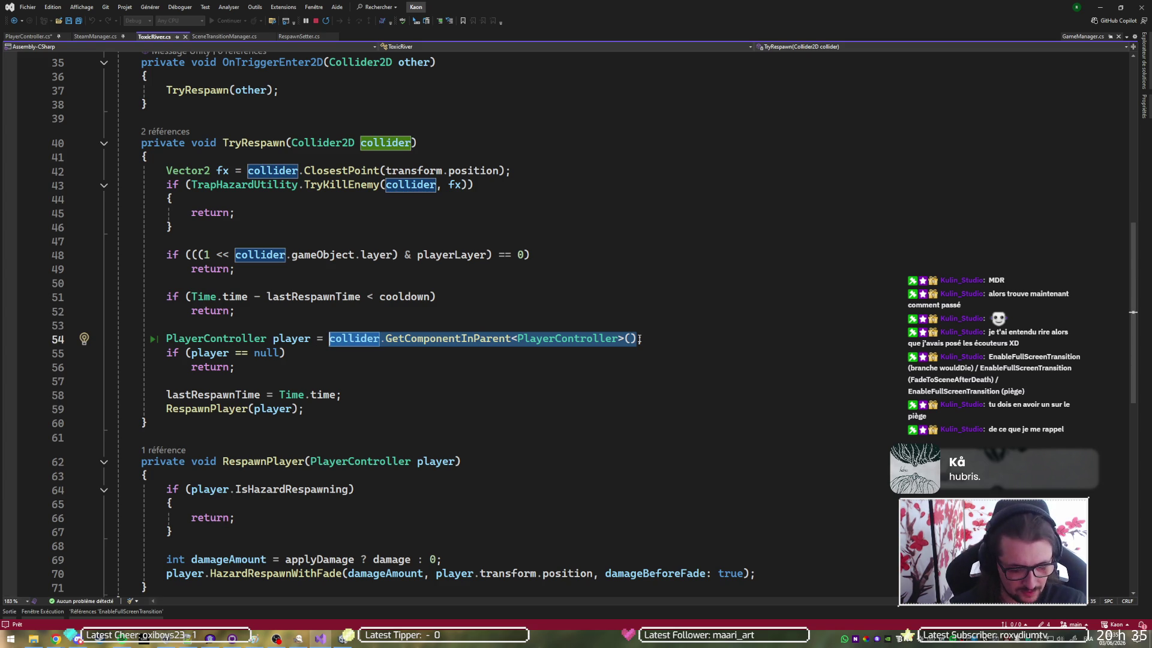
pyautogui.write('Gamem;')
pyautogui.press('Tab')
pyautogui.write('.instance.player')
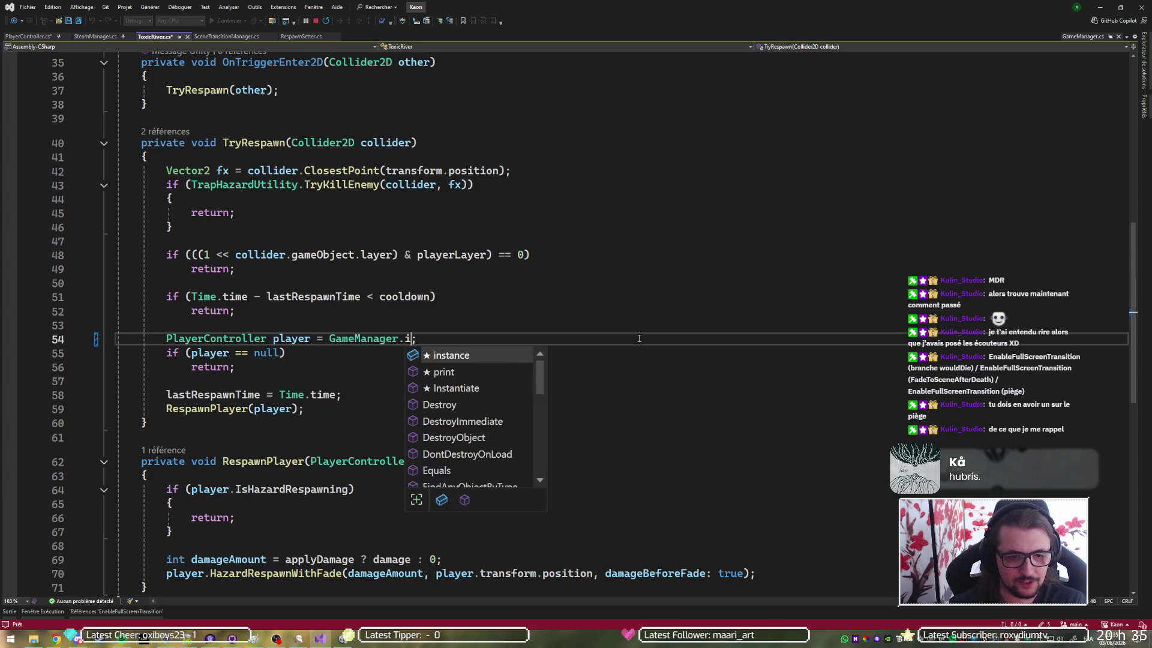
pyautogui.hotkey('ctrl', 'shift', 'Left')
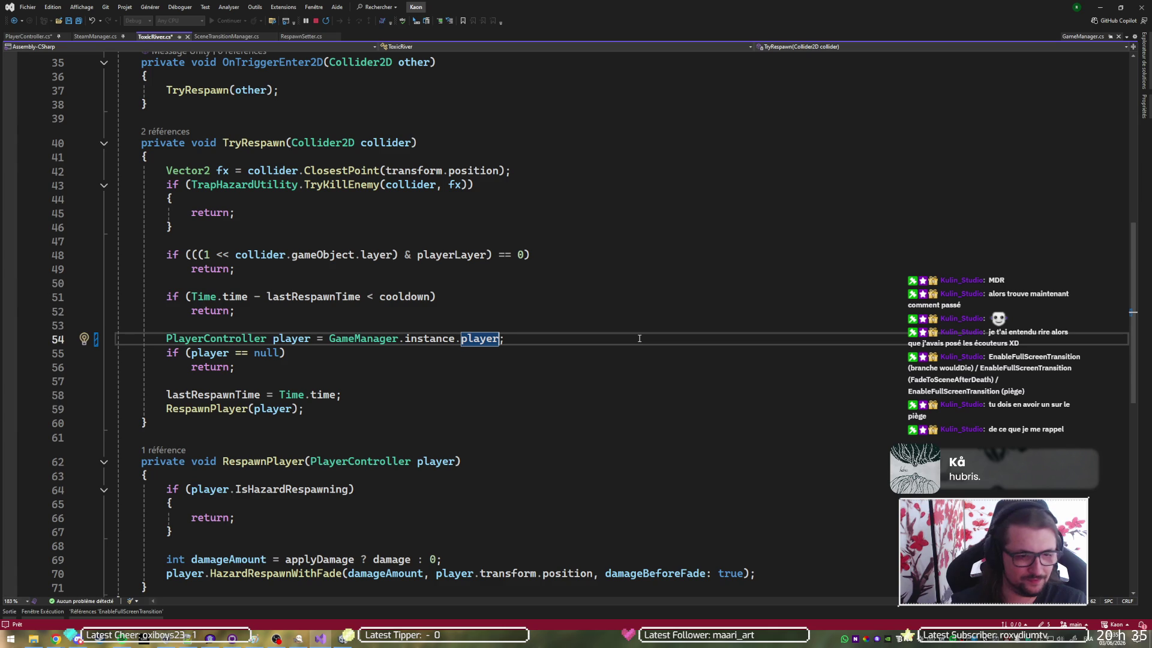
pyautogui.scroll(-1, 640, 338)
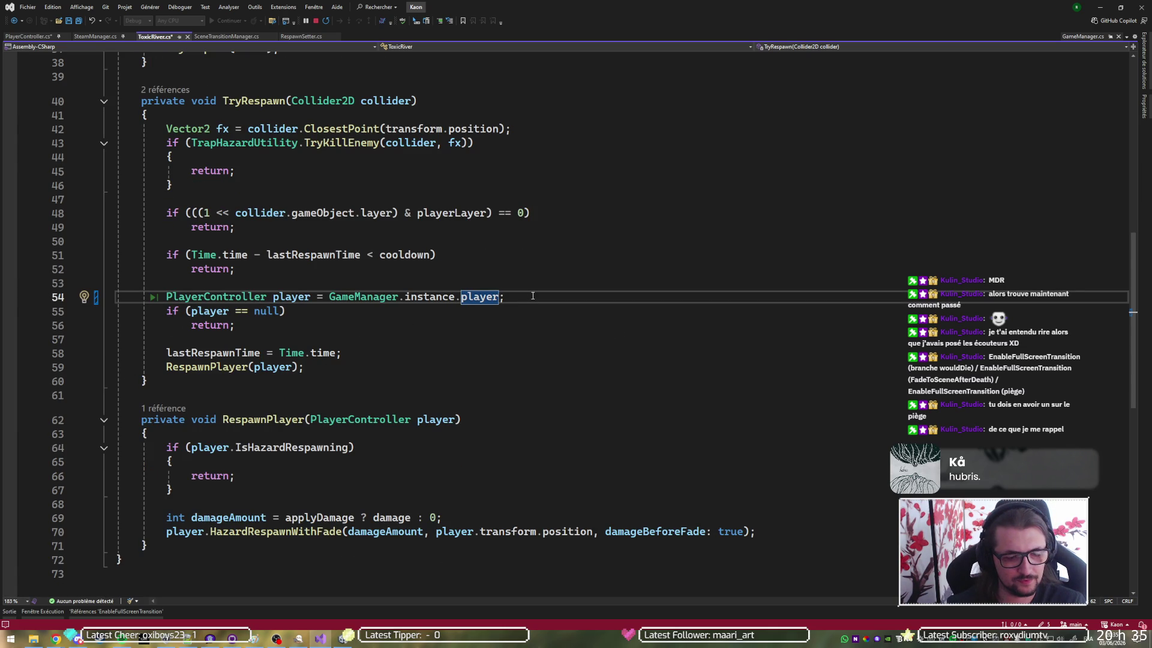
pyautogui.hotkey('ctrl', 'shift', 'Left')
pyautogui.hotkey('ctrl', 'shift', 'Left')
pyautogui.hotkey('ctrl', 'shift', 'Left')
pyautogui.hotkey('ctrl', 'c')
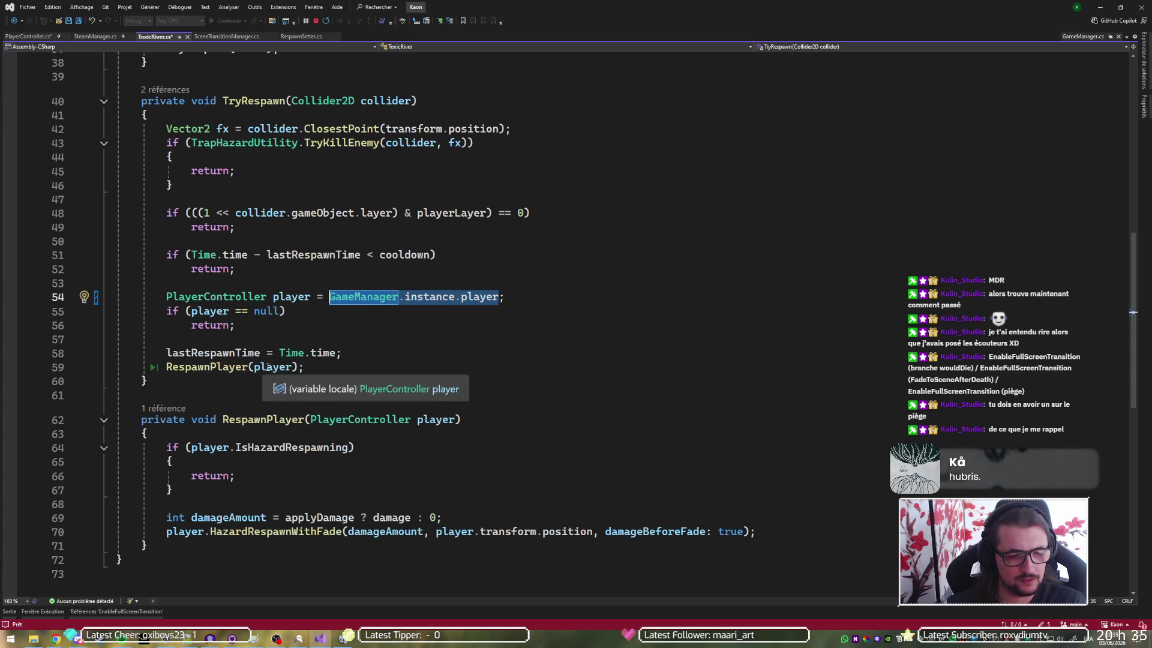
# Try substituting GameManager.instance.player in the IsHazardRespawning check and line 70, then undo those replacements
pyautogui.click(432, 424)
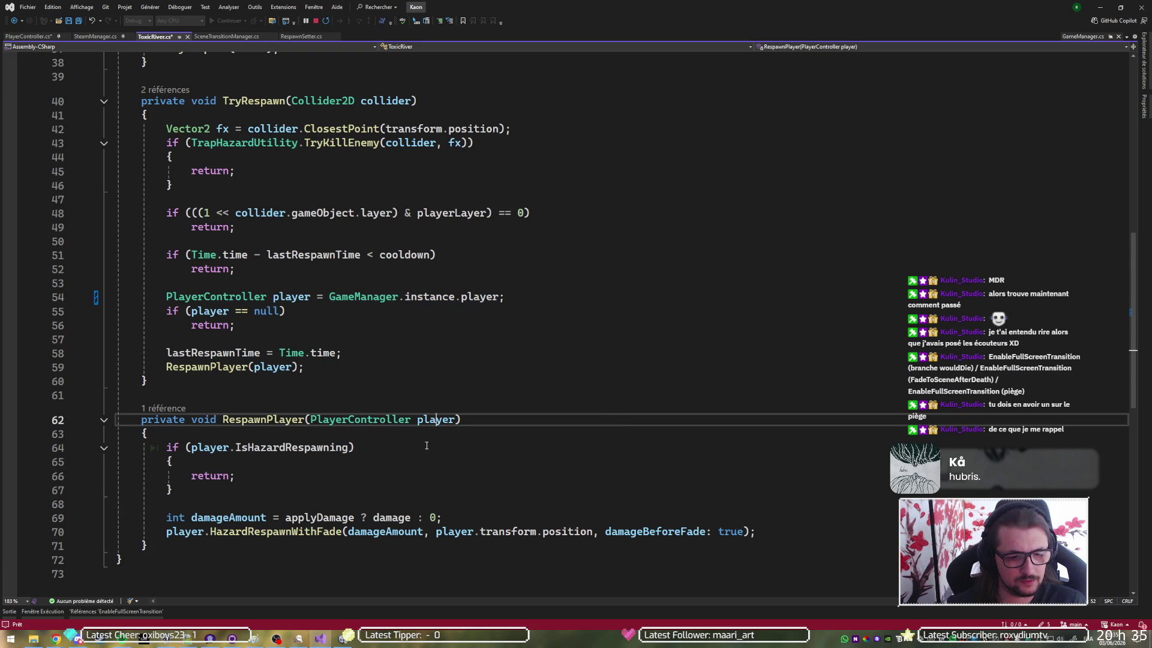
pyautogui.doubleClick(210, 448)
pyautogui.hotkey('ctrl', 'v')
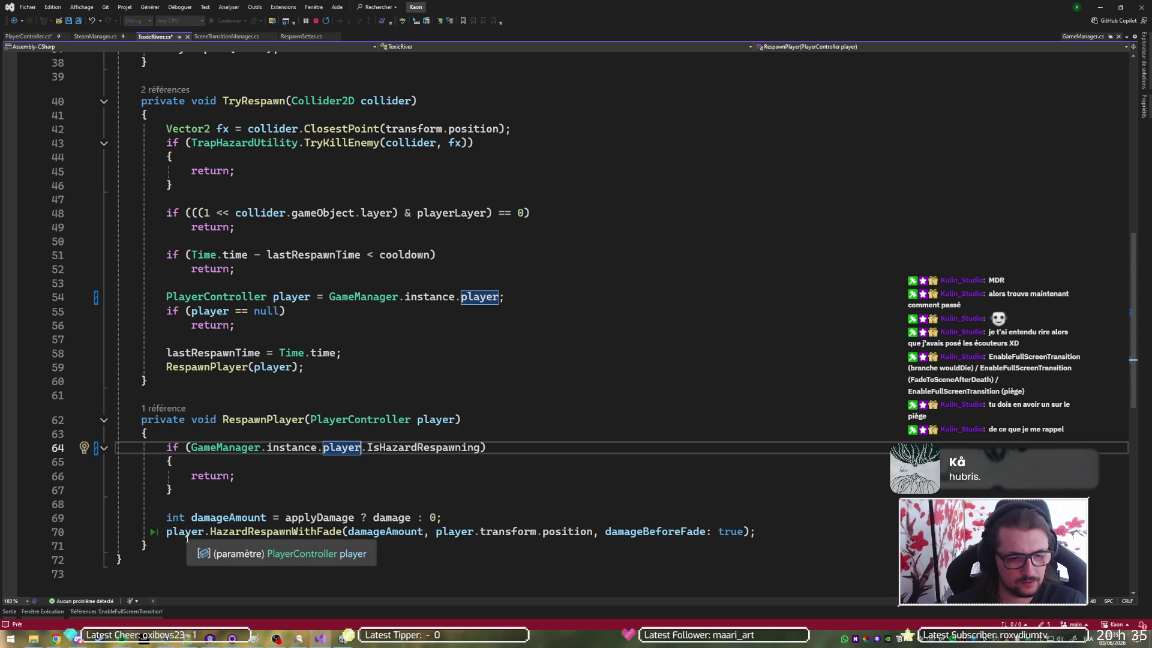
pyautogui.click(187, 537)
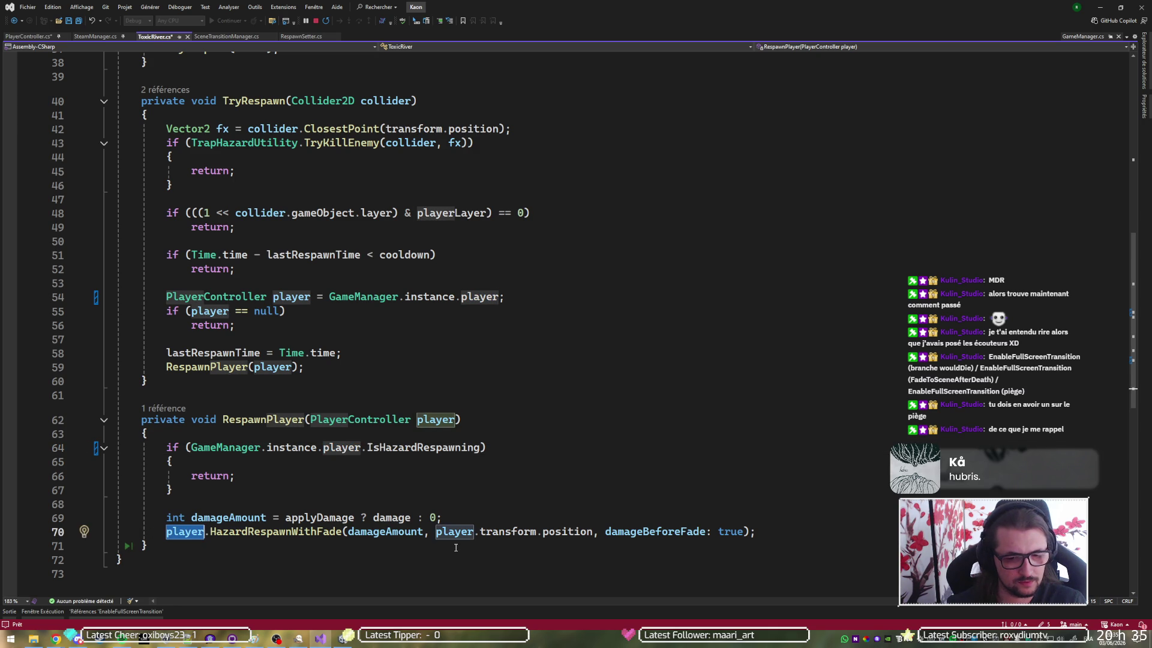
pyautogui.hotkey('ctrl', 'v')
pyautogui.doubleClick(588, 533)
pyautogui.hotkey('ctrl', 'v')
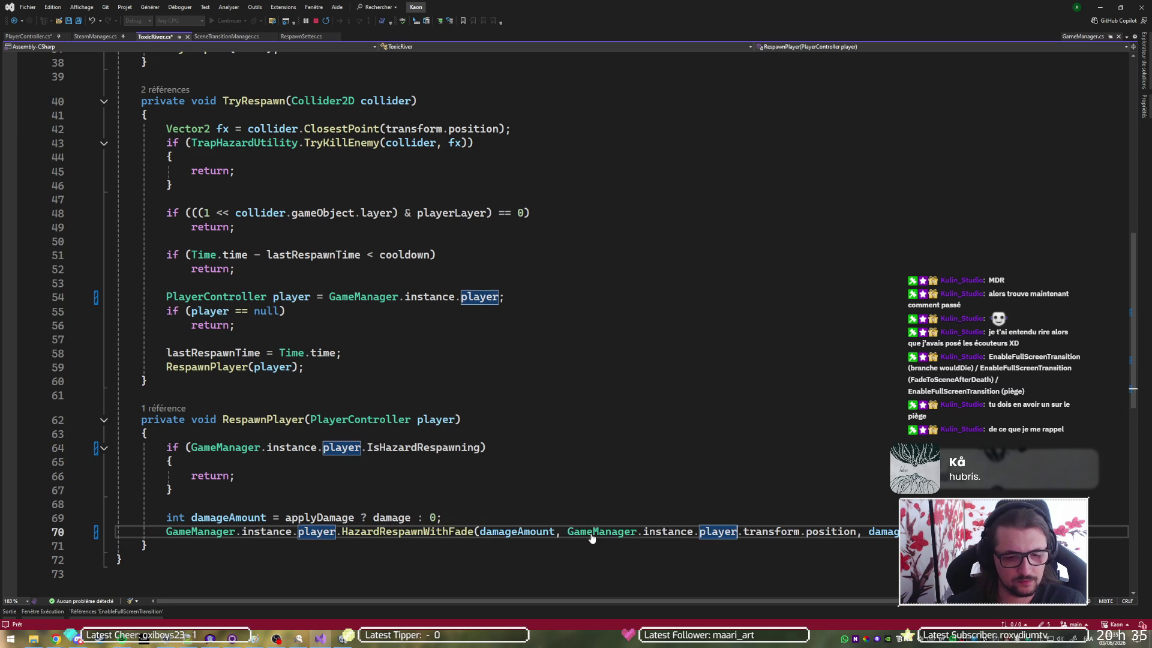
pyautogui.hotkey('ctrl', 'z')
pyautogui.hotkey('ctrl', 'z')
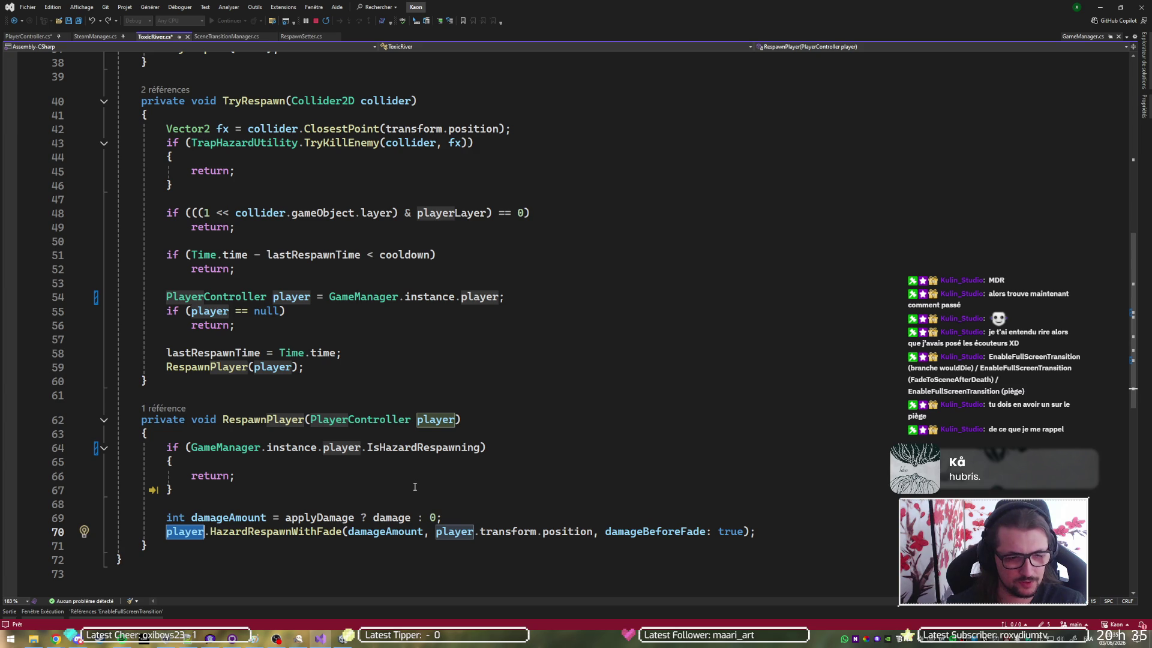
pyautogui.hotkey('ctrl', 'z')
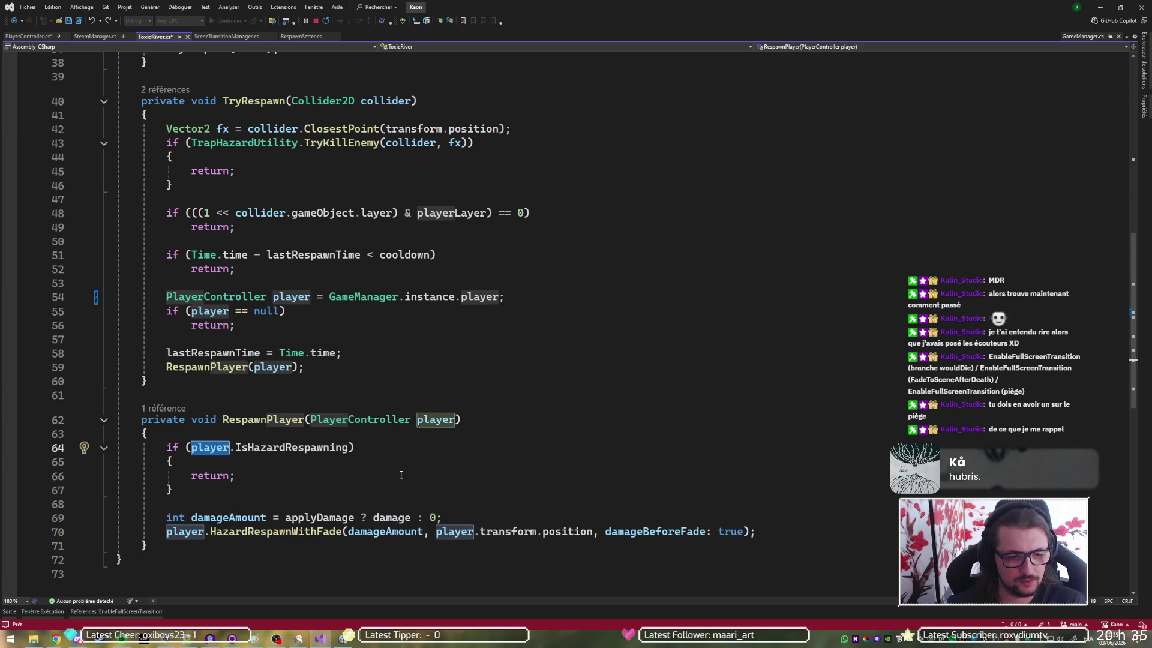
# Pass GameManager.instance.player to RespawnPlayer and delete the local player variable and null check
pyautogui.doubleClick(277, 366)
pyautogui.hotkey('ctrl', 'v')
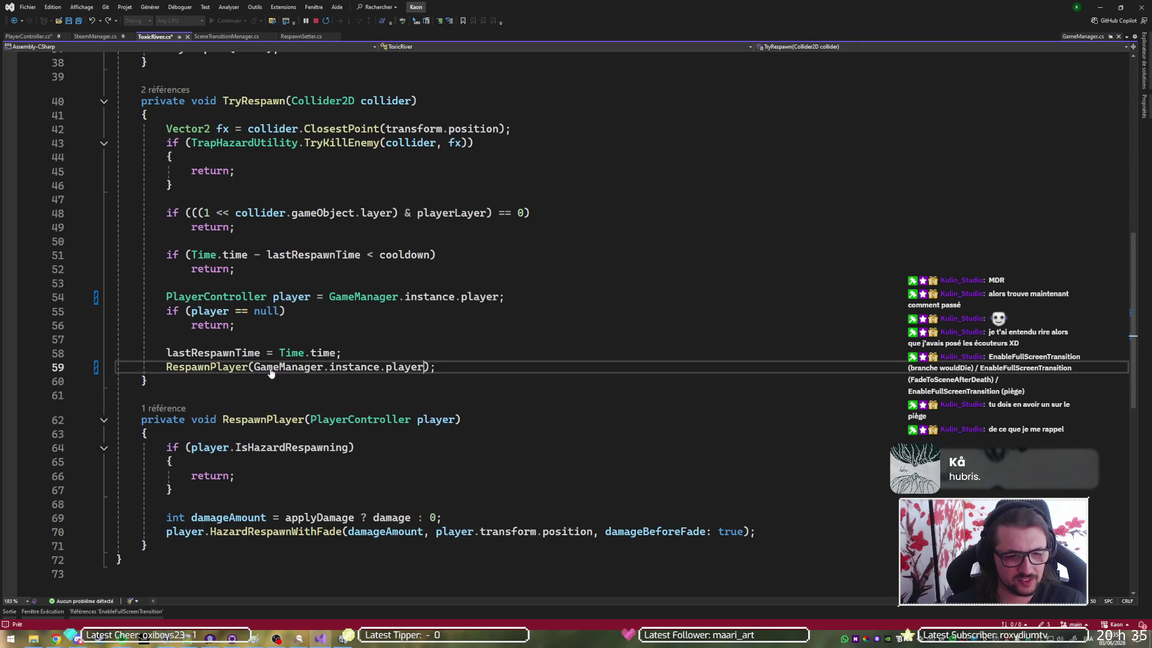
pyautogui.moveTo(357, 340); pyautogui.dragTo(330, 288)
pyautogui.press('Delete')
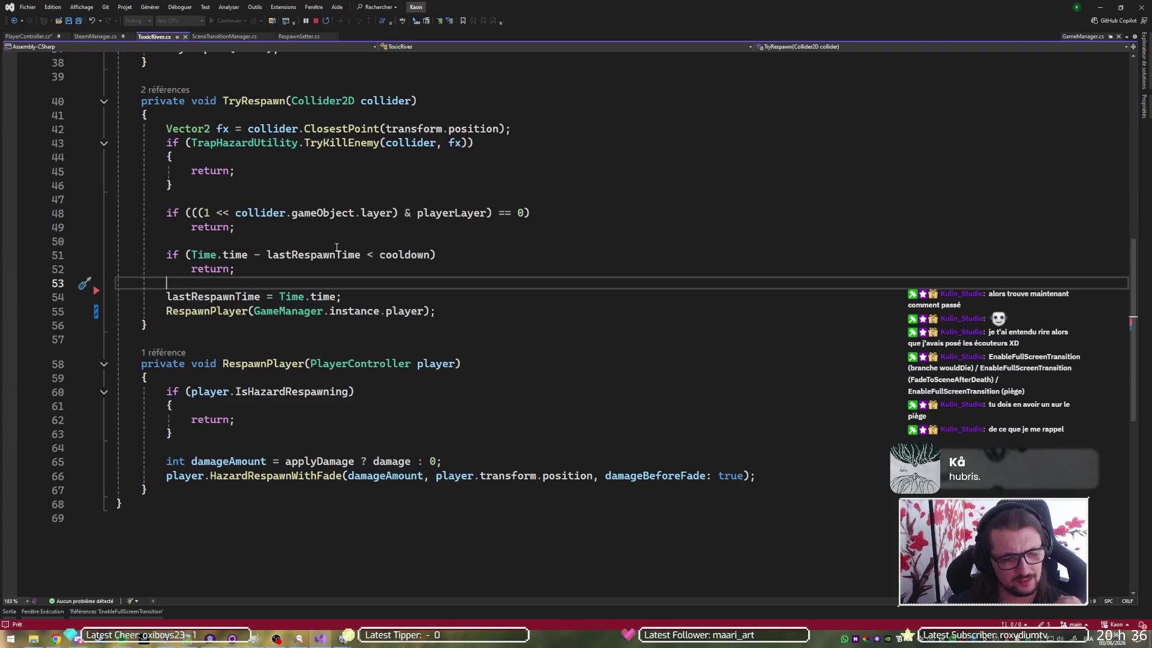
# Look up the cooldown field's declaration with F12, then return to TryRespawn's cooldown check
pyautogui.click(400, 256)
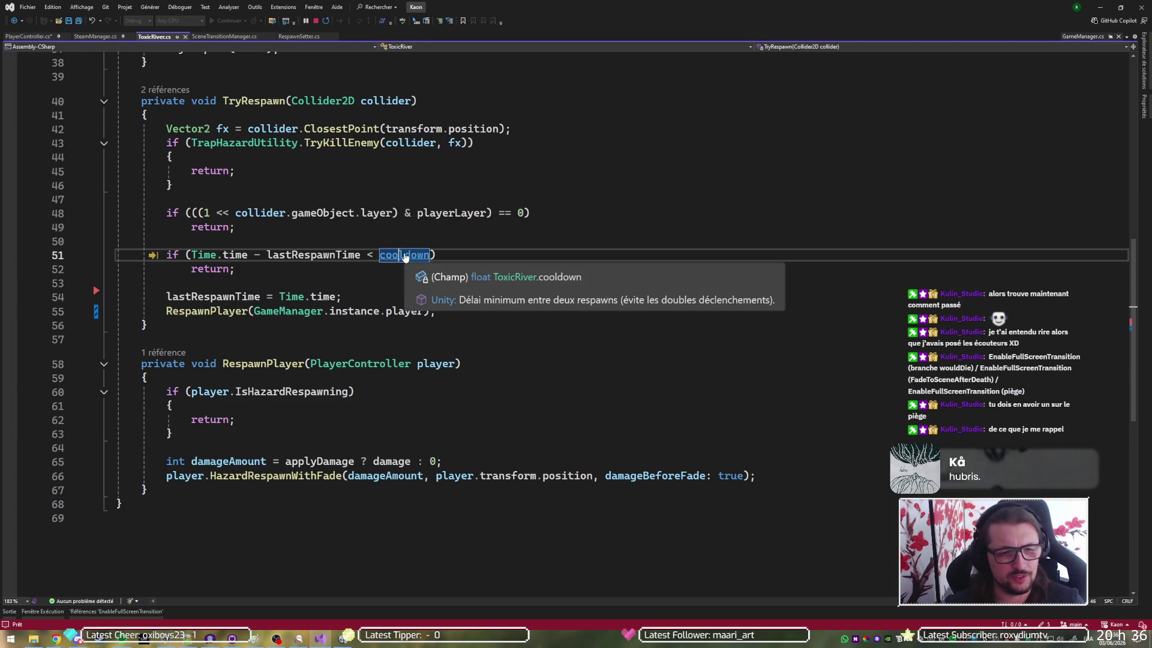
pyautogui.press('F12')
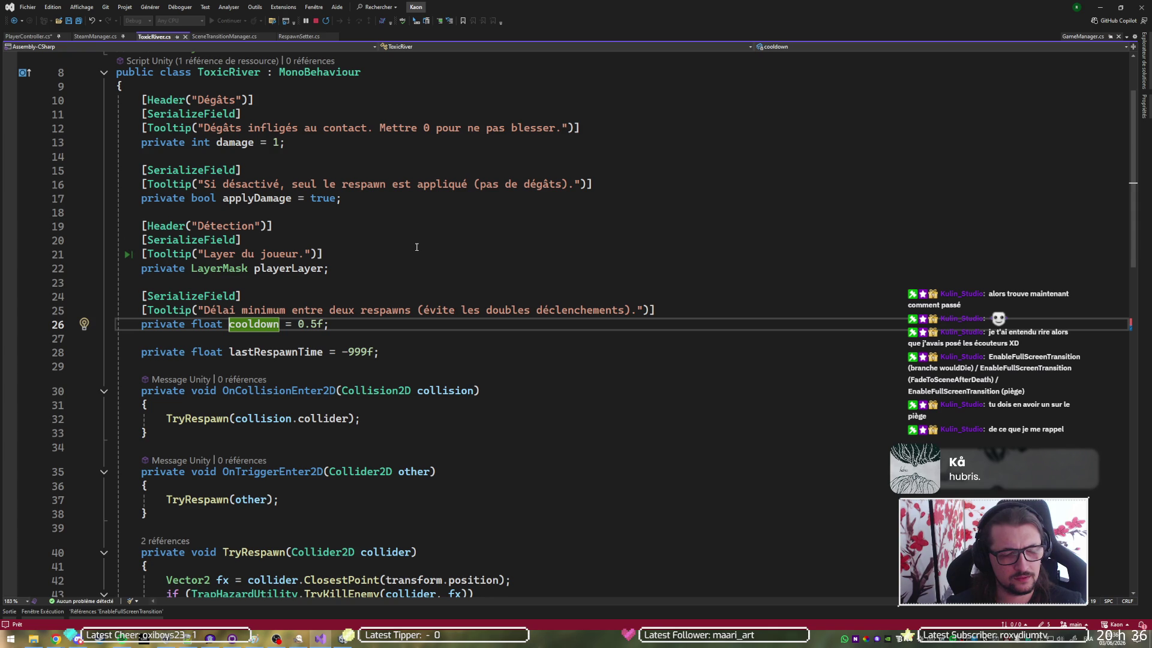
pyautogui.hotkey('ctrl', 'shift', 'Down')
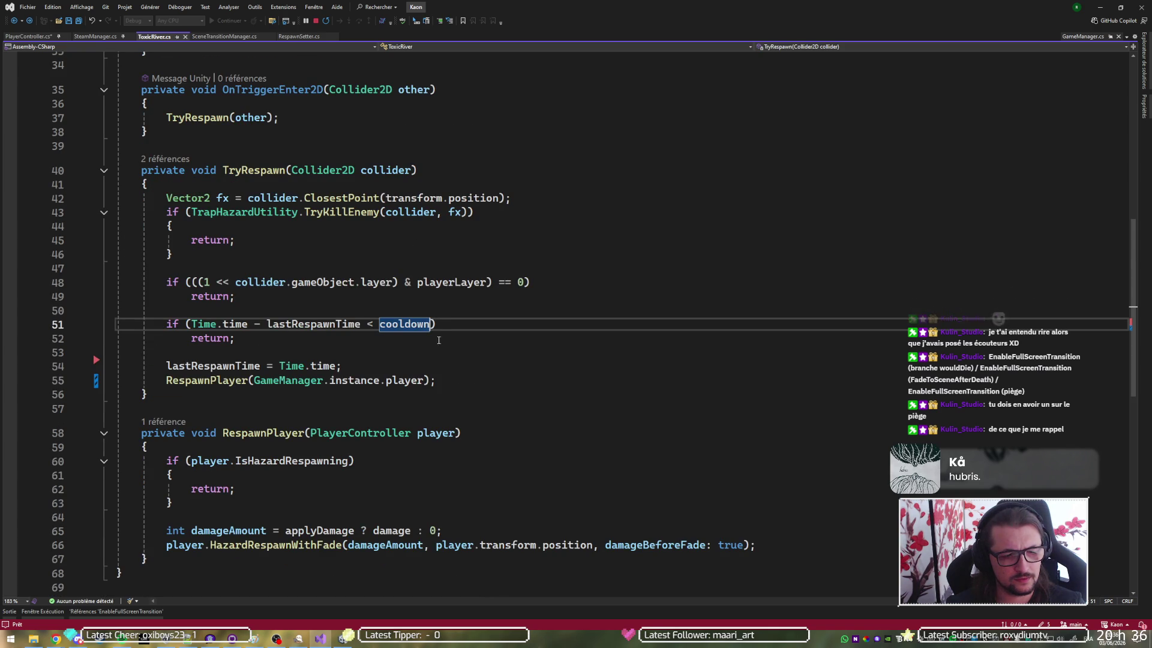
pyautogui.scroll(-2, 440, 328)
# Read HazardRespawnWithFade's documentation inside RespawnPlayer, then switch to the Unity editor
pyautogui.click(360, 296)
pyautogui.click(288, 390)
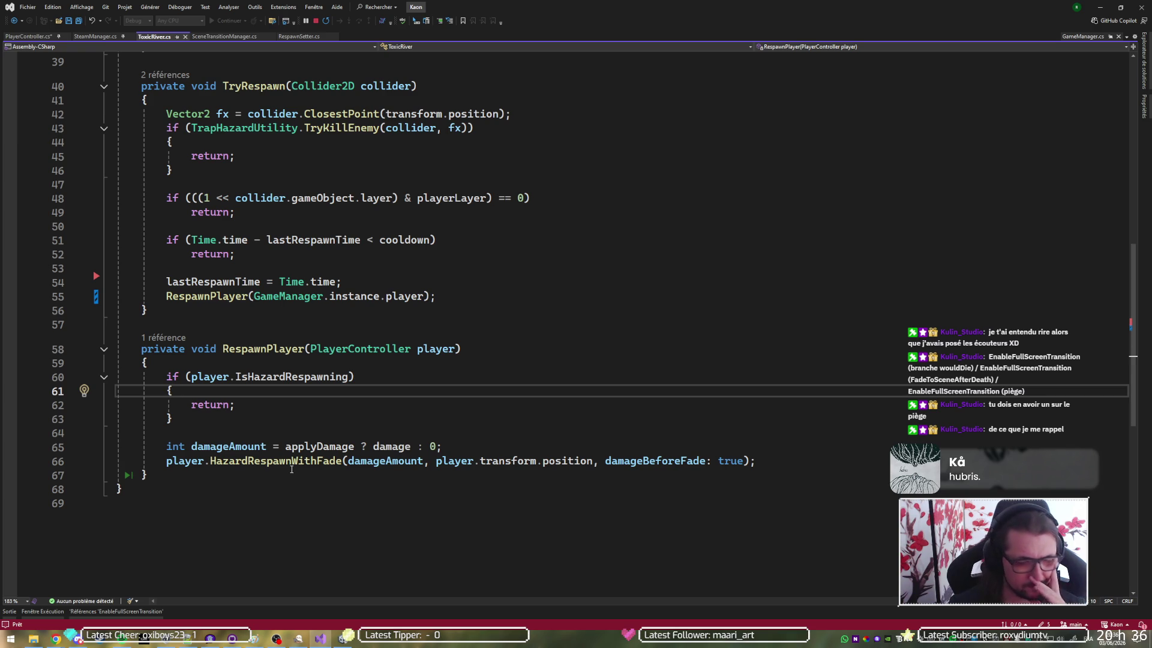
pyautogui.moveTo(294, 461)
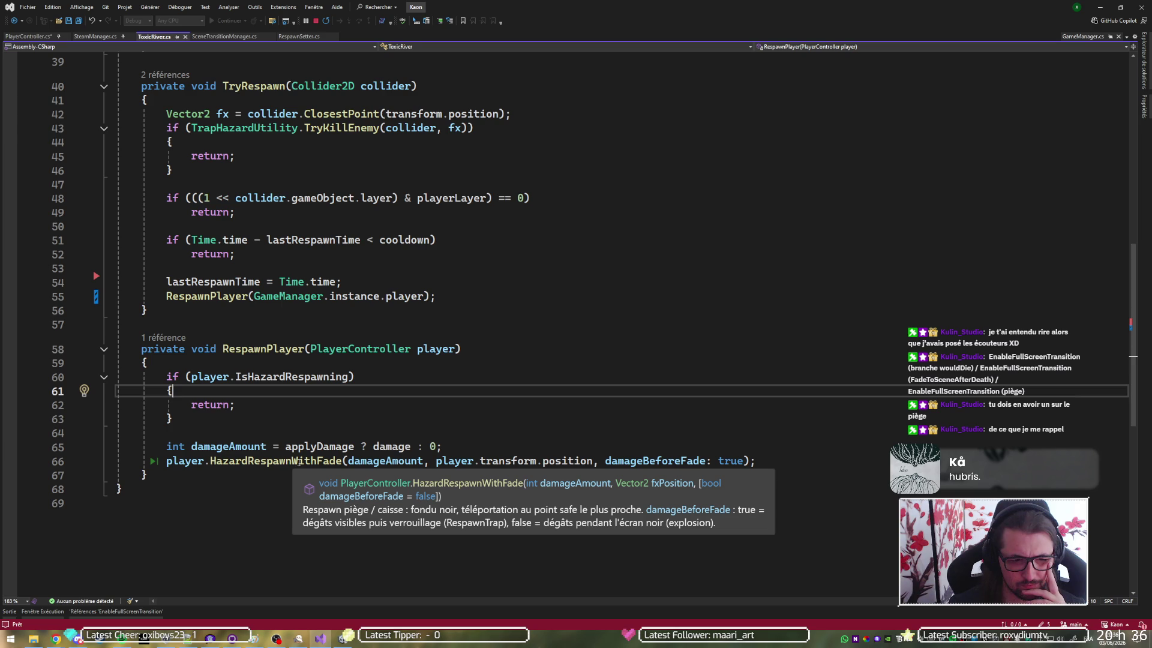
pyautogui.click(343, 639)
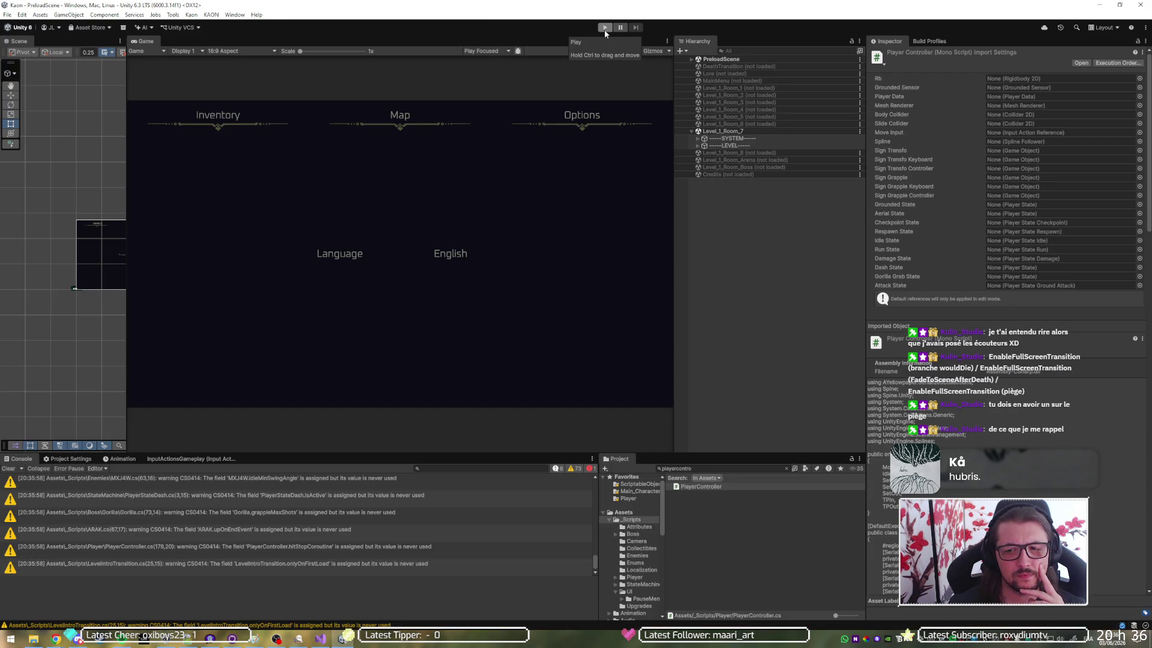
# Back in Visual Studio, open SceneTransitionManager.cs at EnableFullScreenTransition's fade loop, then switch to Unity
pyautogui.moveTo(341, 640)
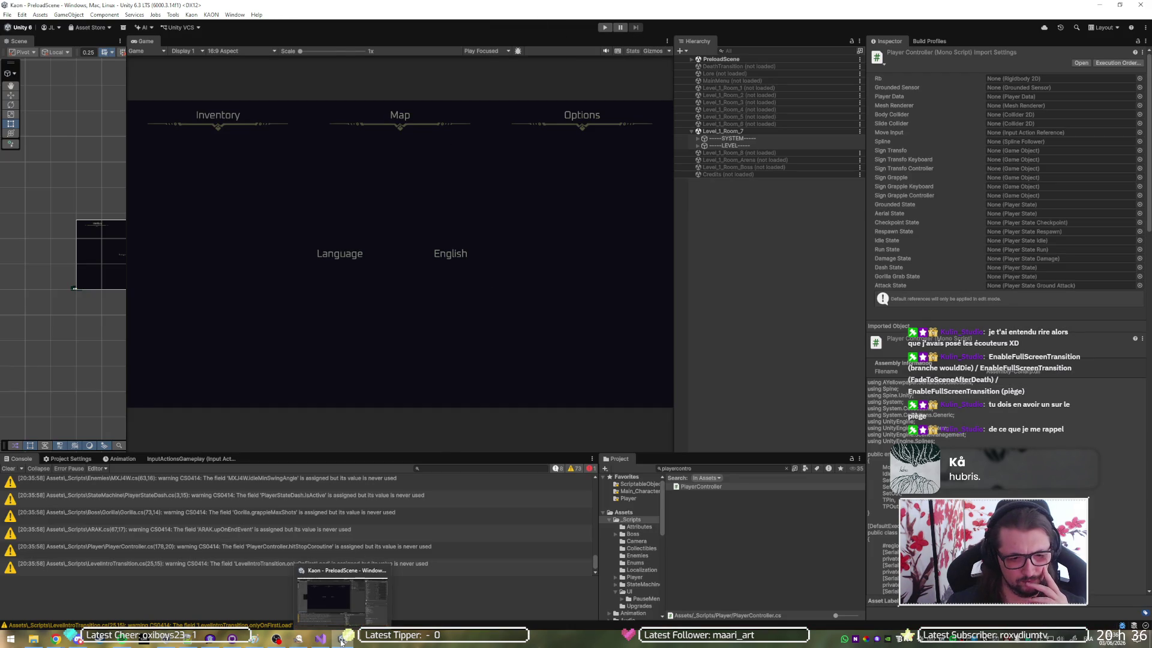
pyautogui.click(342, 555)
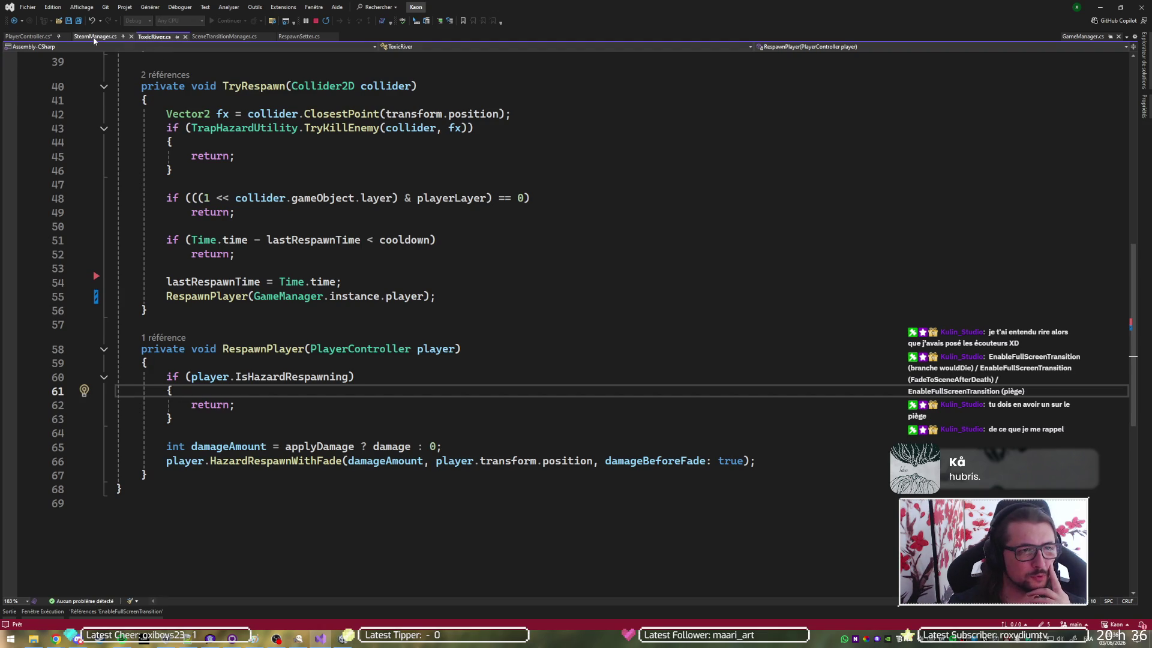
pyautogui.click(237, 38)
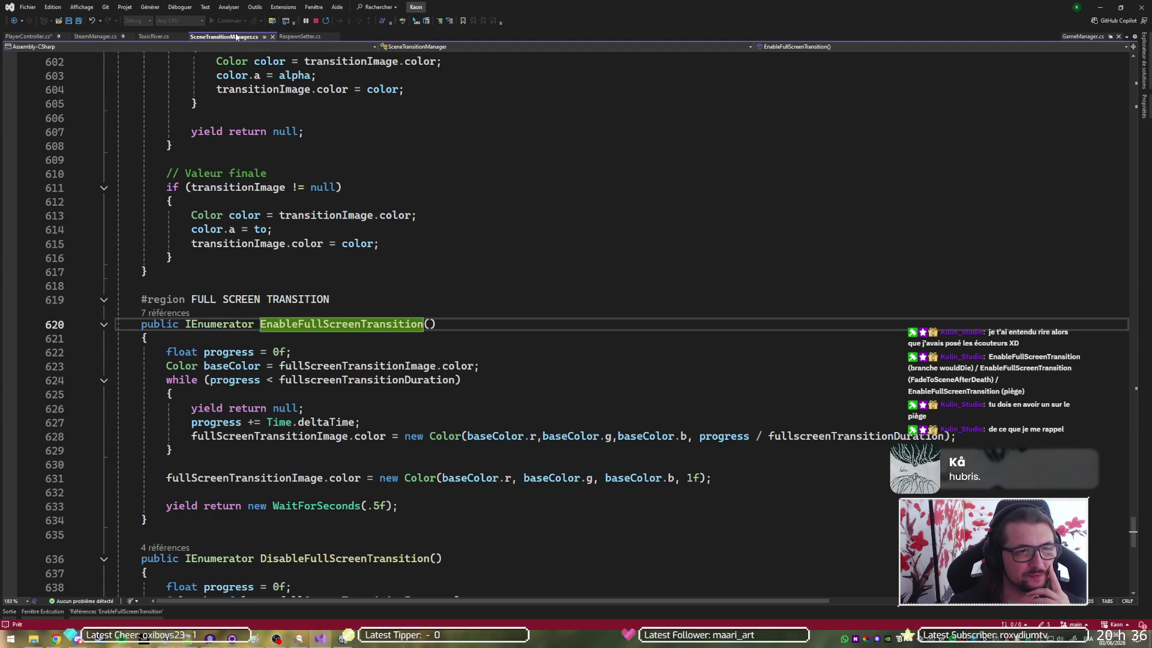
pyautogui.scroll(-2, 334, 280)
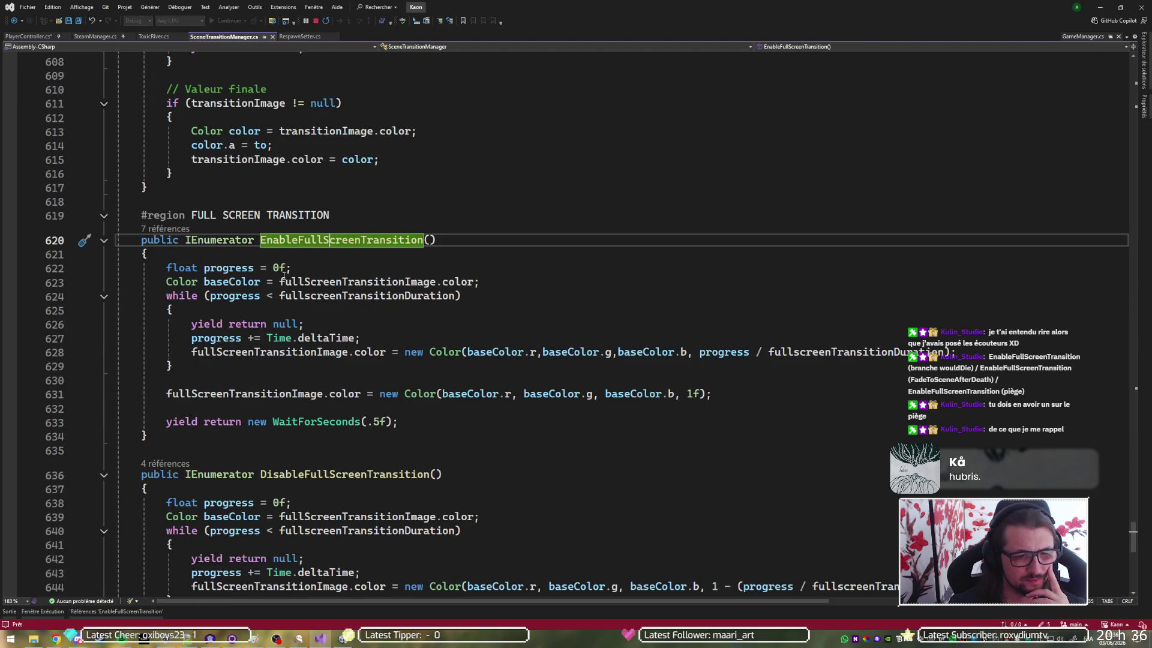
pyautogui.click(318, 277)
pyautogui.press('Down')
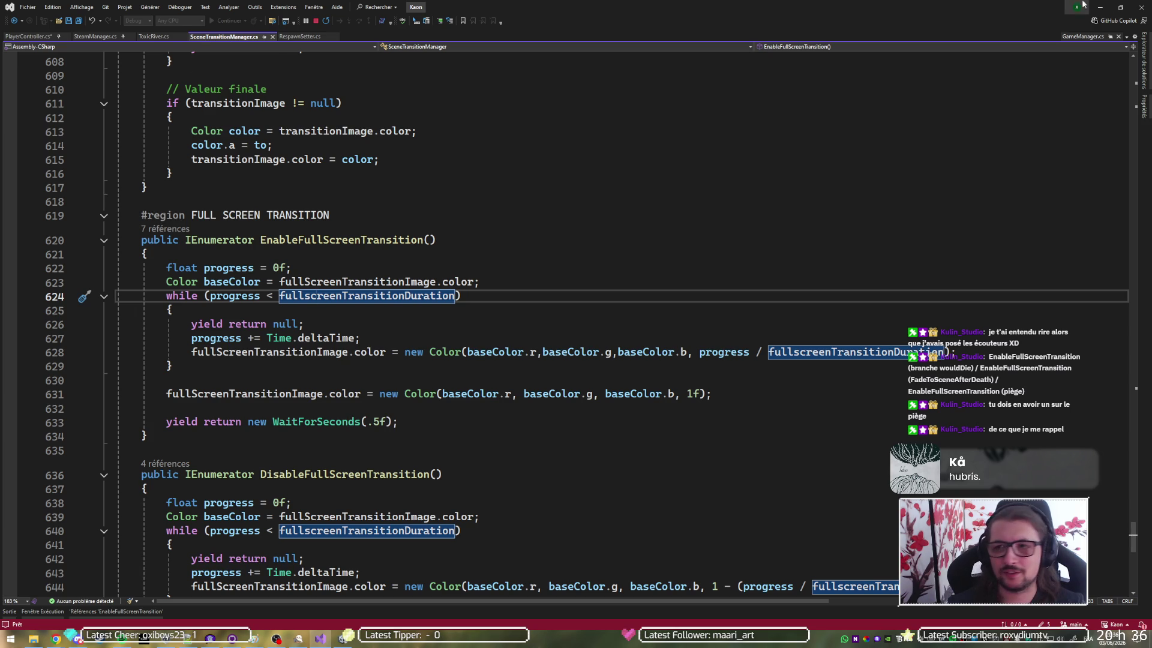
pyautogui.hotkey('alt', 'Tab')
pyautogui.hotkey('alt', 'Tab')
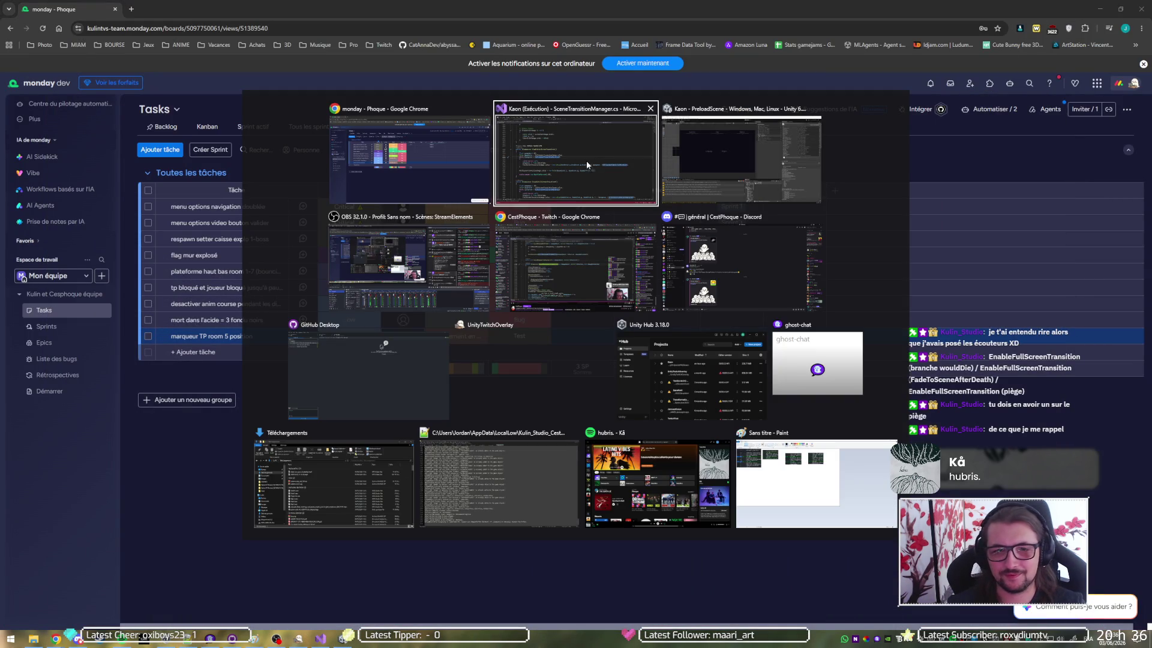
pyautogui.click(716, 166)
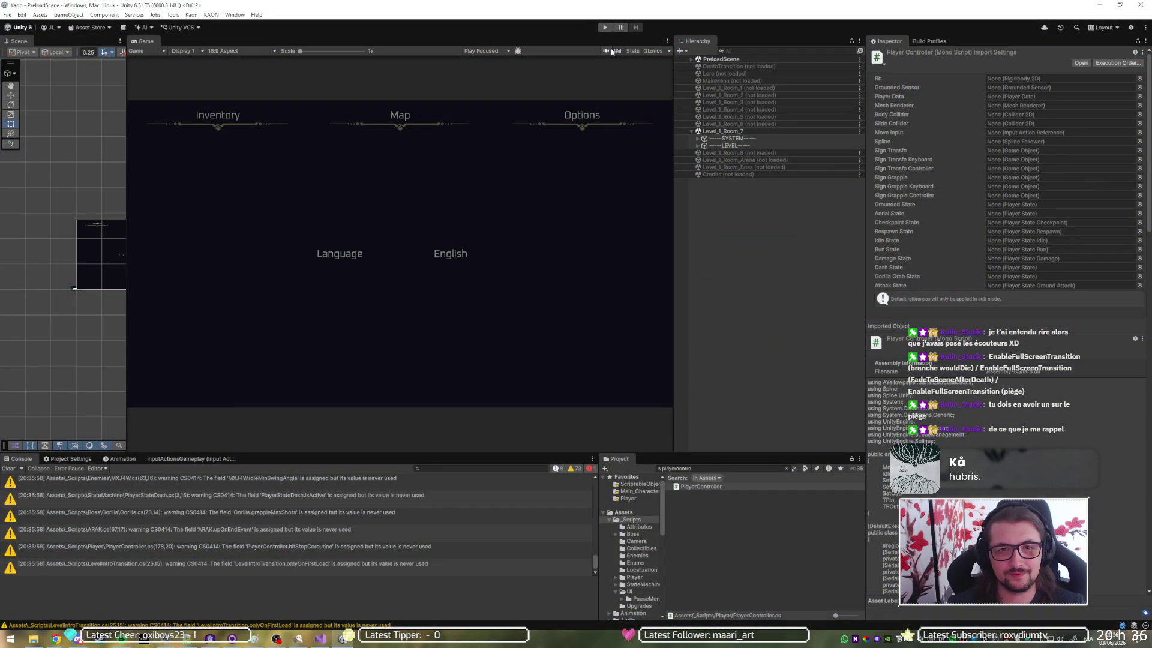
# Start Play mode and select TransitionCanvas(Clone) to view its Scene Transition Manager settings
pyautogui.click(608, 28)
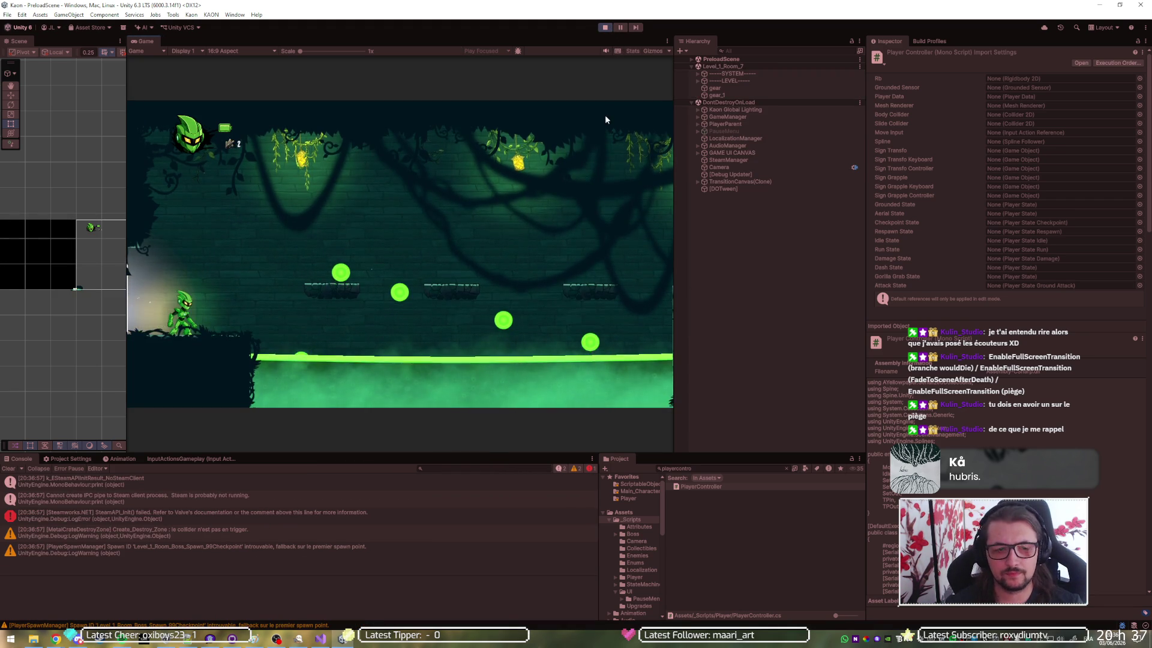
pyautogui.click(709, 182)
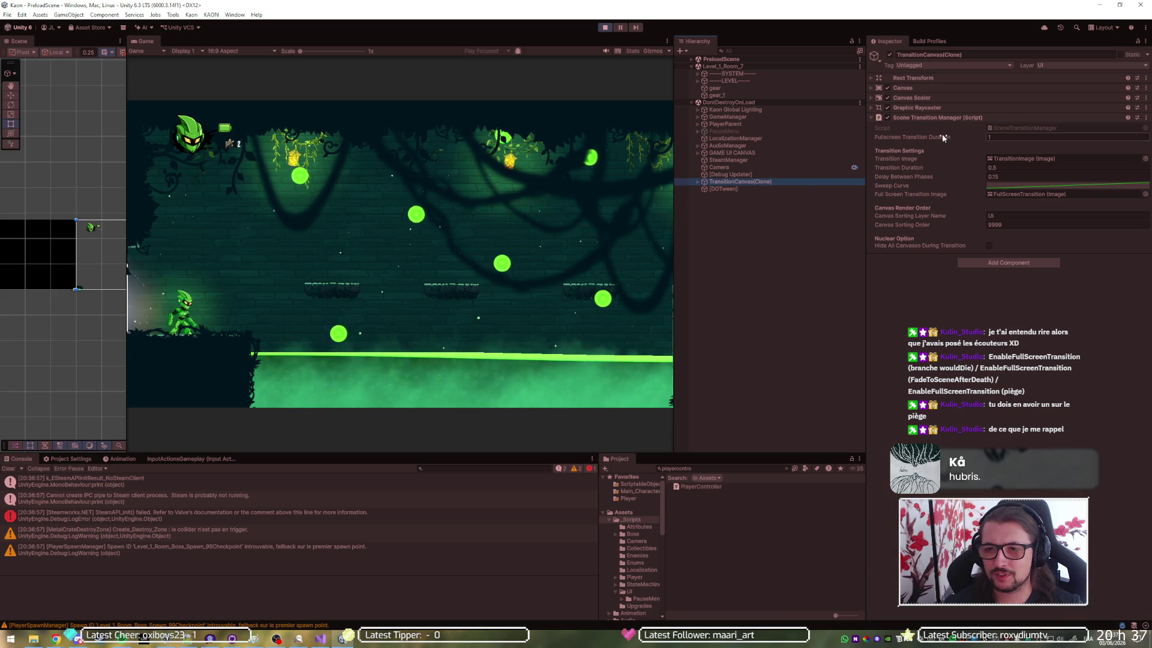
pyautogui.hotkey('alt', 'Tab')
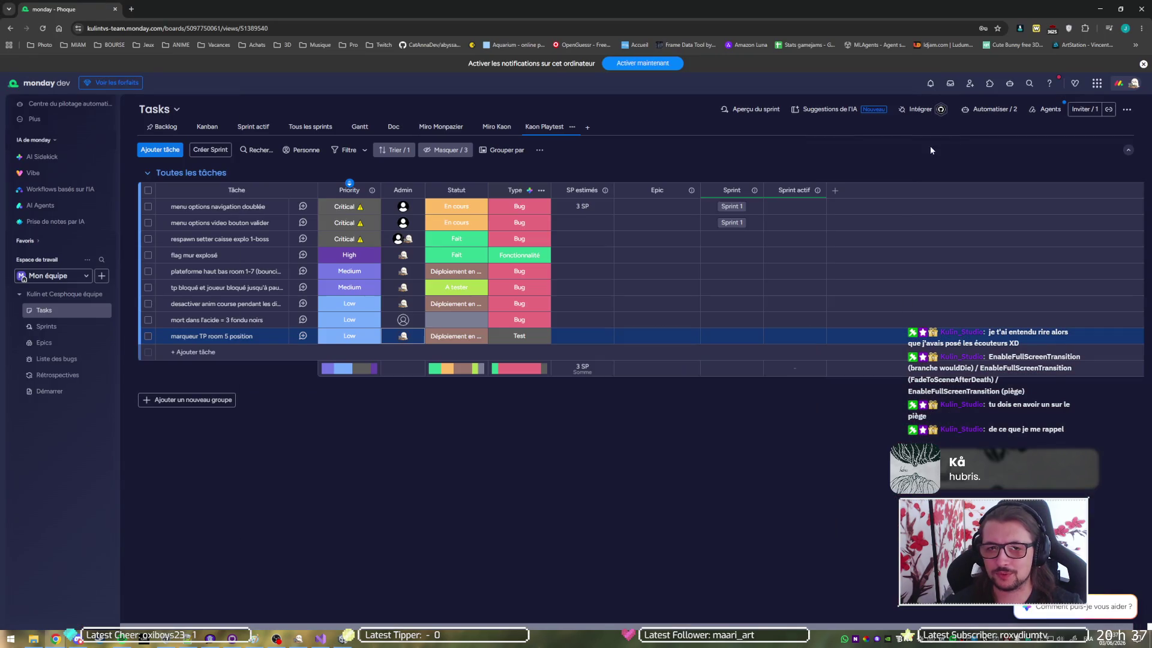
pyautogui.hotkey('alt', 'Tab')
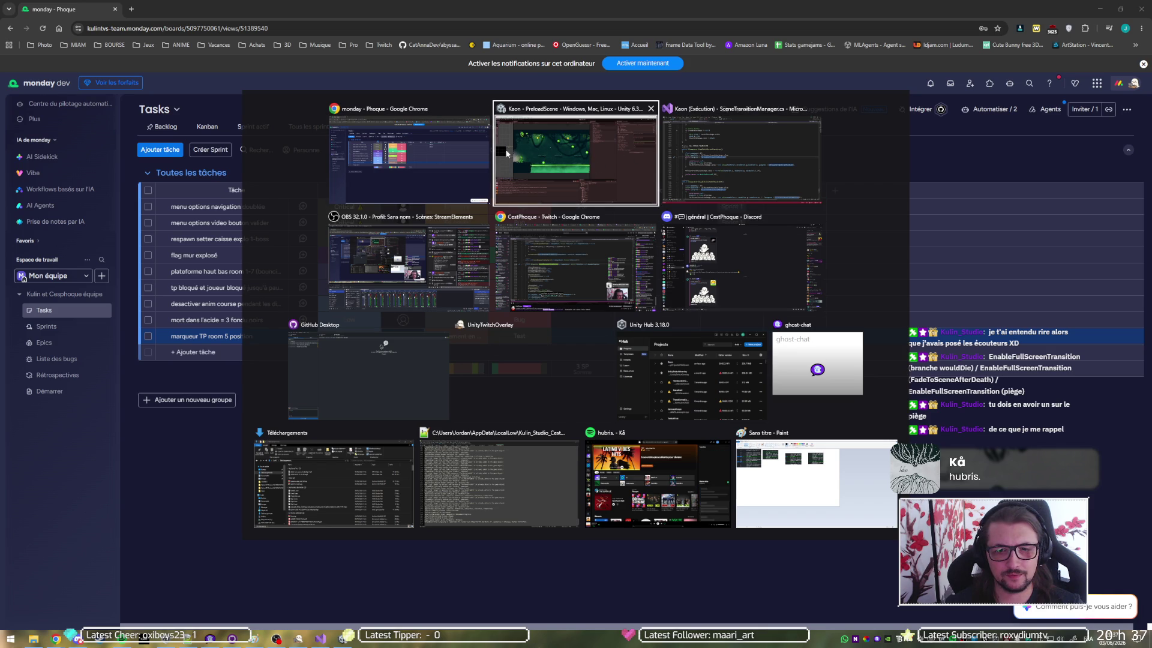
pyautogui.hotkey('alt', 'Tab')
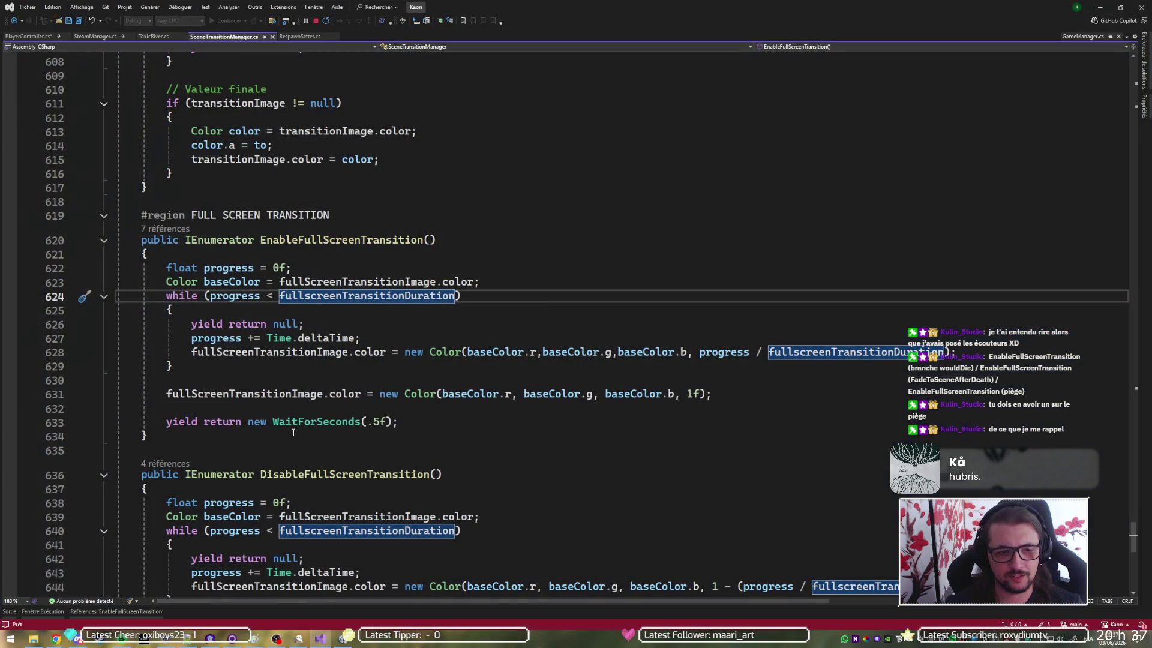
pyautogui.hotkey('ctrl', 'Tab')
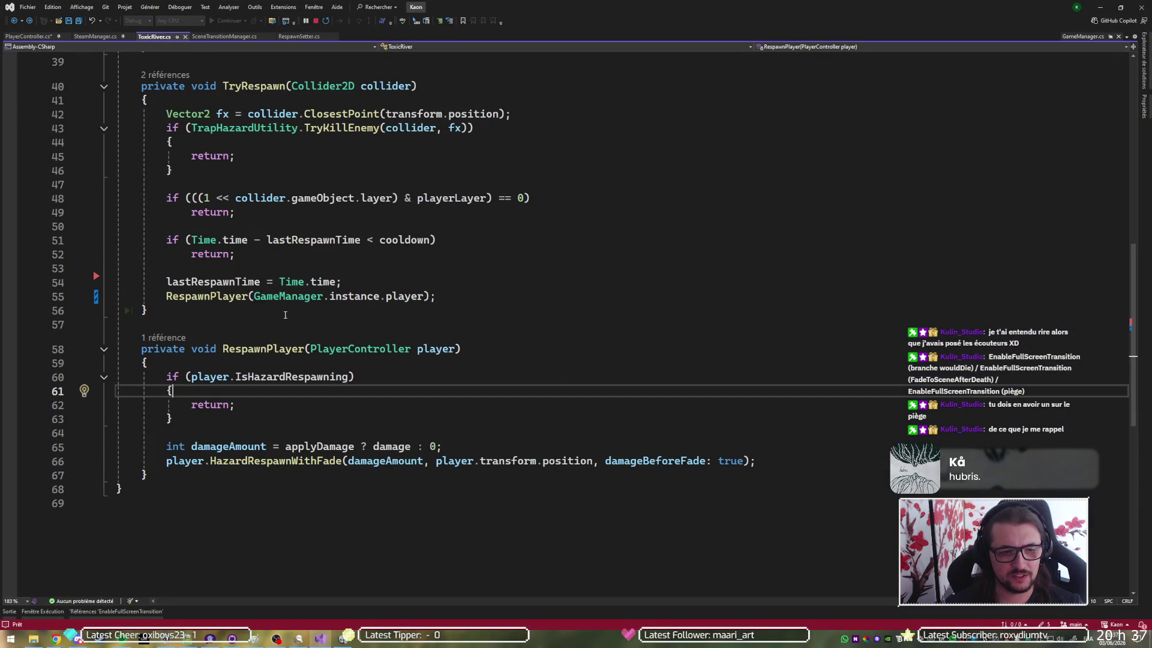
pyautogui.hotkey('alt', 'Tab')
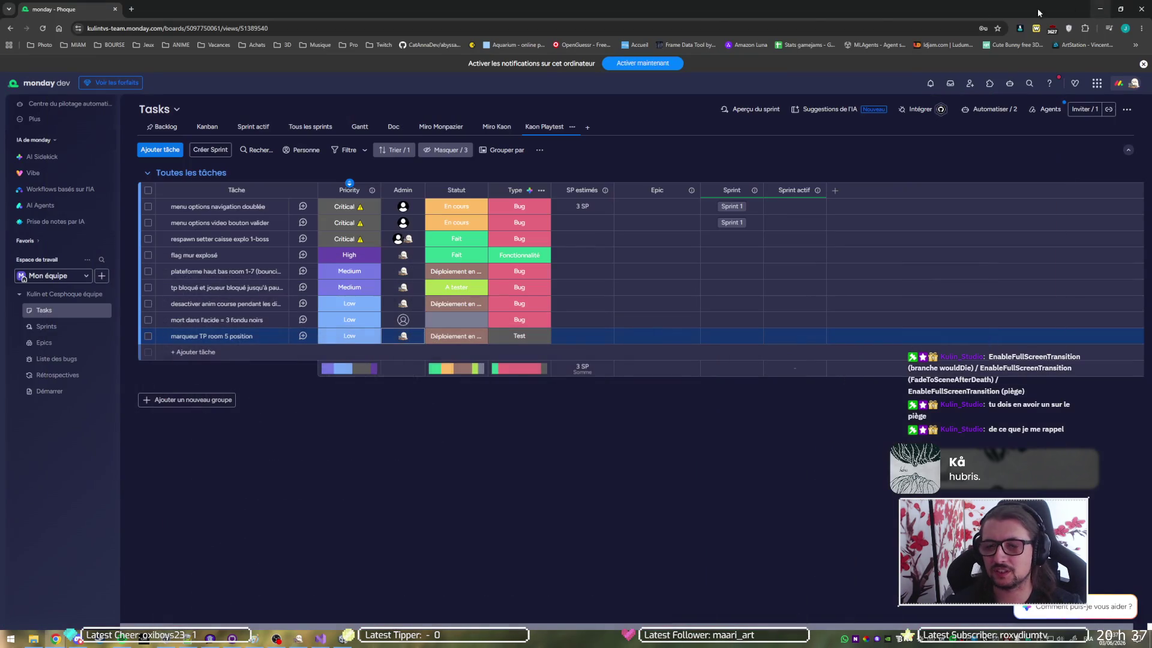
pyautogui.hotkey('alt', 'Tab')
pyautogui.click(700, 162)
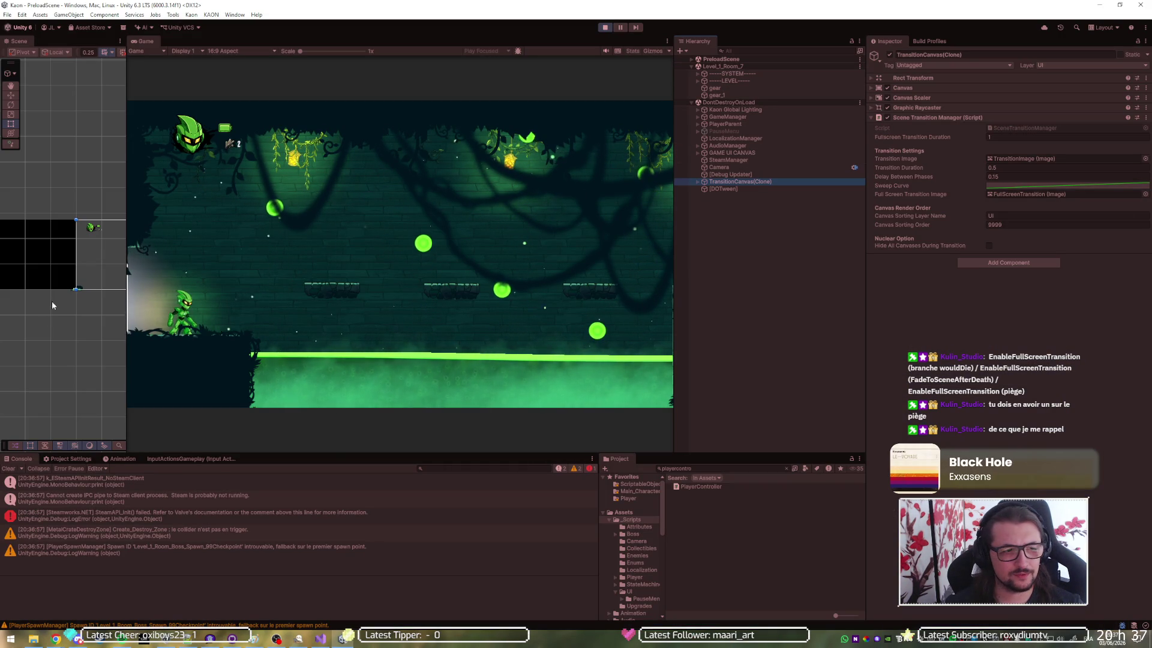
# Hide TransitionCanvas(Clone) from the Scene view using its visibility toggle
pyautogui.scroll(-4, 52, 317)
pyautogui.scroll(5, 45, 293)
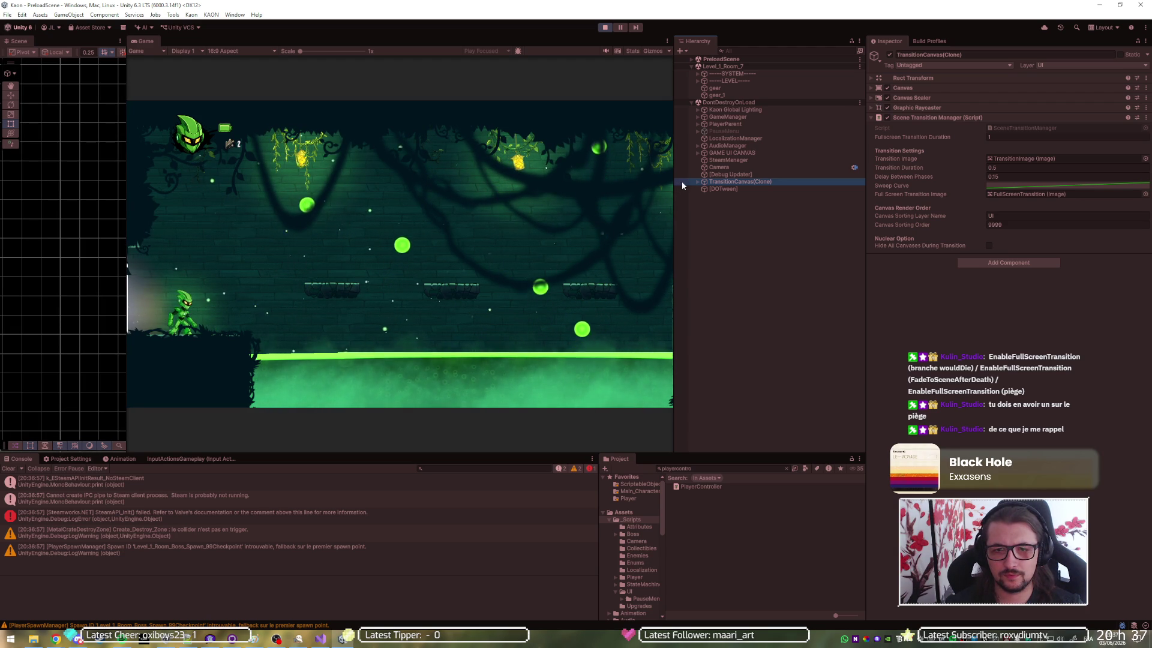
pyautogui.click(711, 228)
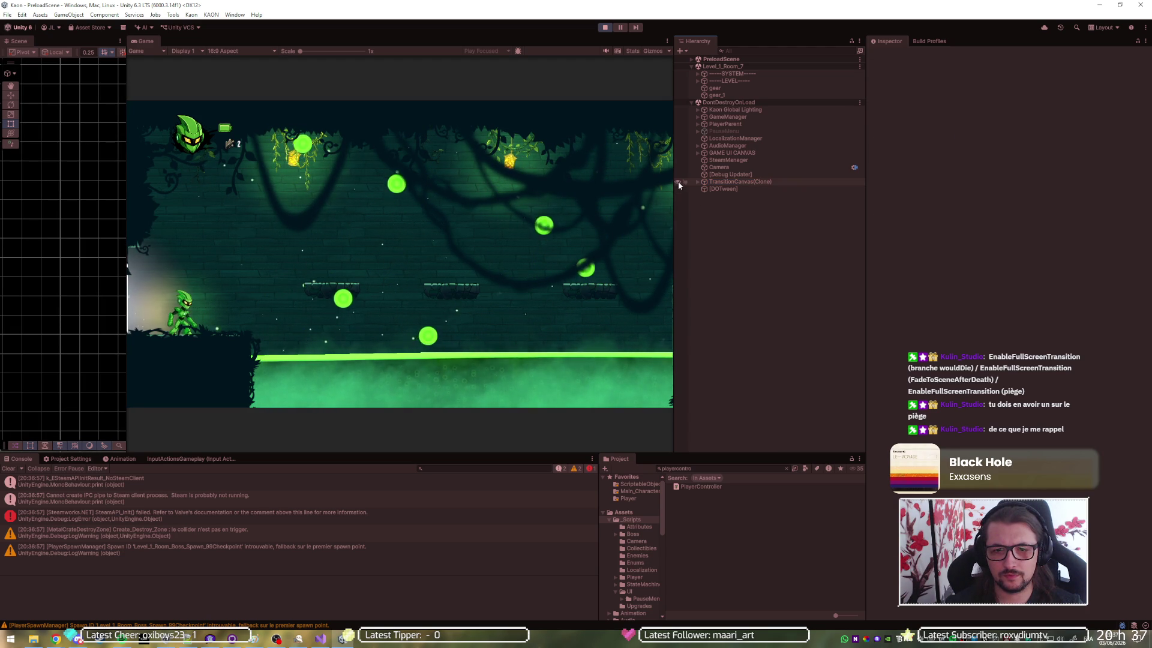
pyautogui.click(678, 182)
pyautogui.scroll(-5, 57, 304)
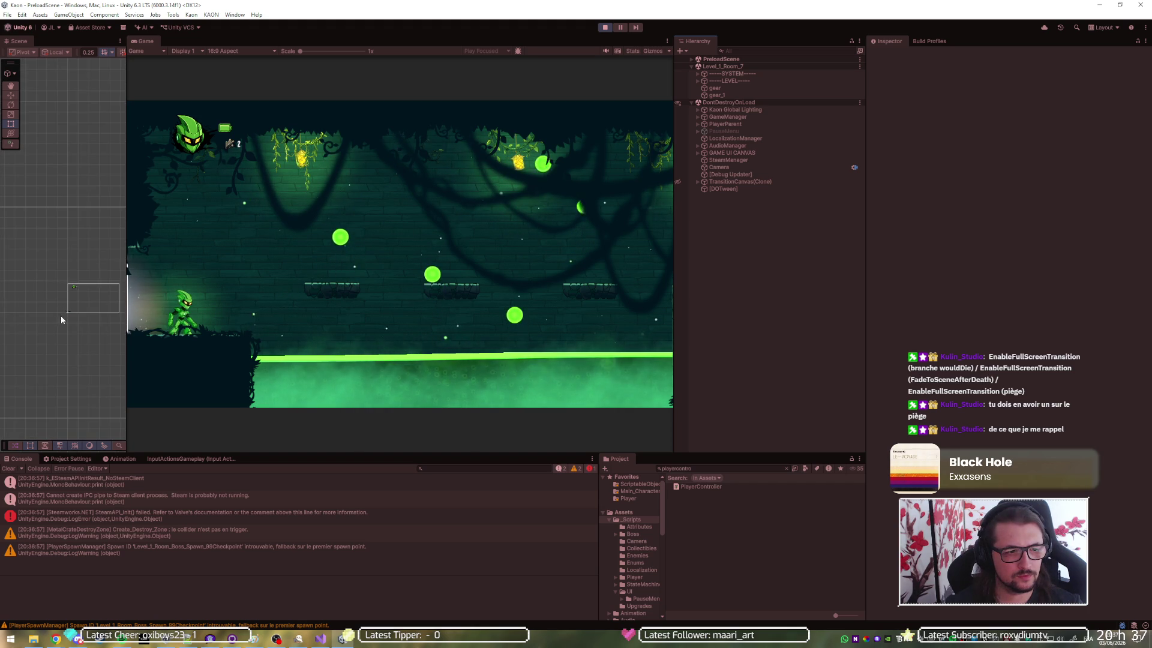
pyautogui.scroll(8, 88, 285)
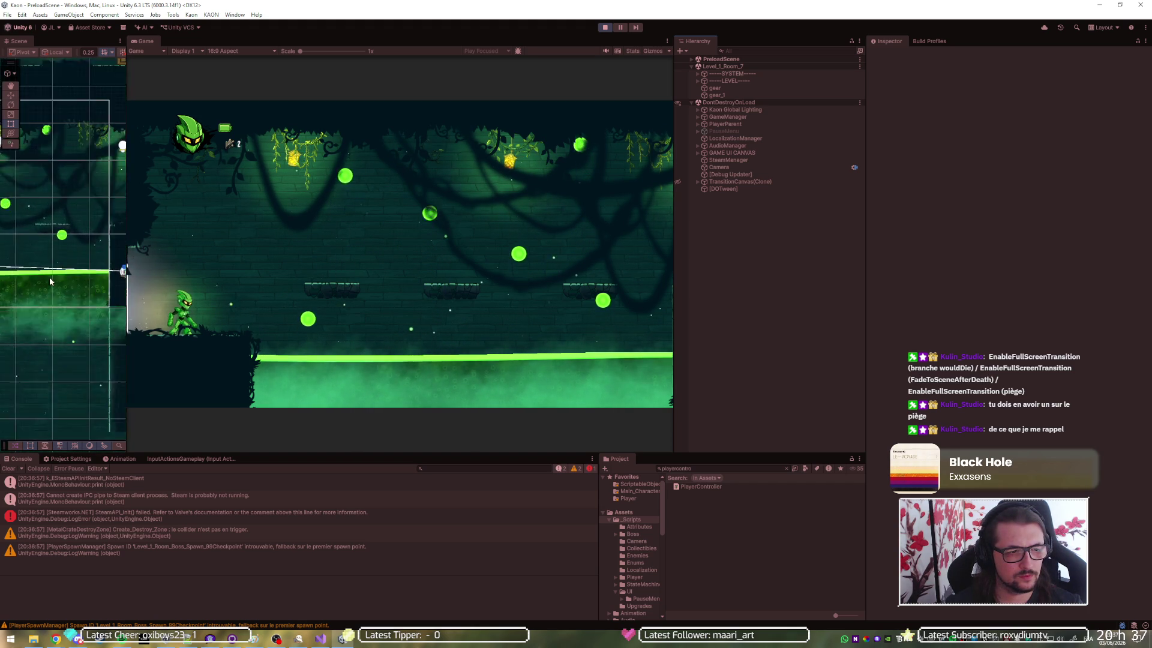
# Set River_Toxic's Cooldown to 0.5 and stop the running game
pyautogui.click(56, 298)
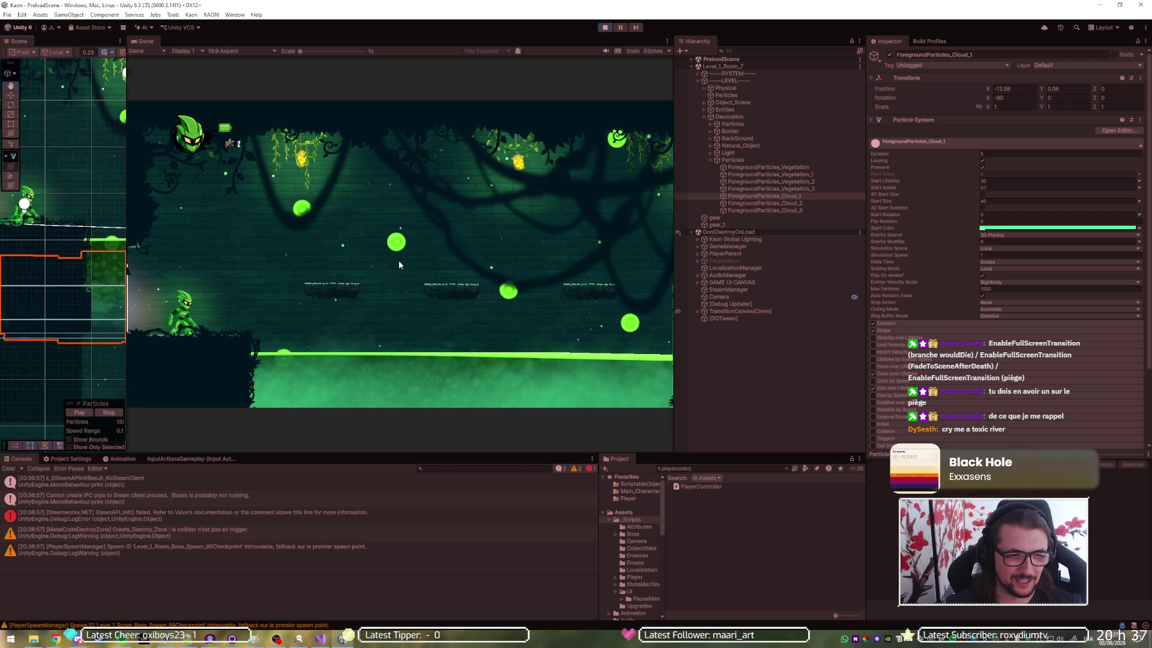
pyautogui.click(60, 276)
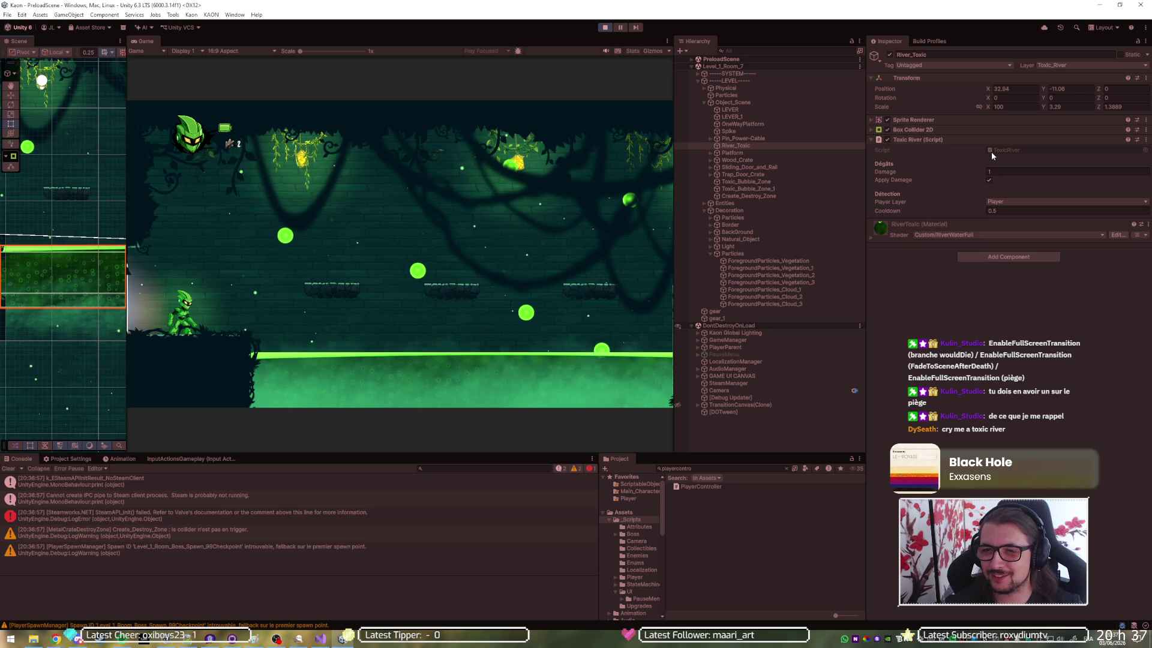
pyautogui.doubleClick(992, 211)
pyautogui.write('0.5')
pyautogui.press('Return')
pyautogui.click(600, 27)
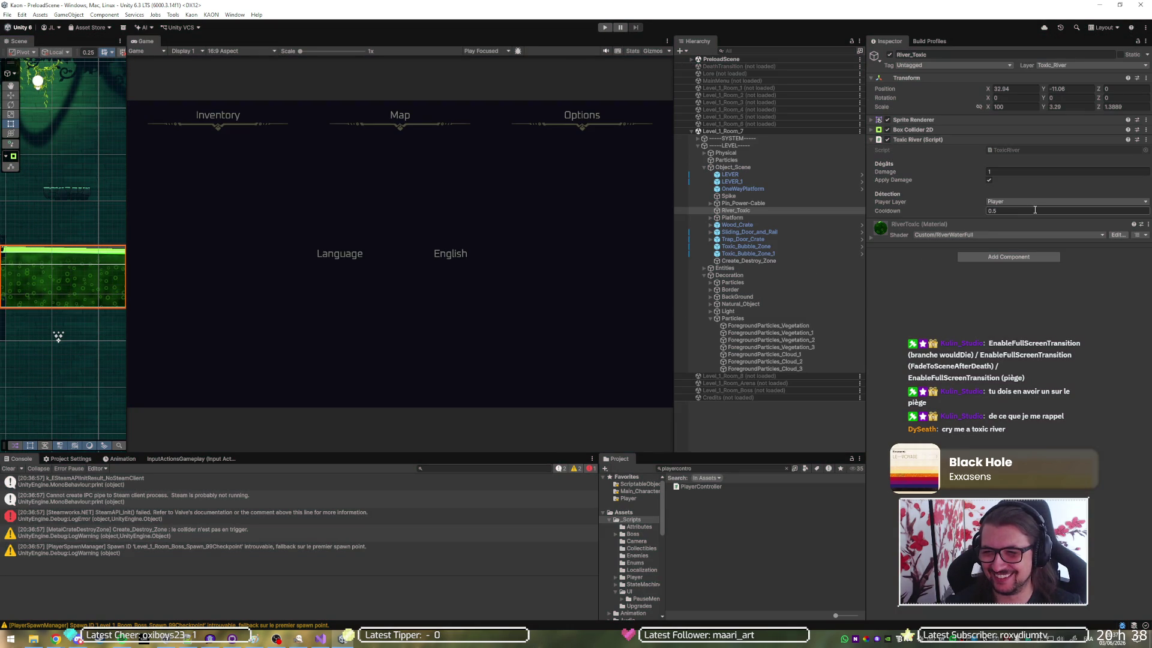
# Change the river's Cooldown to 1 and save the Level_1_Room_7 scene
pyautogui.write('1')
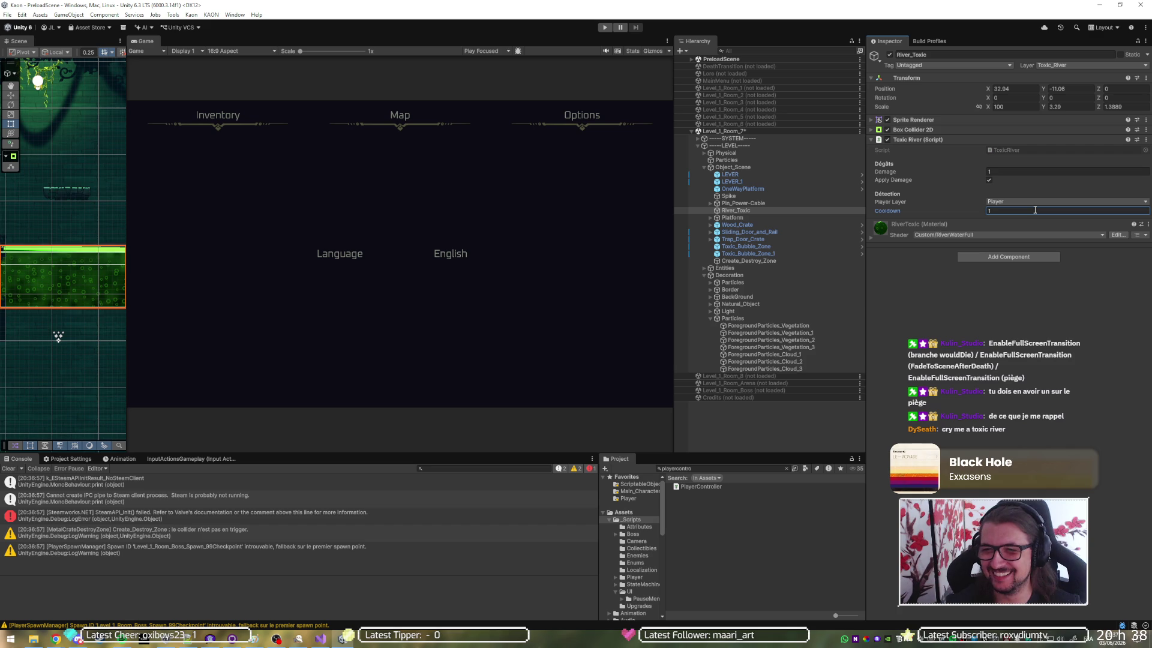
pyautogui.hotkey('ctrl', 's')
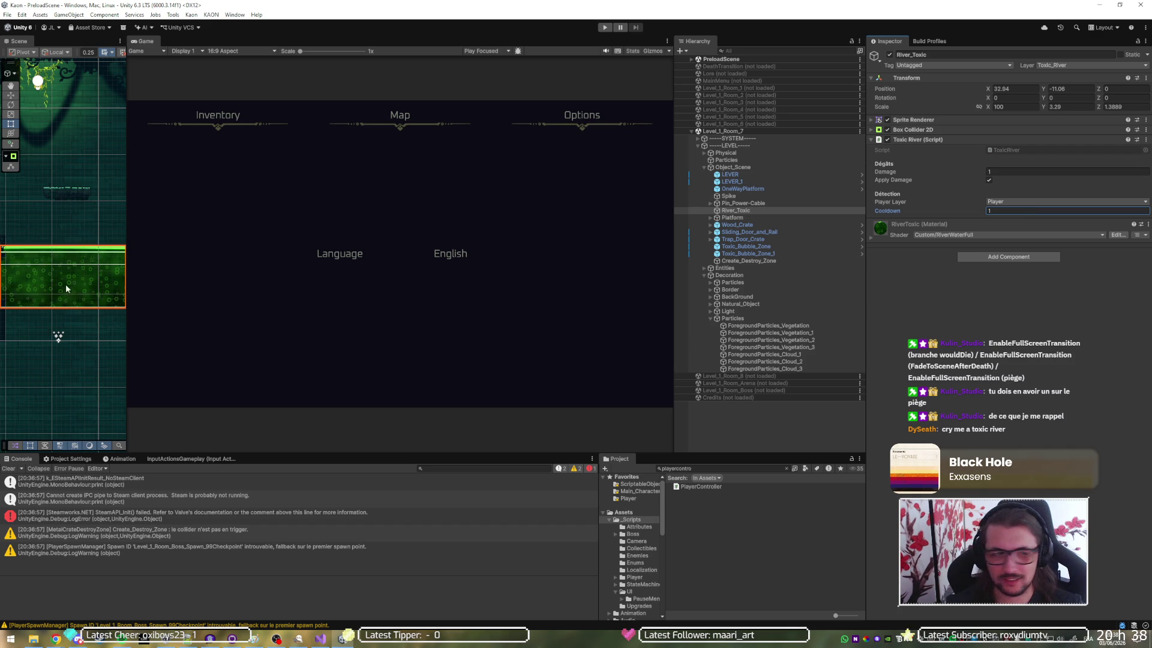
pyautogui.scroll(-6, 67, 284)
pyautogui.scroll(-5, 87, 287)
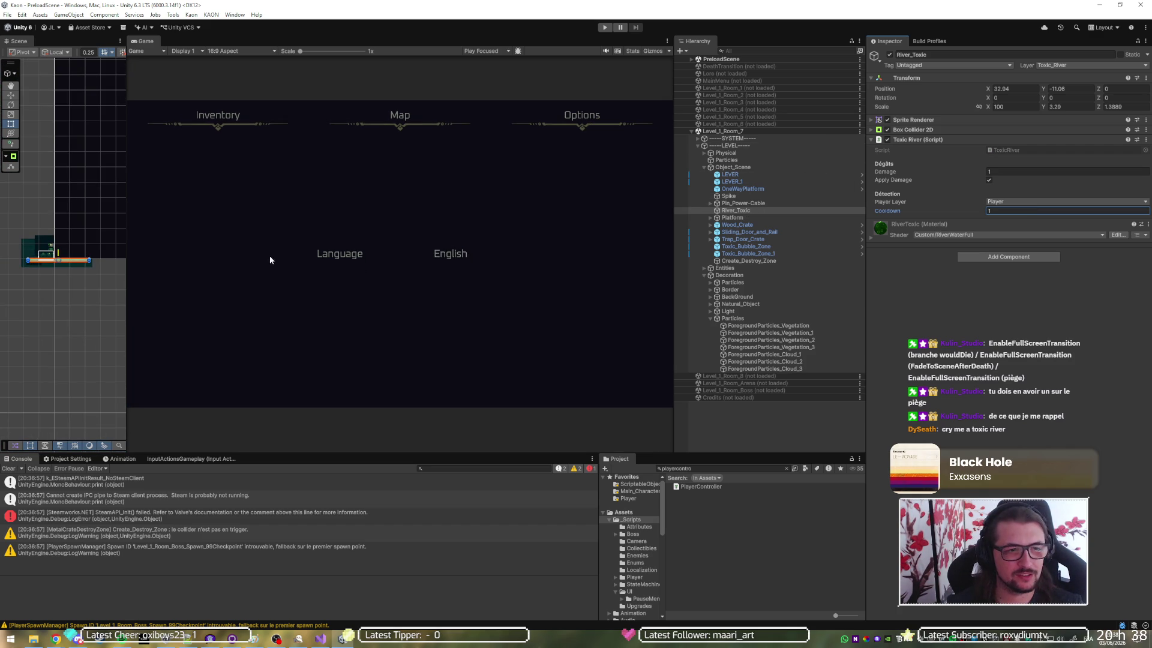
# Playtest jumping the character over the toxic river, then return to Visual Studio
pyautogui.click(605, 28)
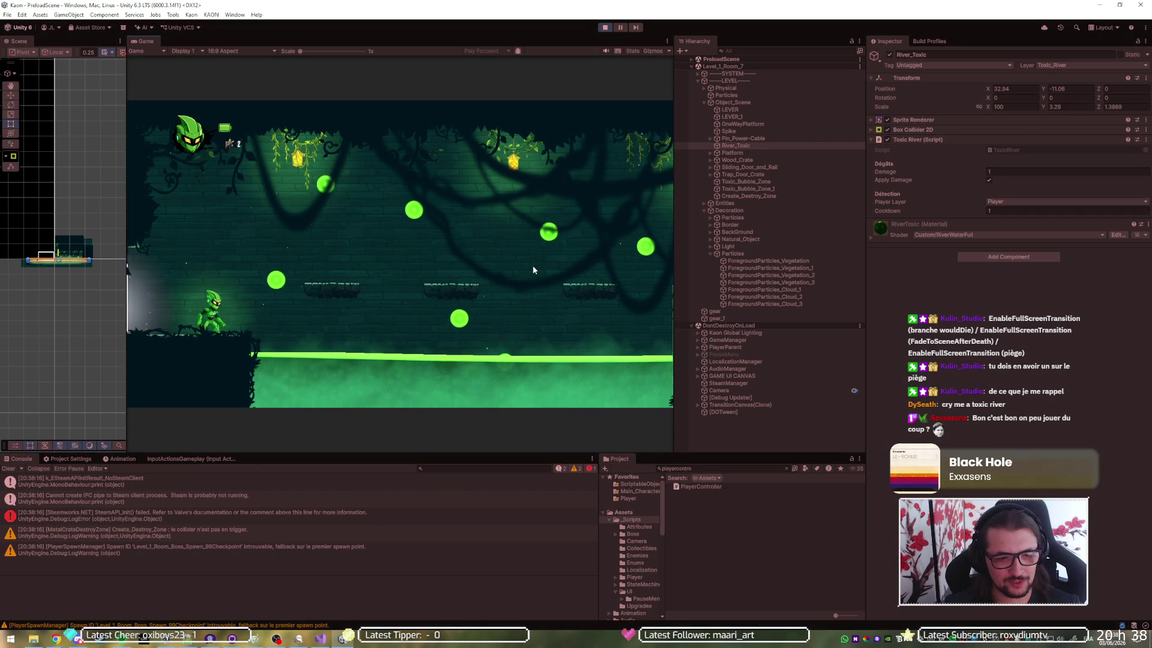
pyautogui.press('d')
pyautogui.press('space')
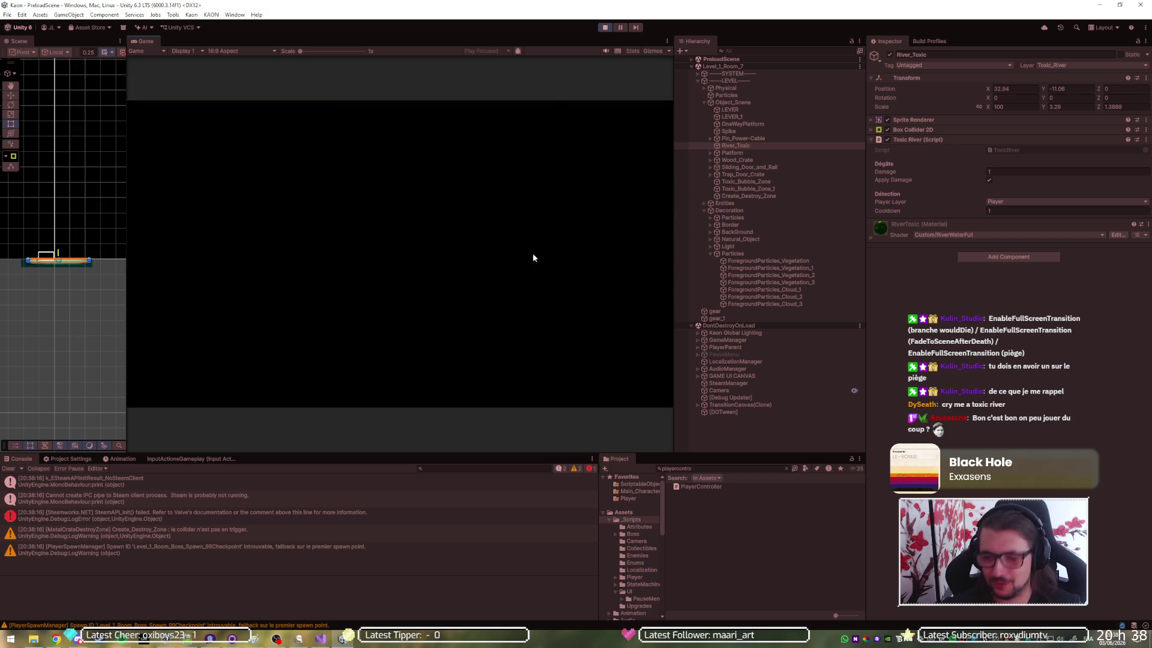
pyautogui.click(603, 28)
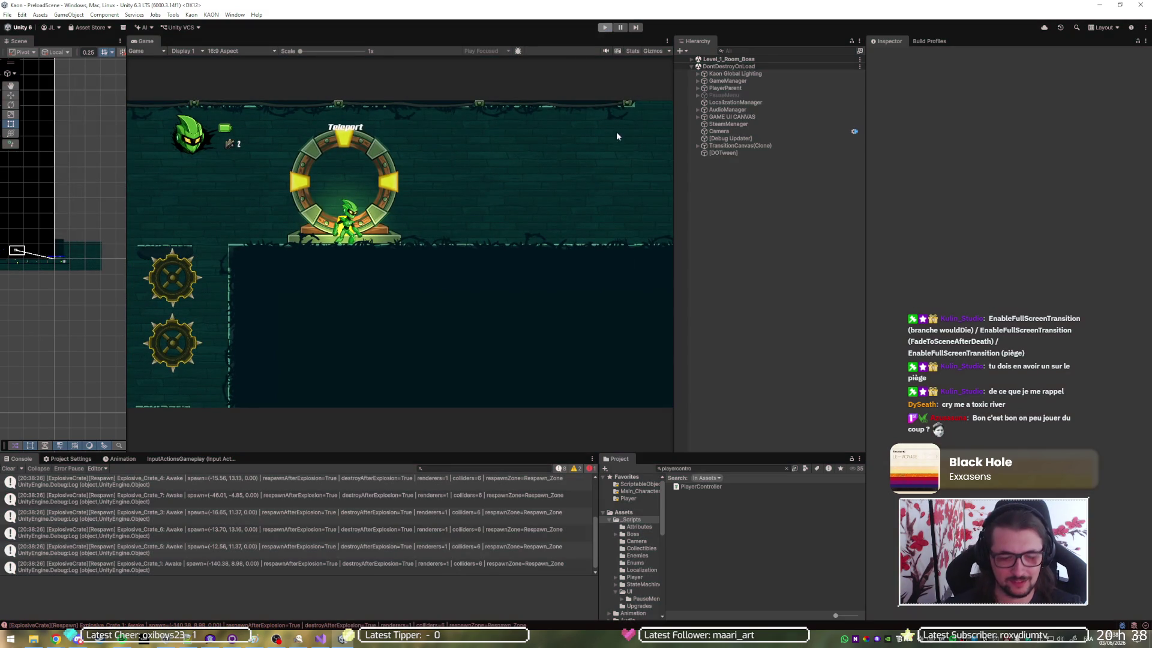
pyautogui.press('Escape')
pyautogui.hotkey('alt', 'Tab')
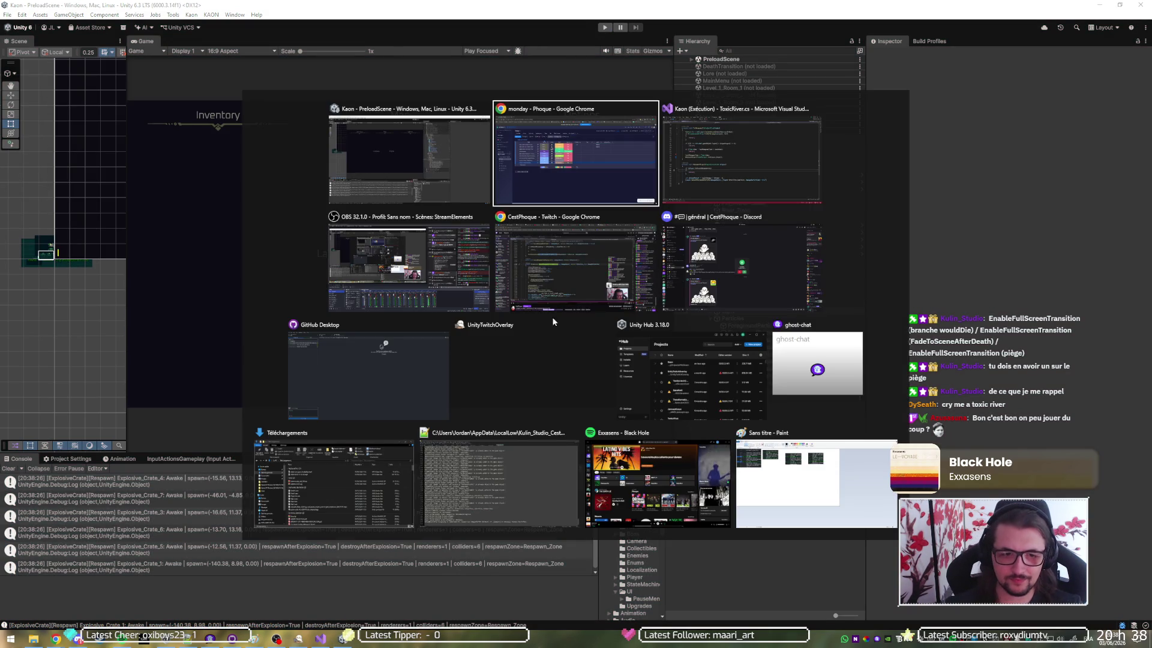
pyautogui.click(734, 174)
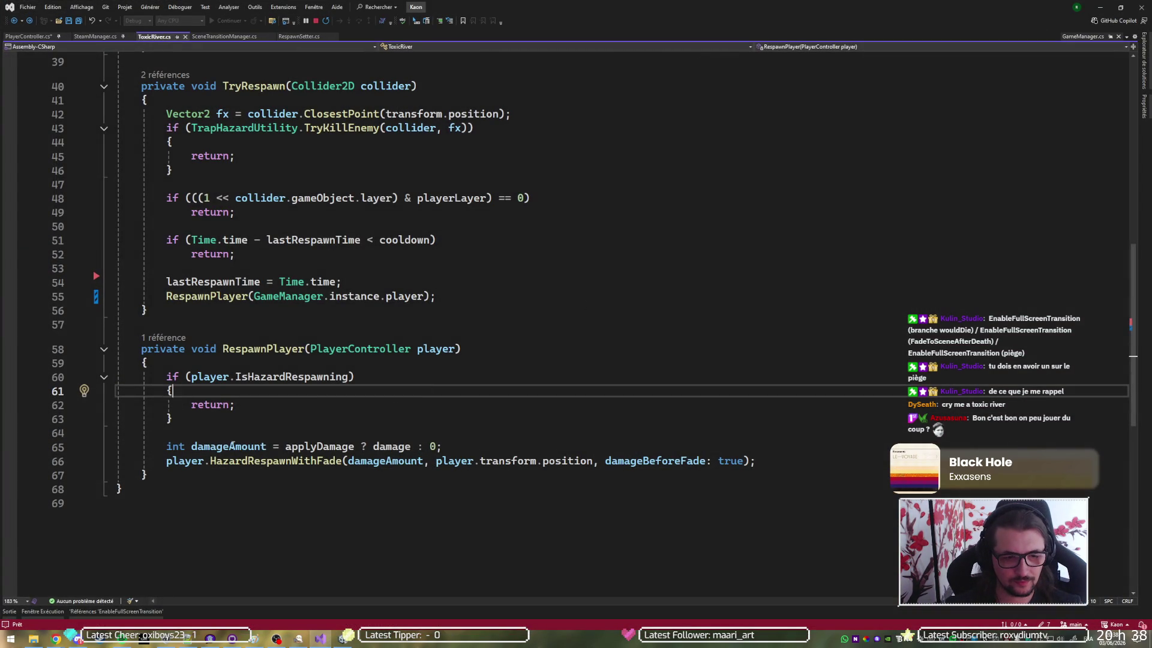
# Breakpoint line 66's HazardRespawnWithFade call, then play and walk the character into the river
pyautogui.moveTo(241, 461)
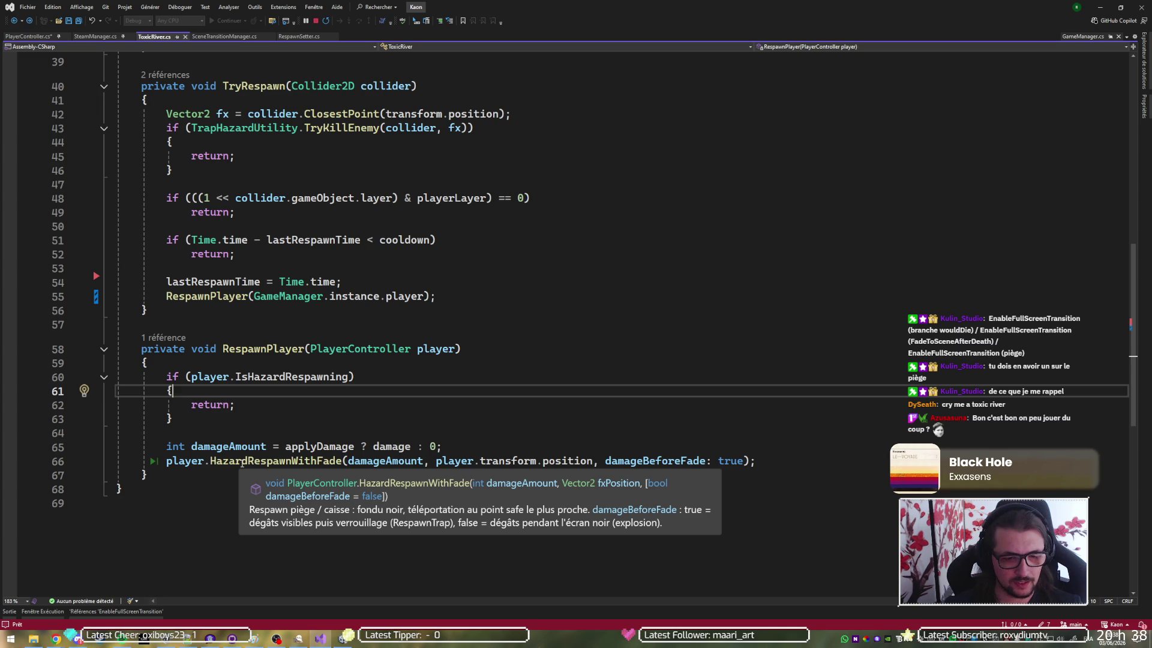
pyautogui.click(9, 461)
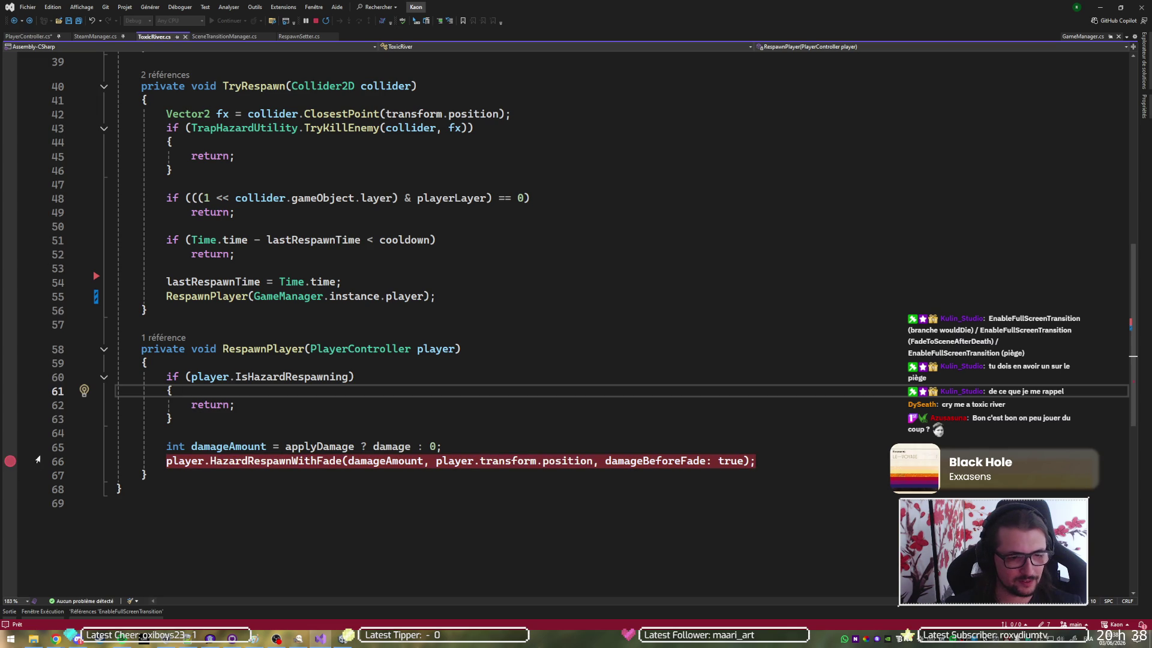
pyautogui.hotkey('alt', 'Tab')
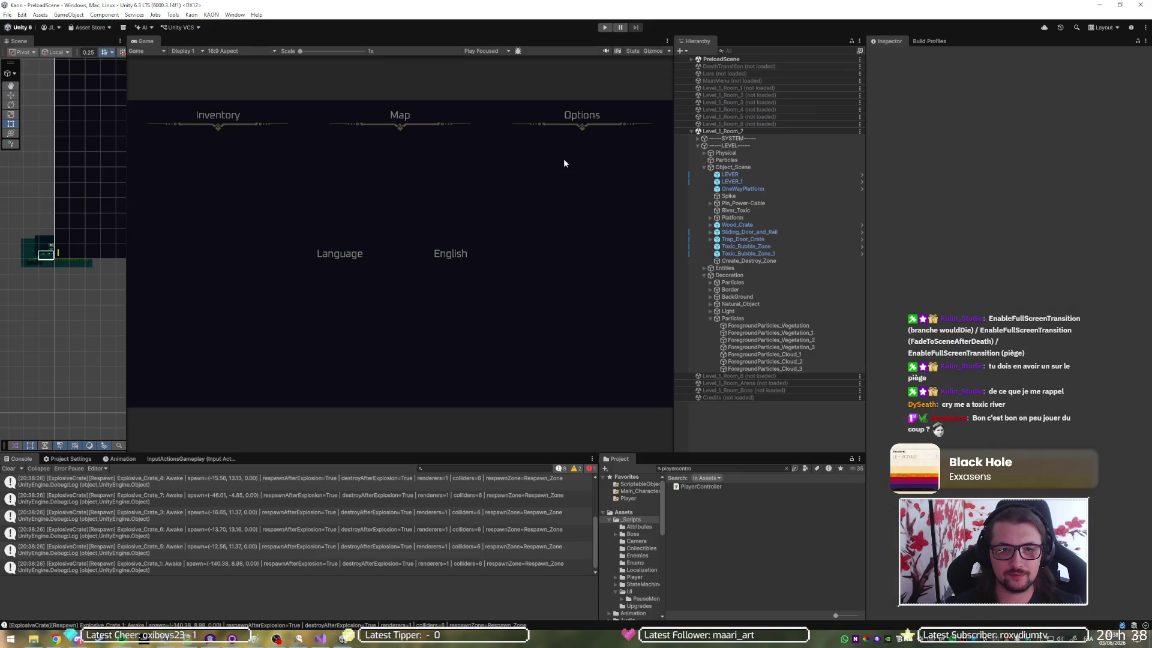
pyautogui.click(602, 27)
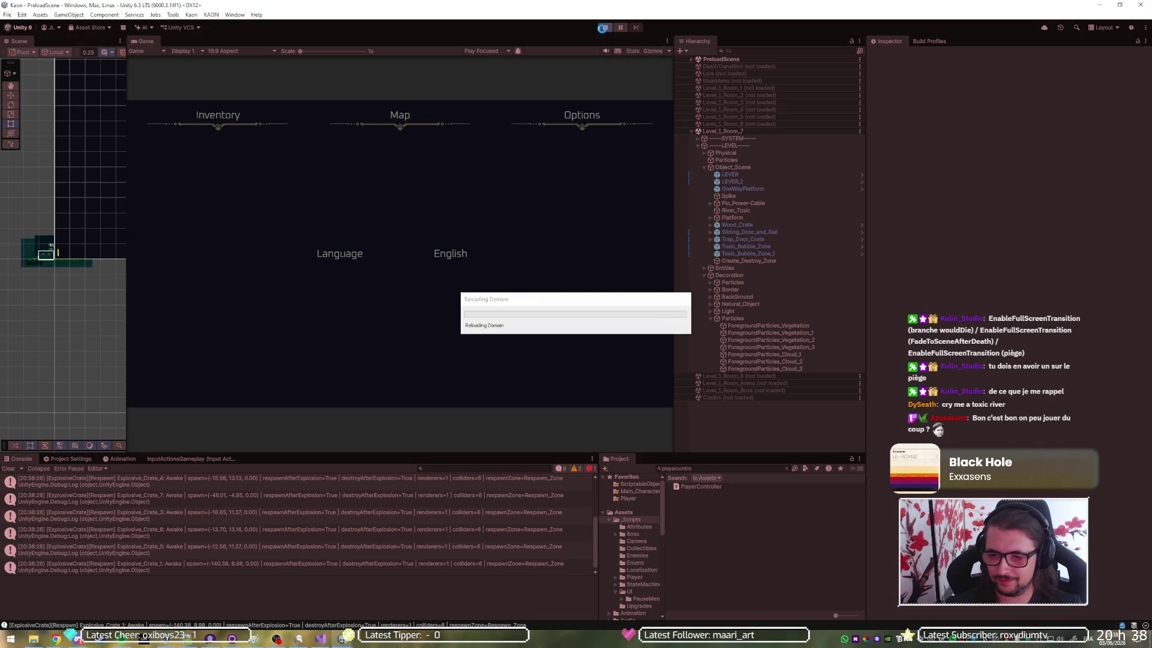
pyautogui.hotkey('alt', 'Tab')
pyautogui.hotkey('alt', 'Tab')
pyautogui.press('Escape')
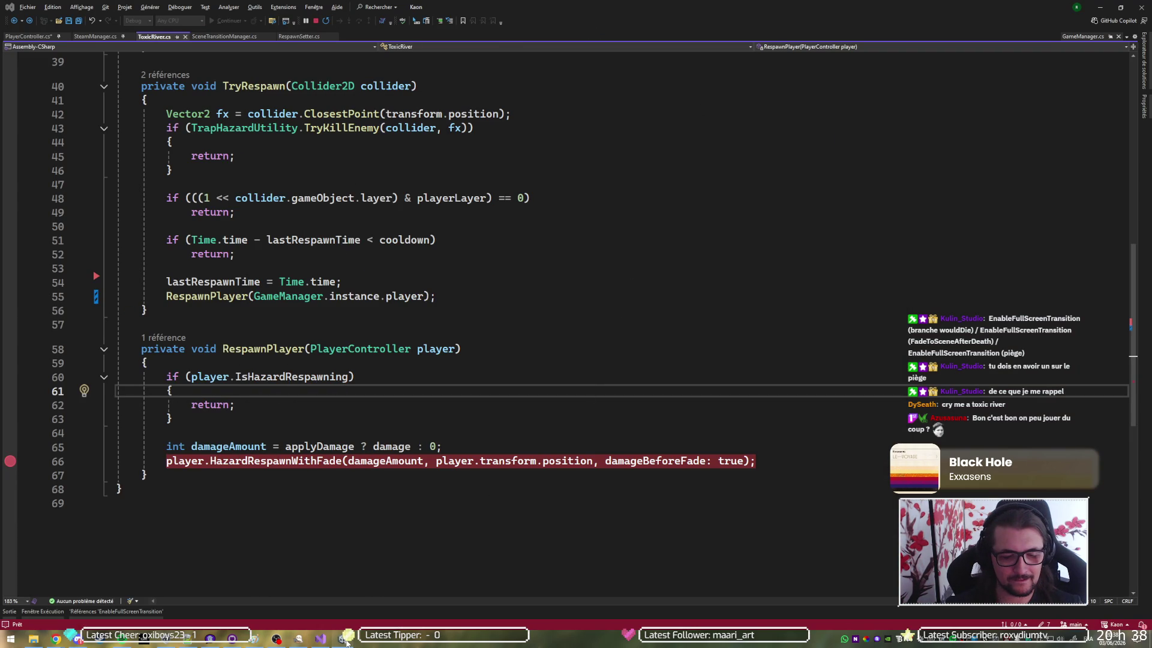
pyautogui.click(346, 641)
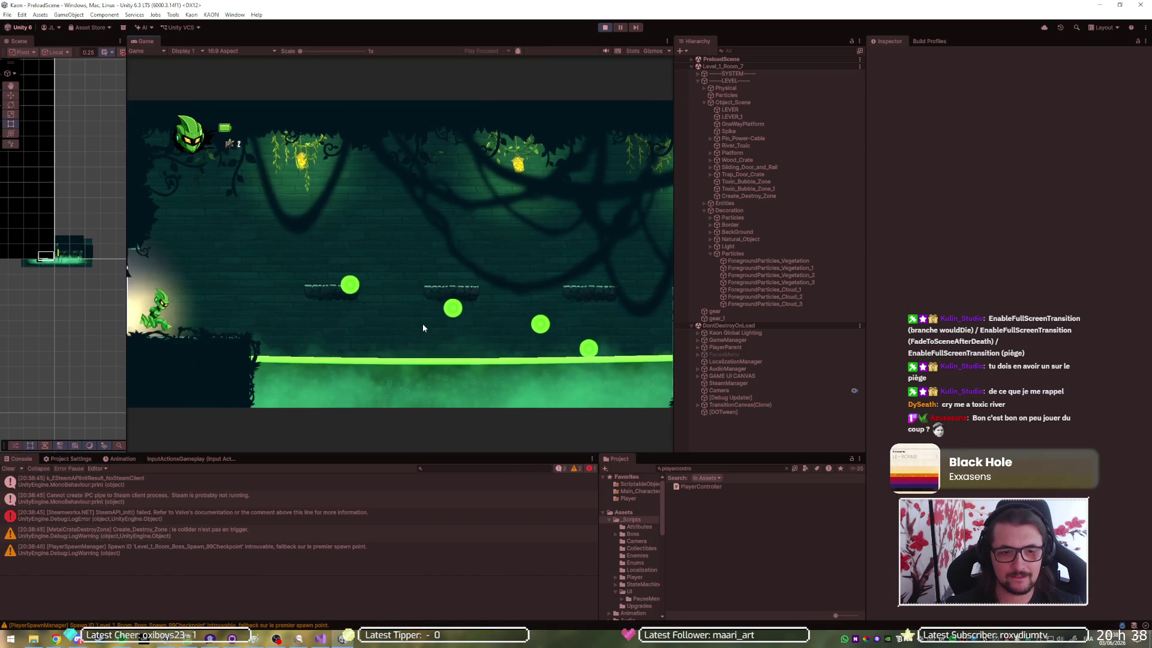
pyautogui.press('d')
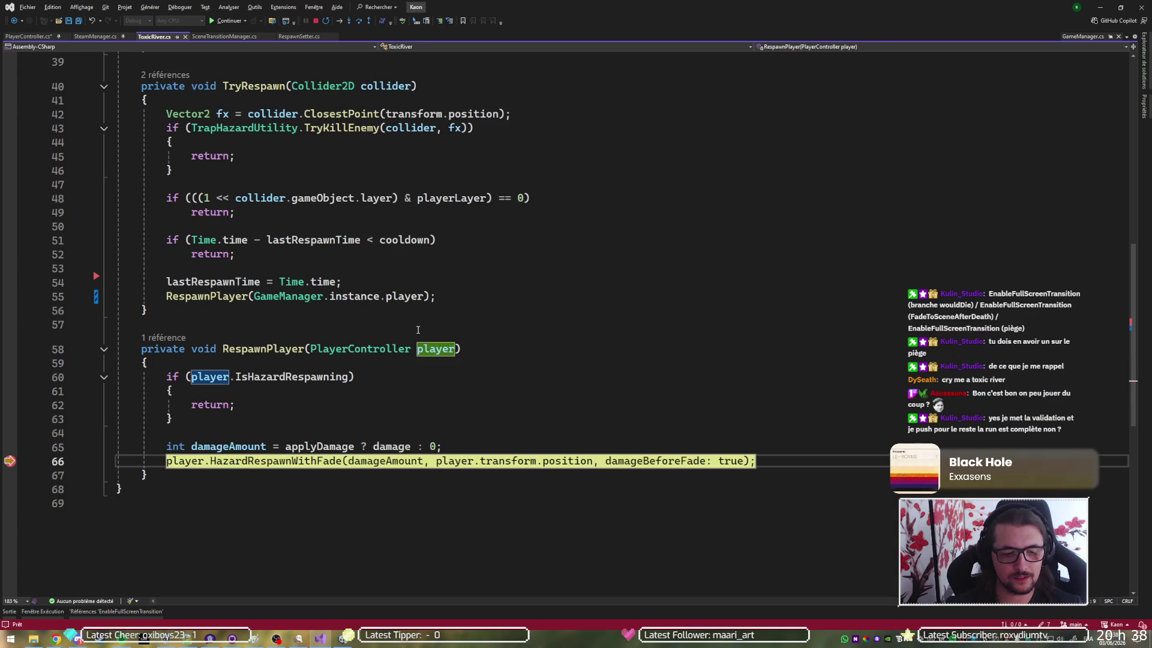
# Step into HazardRespawnWithFade and through RemoveKnockback back to line 1238
pyautogui.press('F11')
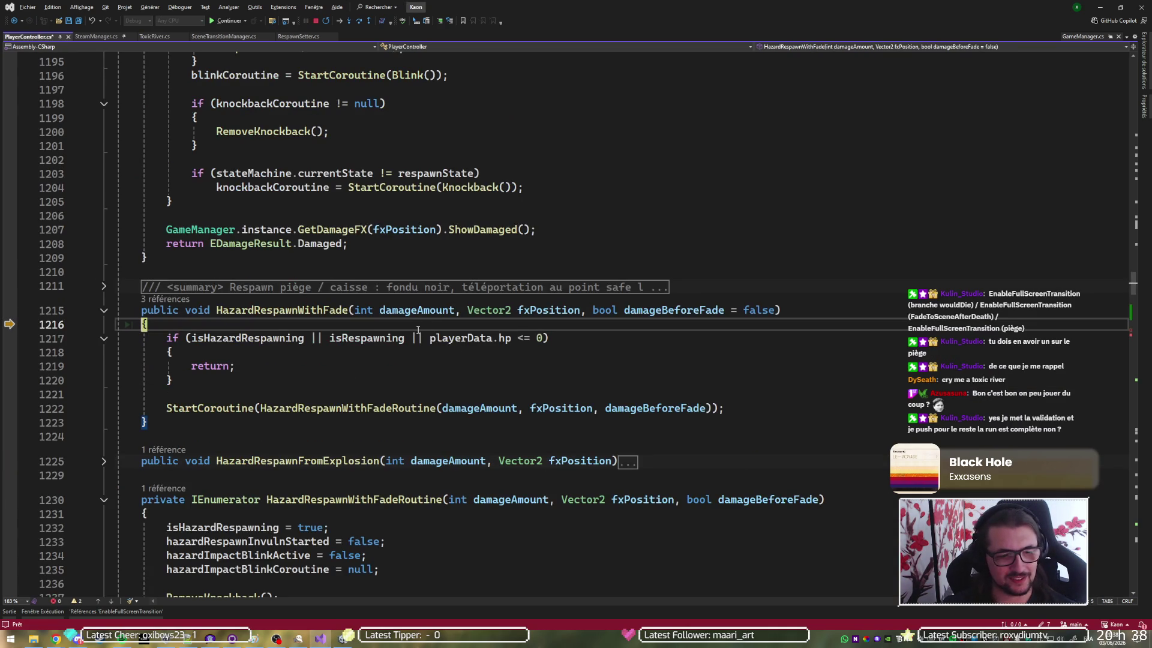
pyautogui.press('F10')
pyautogui.press('F10')
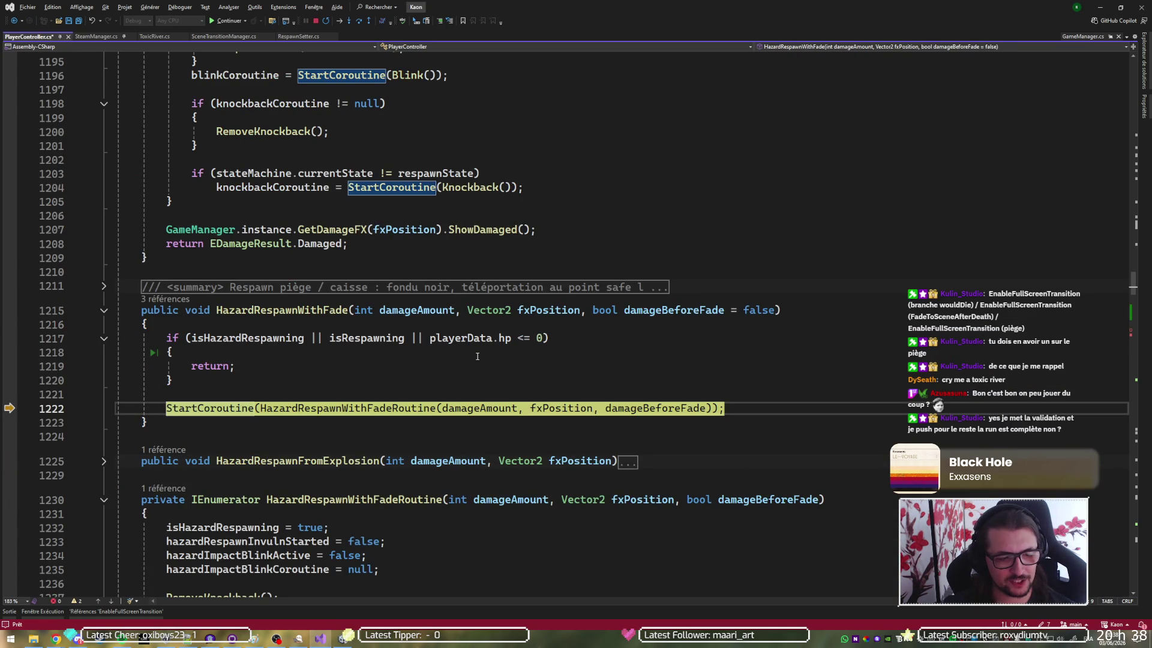
pyautogui.press('F11')
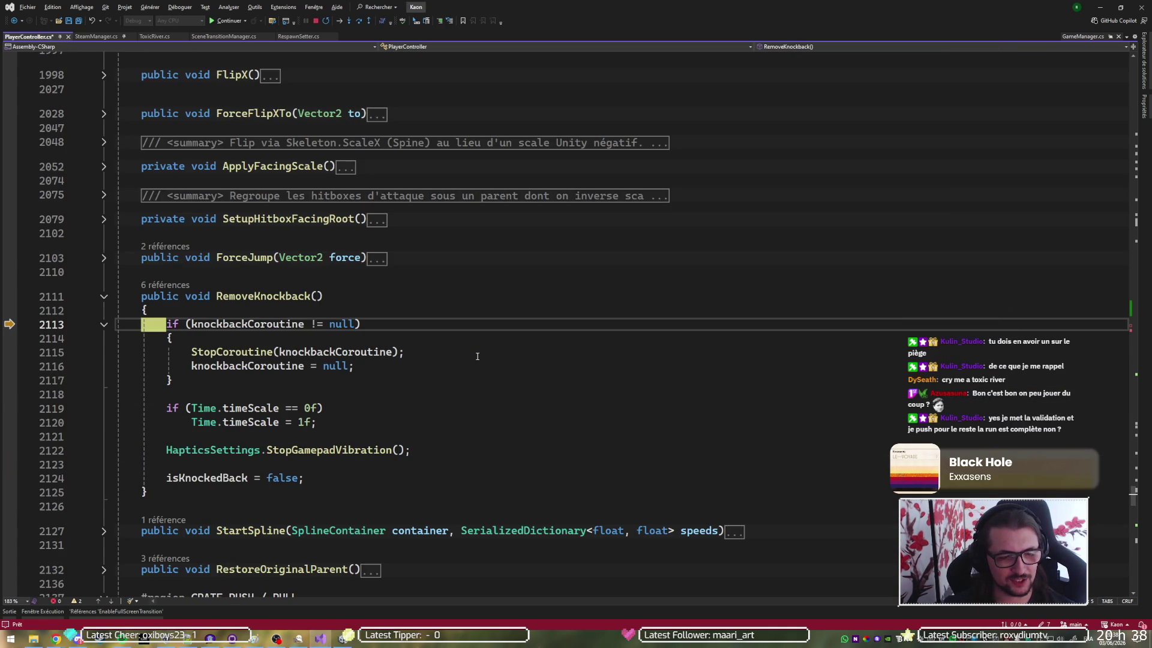
pyautogui.press('F10')
pyautogui.press('F10')
pyautogui.scroll(-1, 478, 357)
pyautogui.scroll(-3, 477, 357)
pyautogui.press('F10')
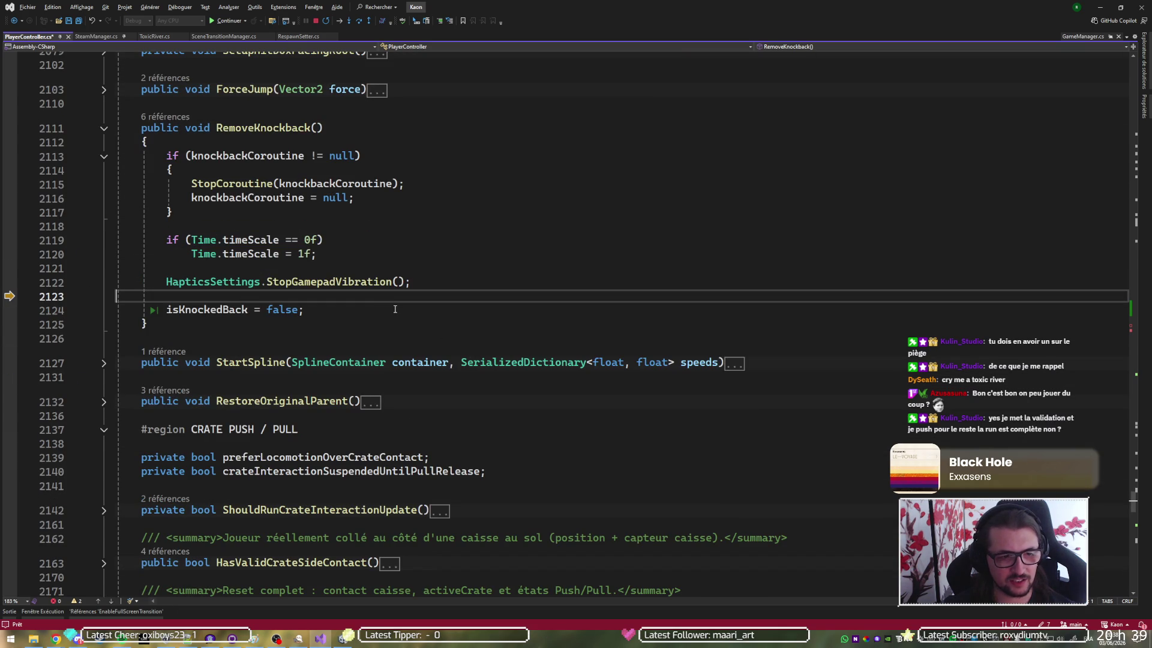
pyautogui.press('F10')
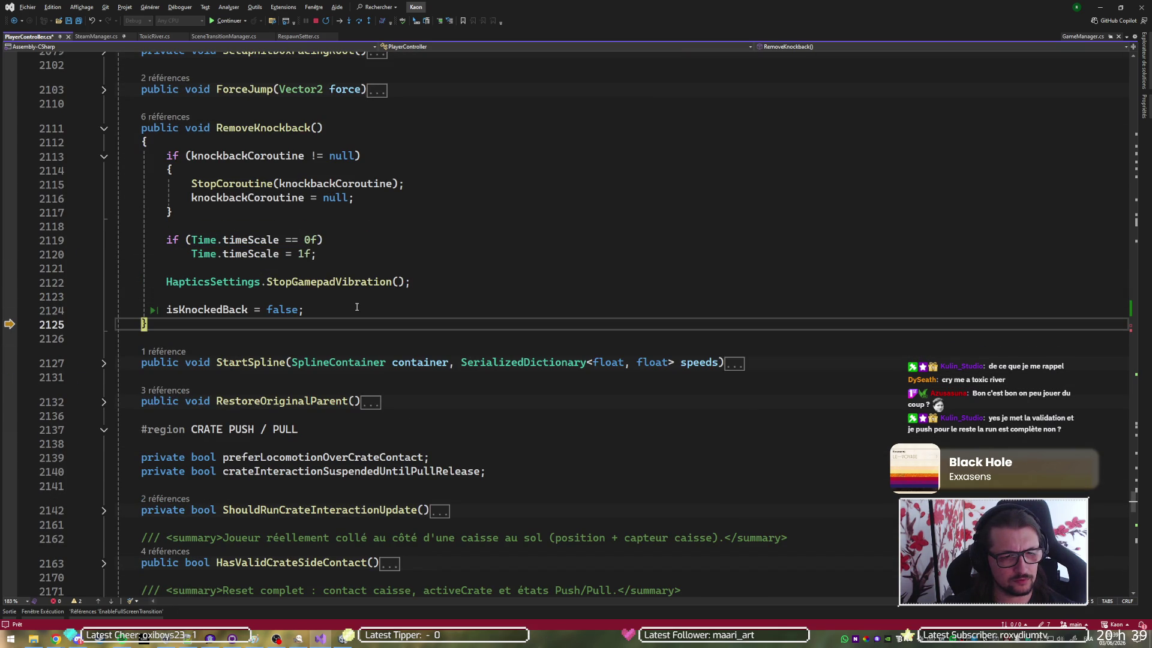
pyautogui.press('F10')
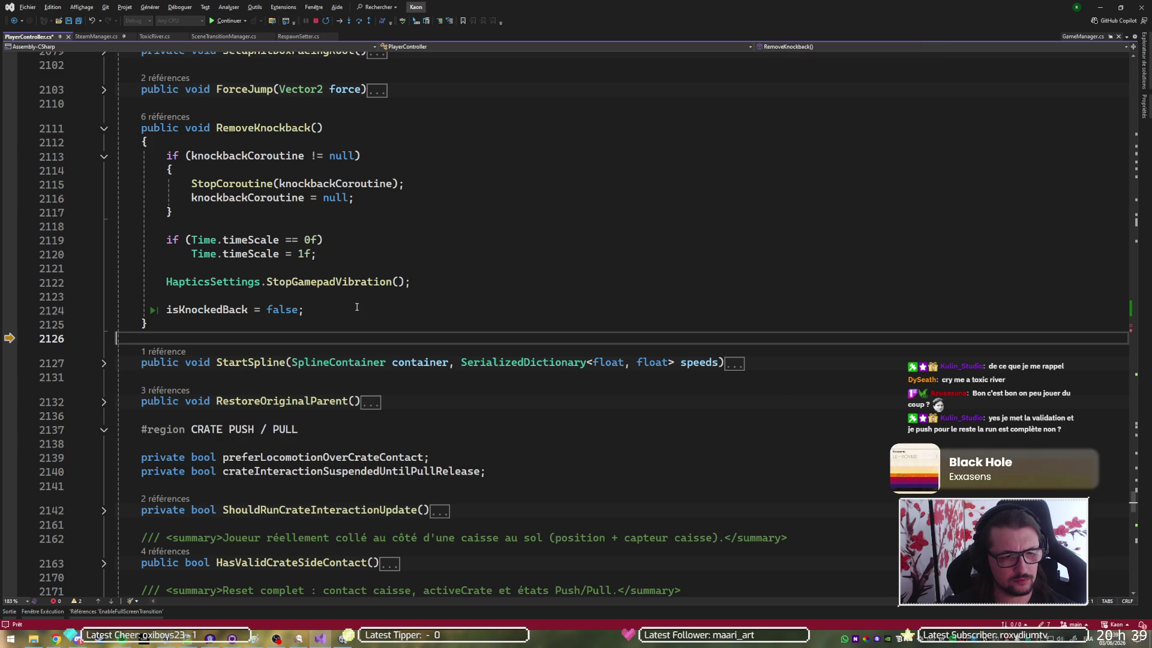
pyautogui.press('F10')
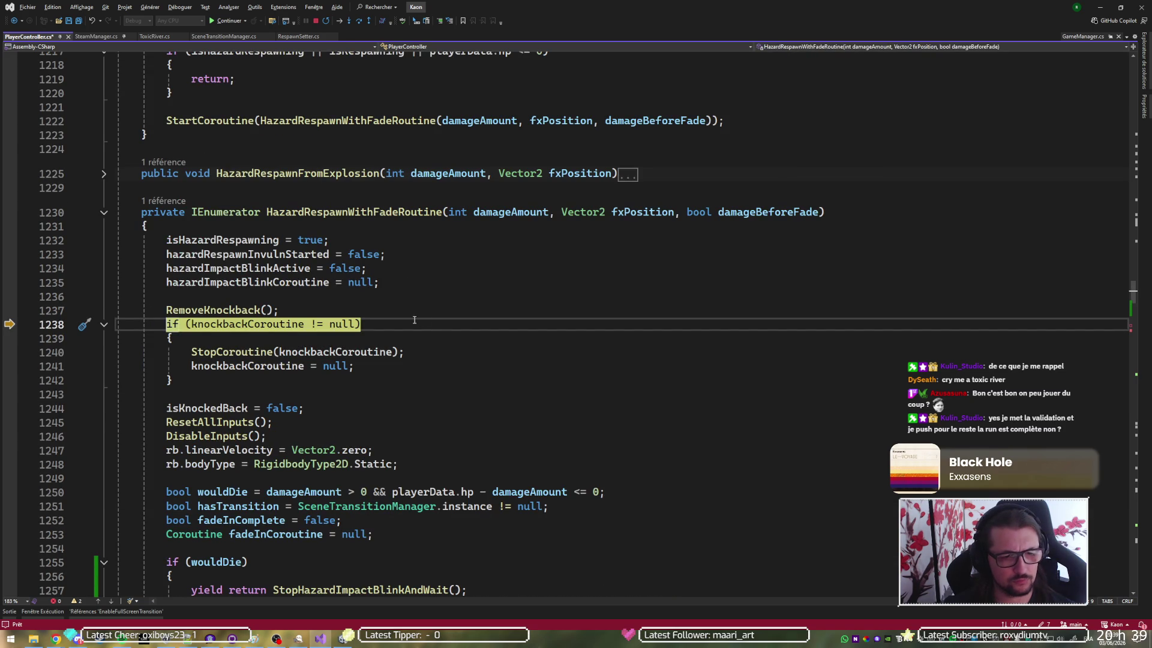
# Step past the knockback, input, velocity and body type resets to the wouldDie declarations
pyautogui.press('F10')
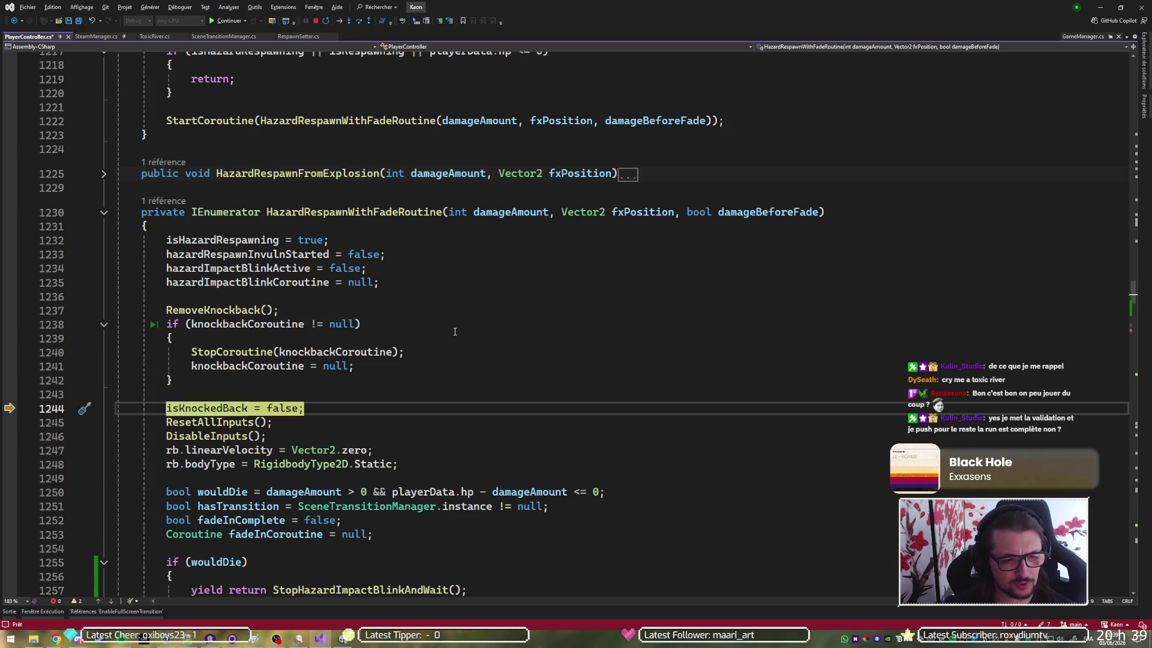
pyautogui.scroll(-3, 455, 332)
pyautogui.press('F10')
pyautogui.press('F10')
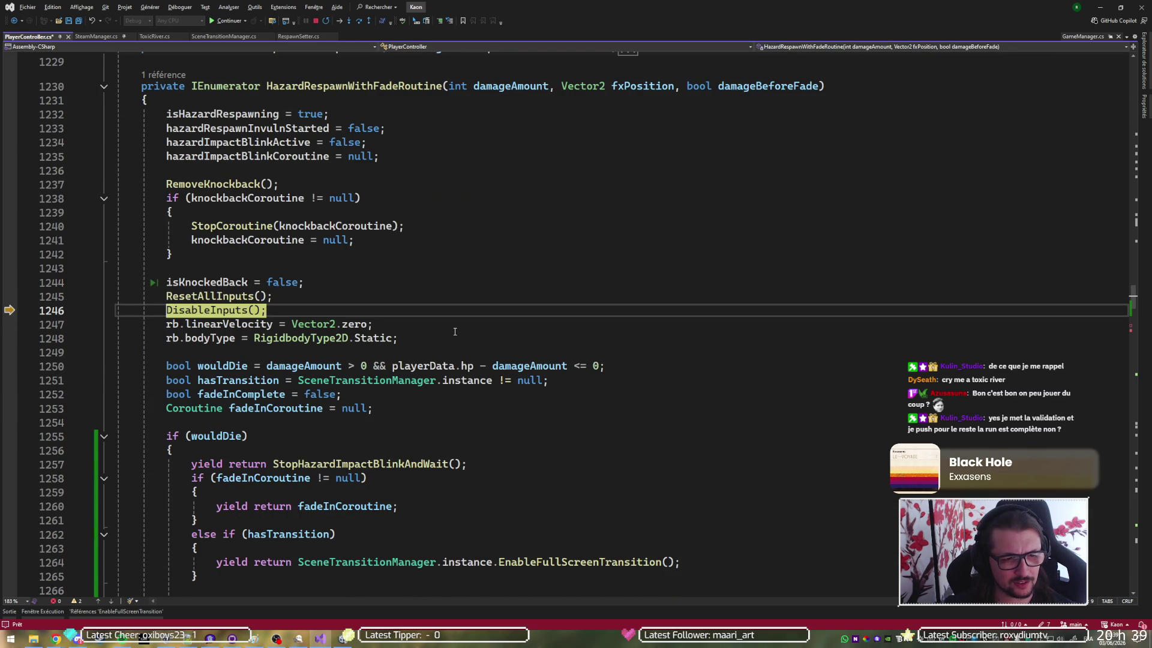
pyautogui.press('F10')
pyautogui.scroll(-2, 455, 332)
pyautogui.press('F10')
pyautogui.press('F10')
pyautogui.press('F10')
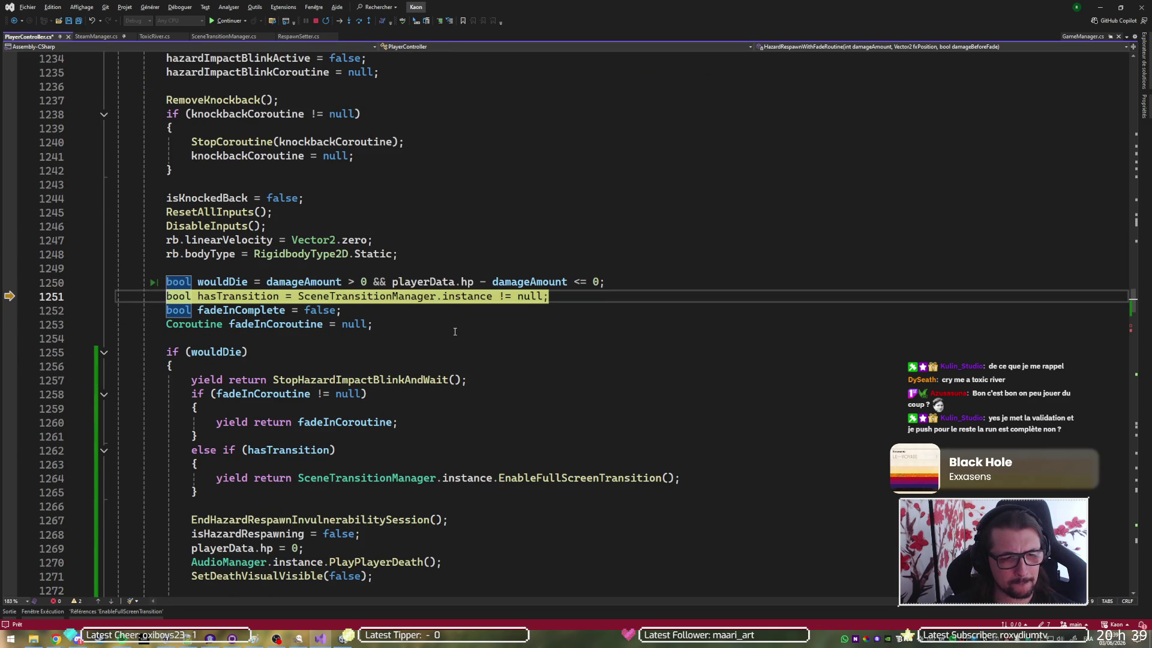
pyautogui.moveTo(226, 282)
pyautogui.press('F10')
# Step into the wouldDie death branch and breakpoint the fadeInCoroutine check at line 1258
pyautogui.scroll(-1, 638, 341)
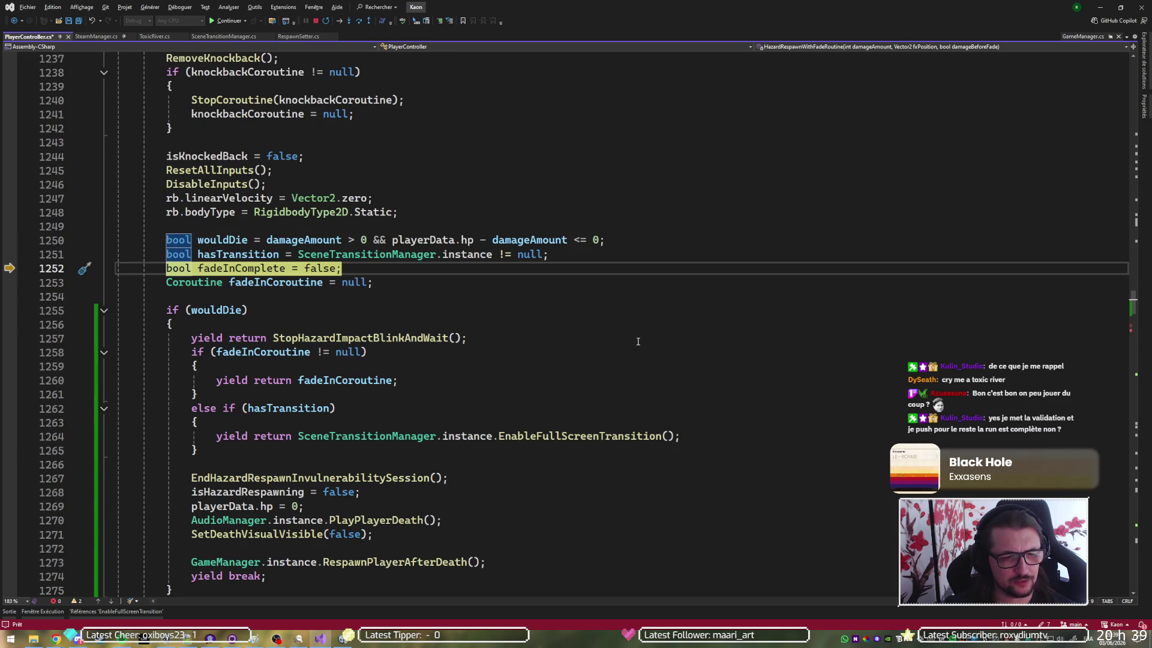
pyautogui.press('F10')
pyautogui.press('F10')
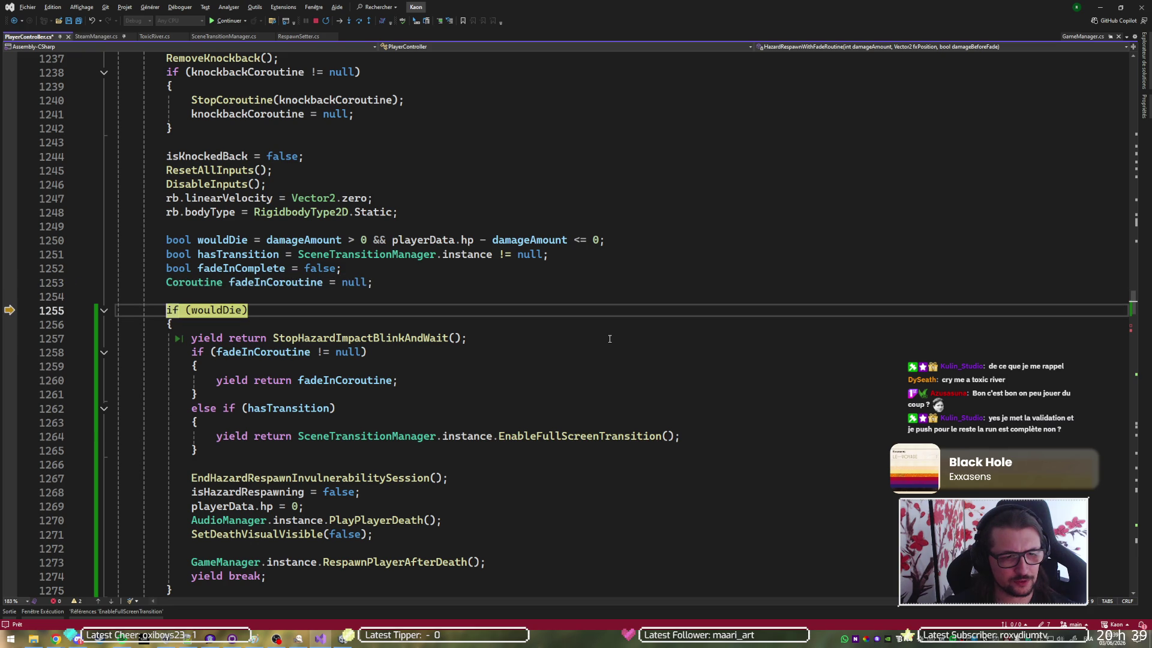
pyautogui.press('F10')
pyautogui.scroll(-4, 594, 333)
pyautogui.press('F10')
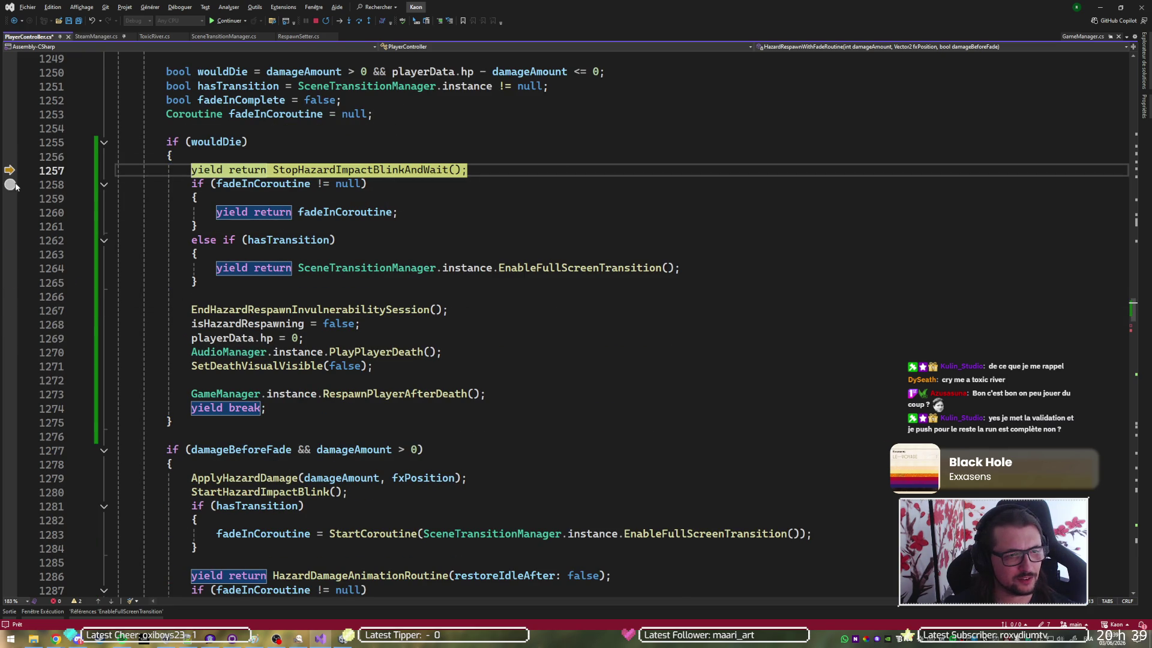
pyautogui.click(10, 185)
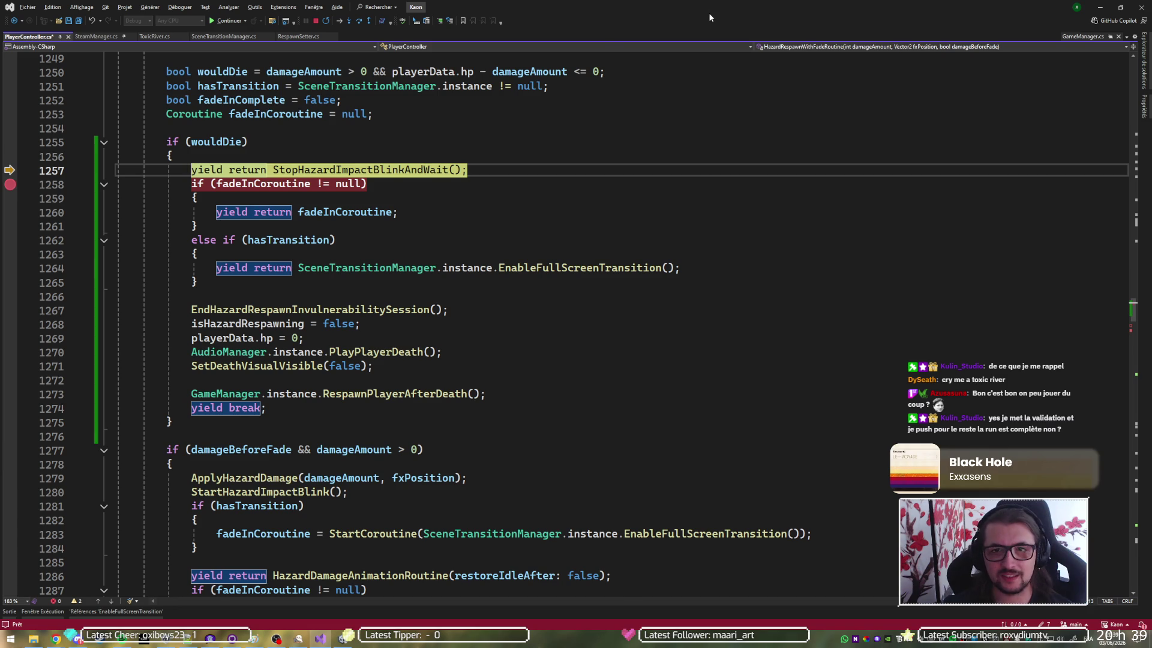
pyautogui.hotkey('alt', 'Tab')
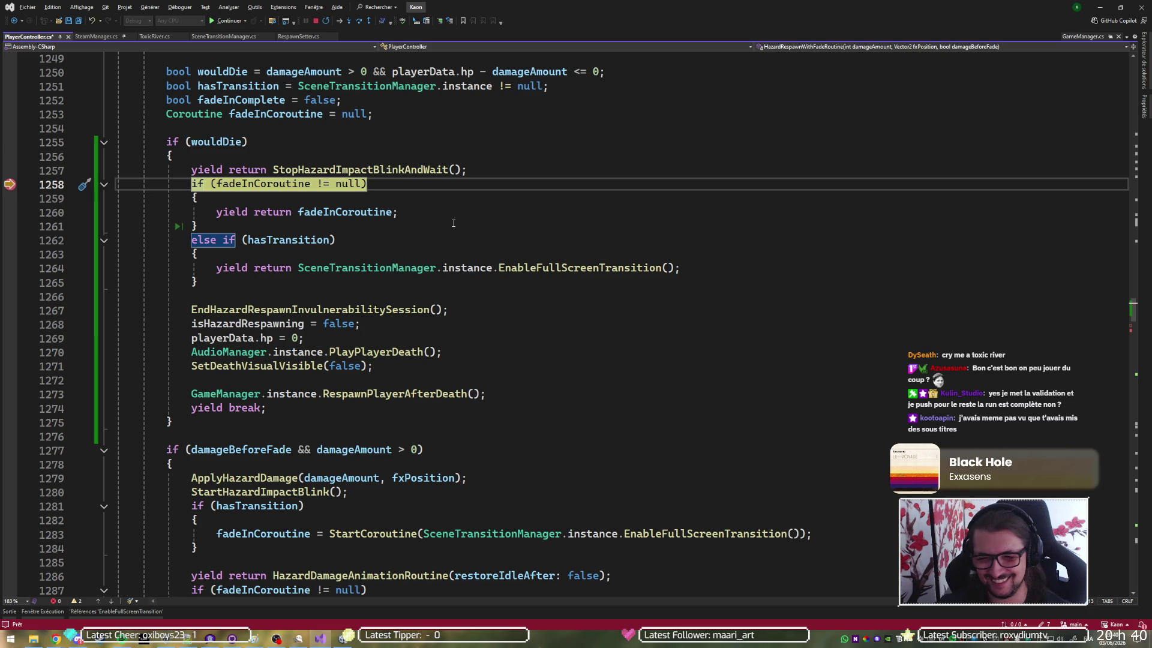
# Step to the full-screen transition, breakpoint line 1267, and continue with F5
pyautogui.press('F10')
pyautogui.moveTo(268, 240)
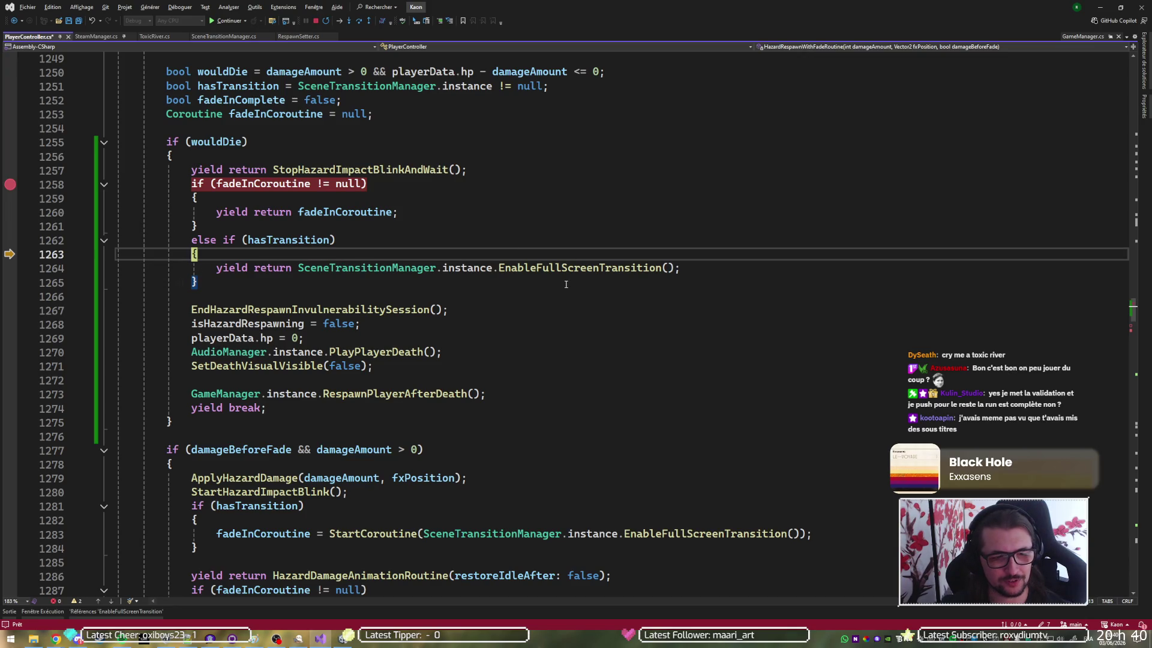
pyautogui.press('F10')
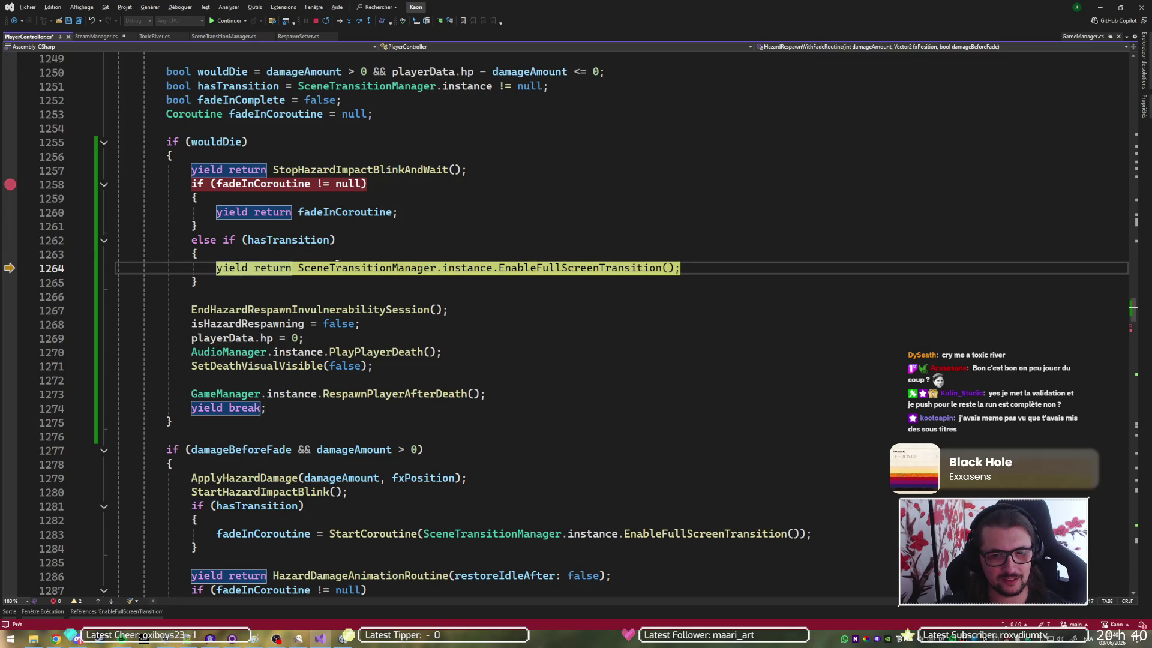
pyautogui.click(10, 287)
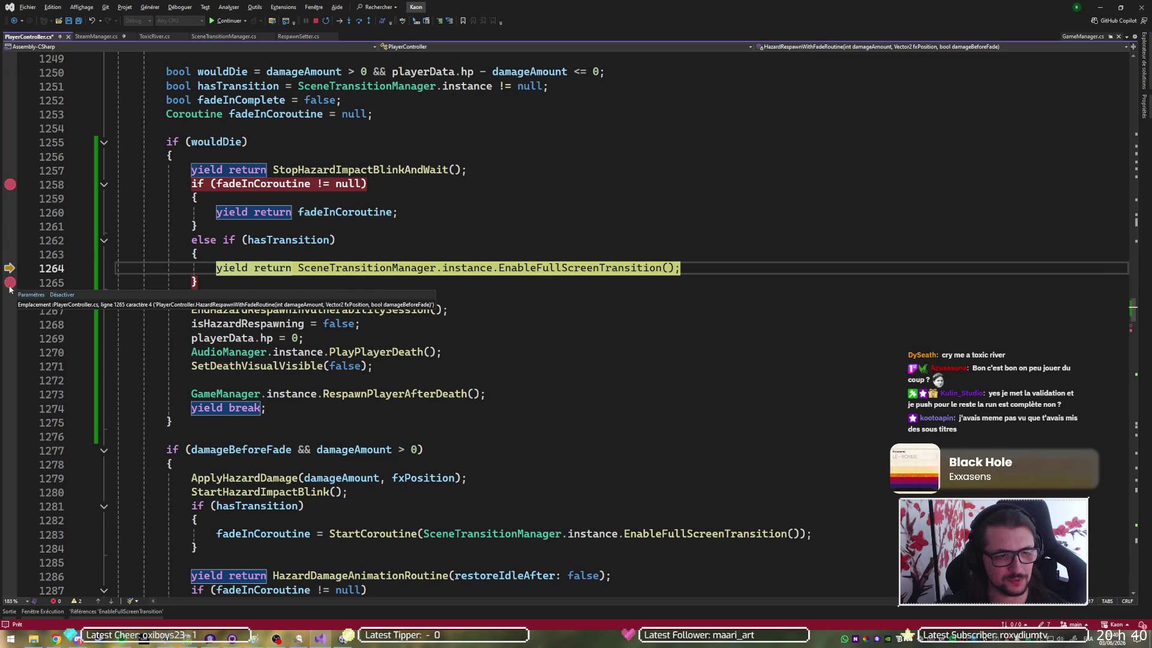
pyautogui.click(10, 311)
pyautogui.click(10, 287)
pyautogui.press('F5')
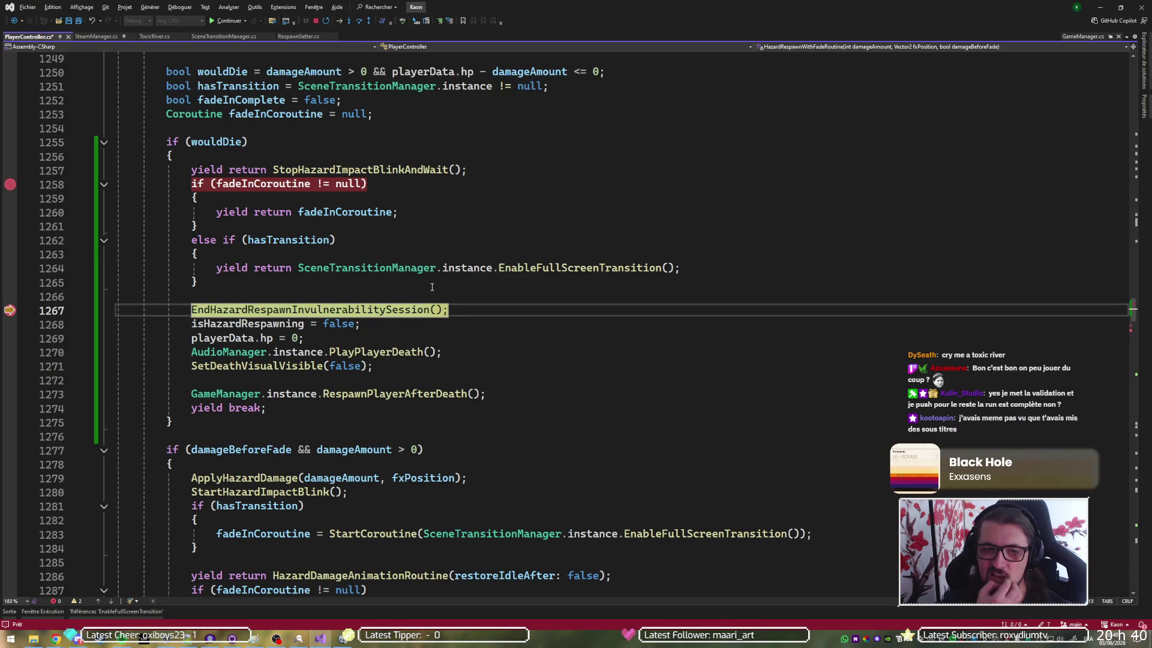
# Step through to RespawnPlayerAfterDeath, let the respawn complete, and return to Unity
pyautogui.press('F10')
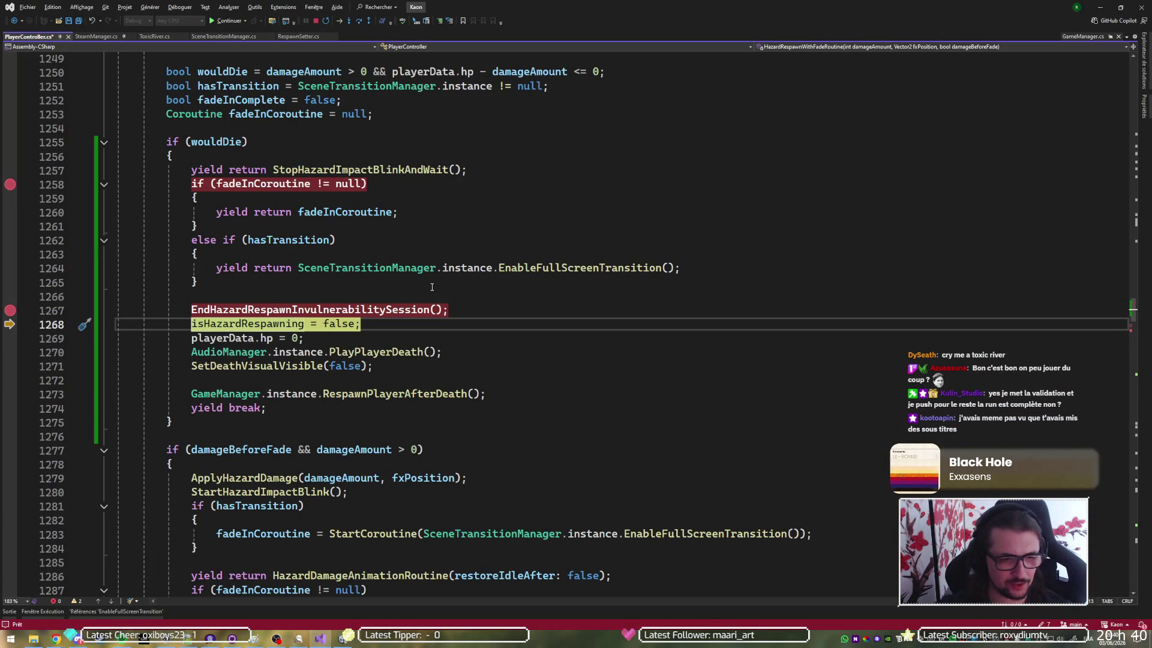
pyautogui.press('F10')
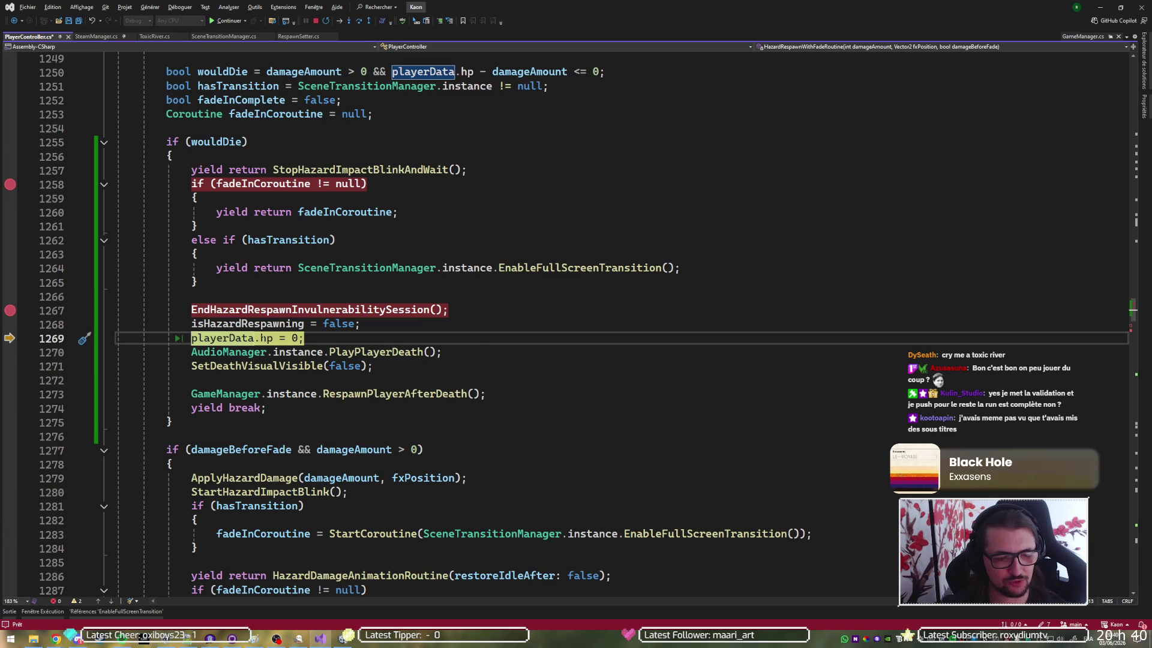
pyautogui.press('F10')
pyautogui.press('F10')
pyautogui.press('F10')
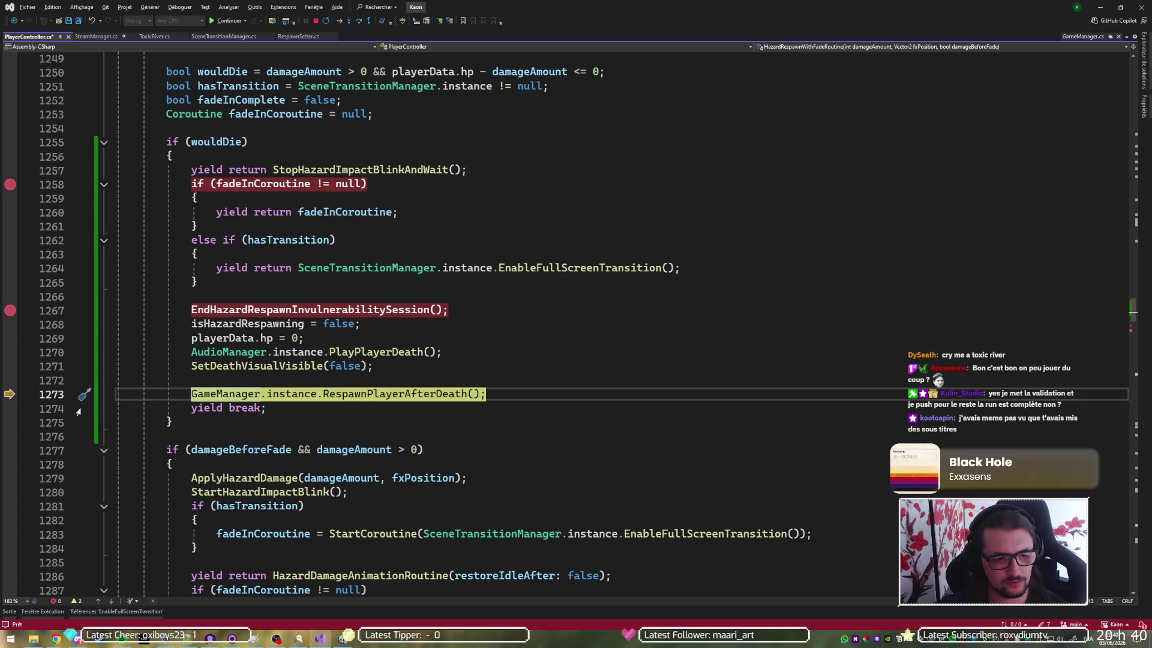
pyautogui.press('F10')
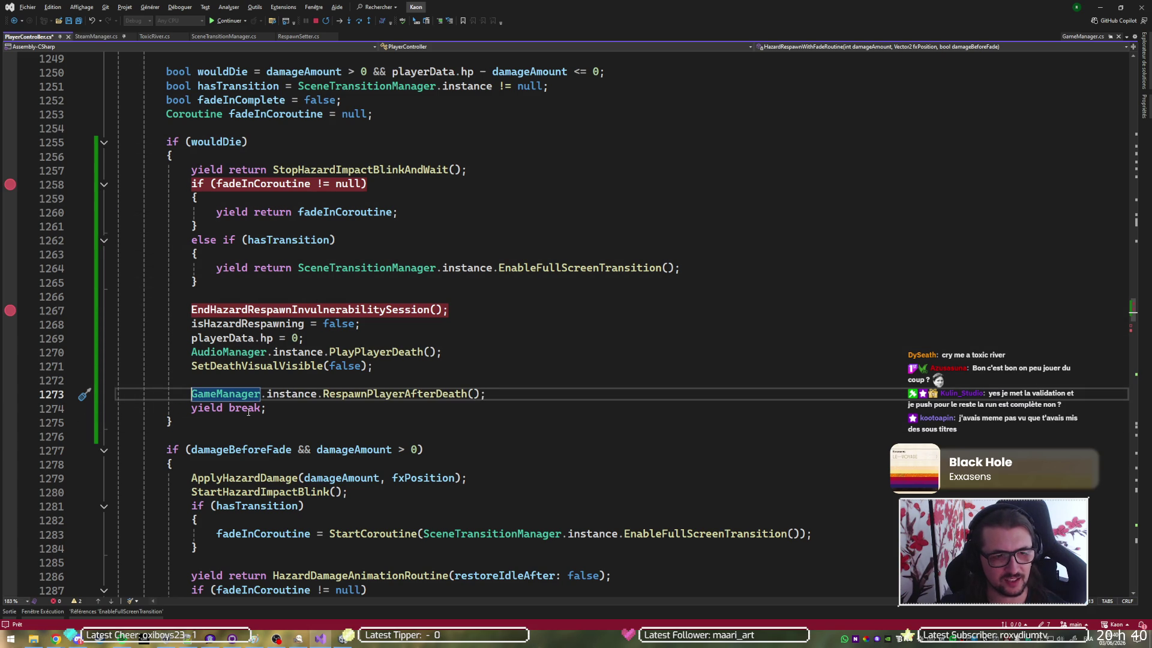
pyautogui.hotkey('alt', 'Tab')
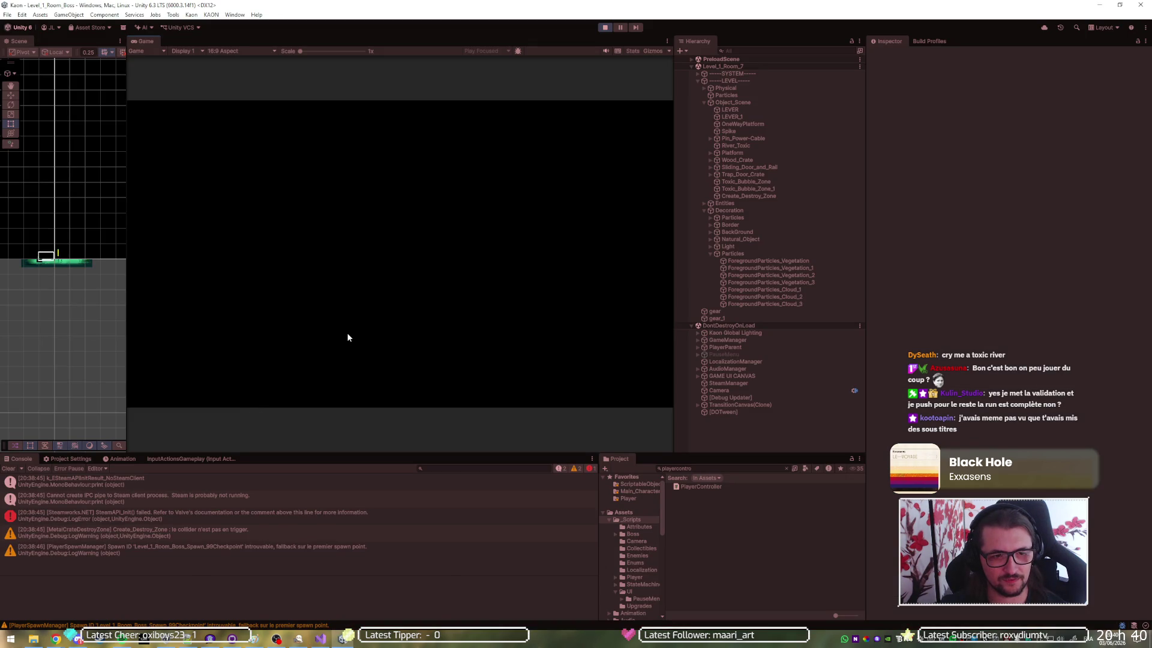
# Restart Play mode, run the player into the toxic river, and view the line 66 break
pyautogui.click(606, 27)
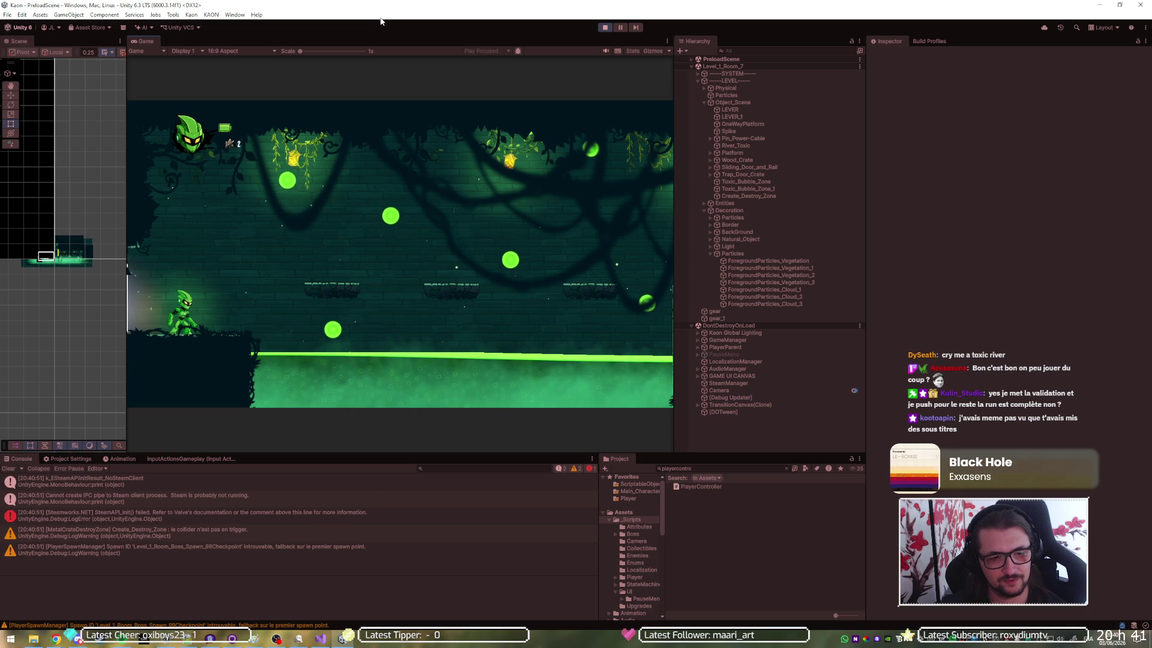
pyautogui.press('d')
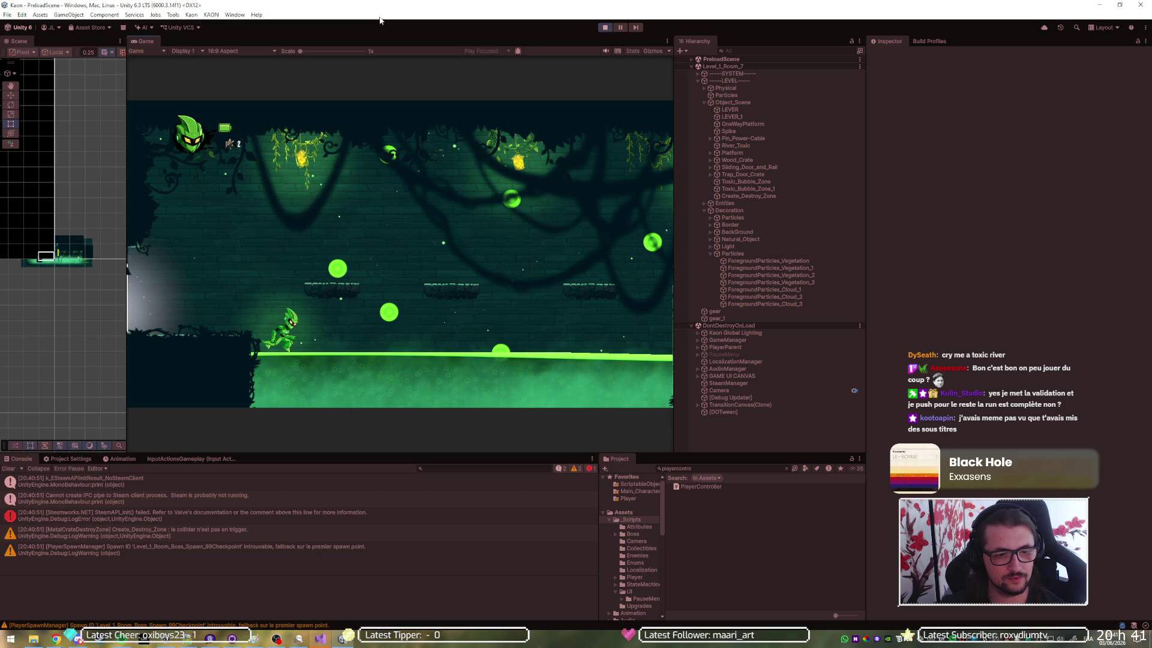
pyautogui.click(321, 638)
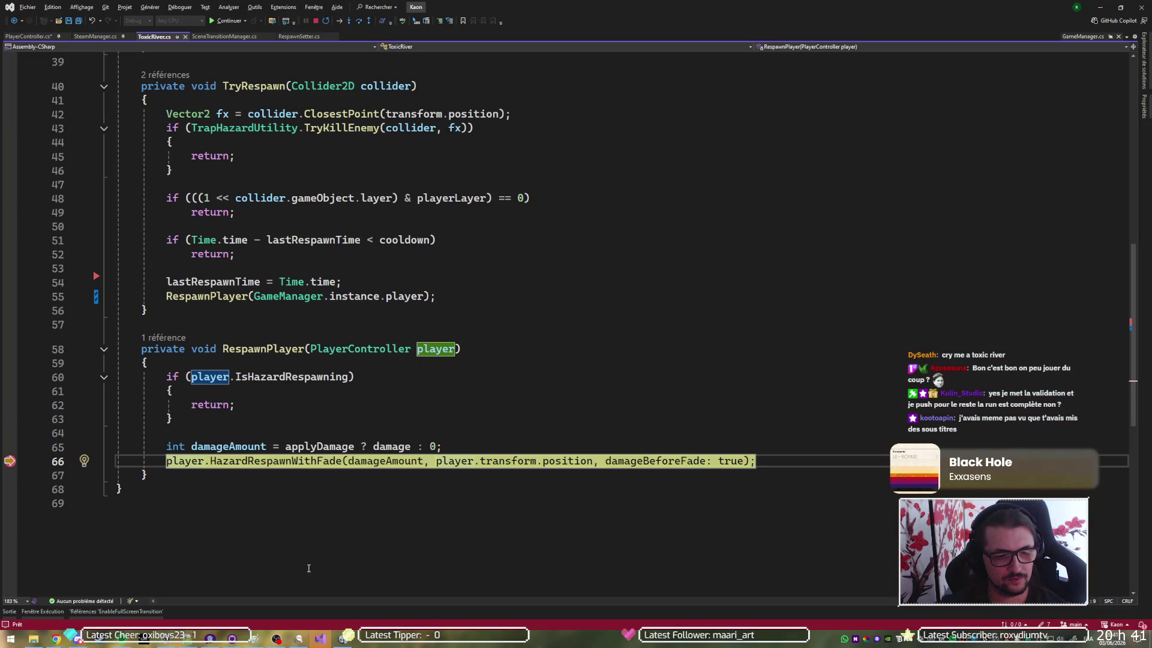
# Step into HazardRespawnWithFade, continue to the death branch, and resume past EnableFullScreenTransition
pyautogui.press('F11')
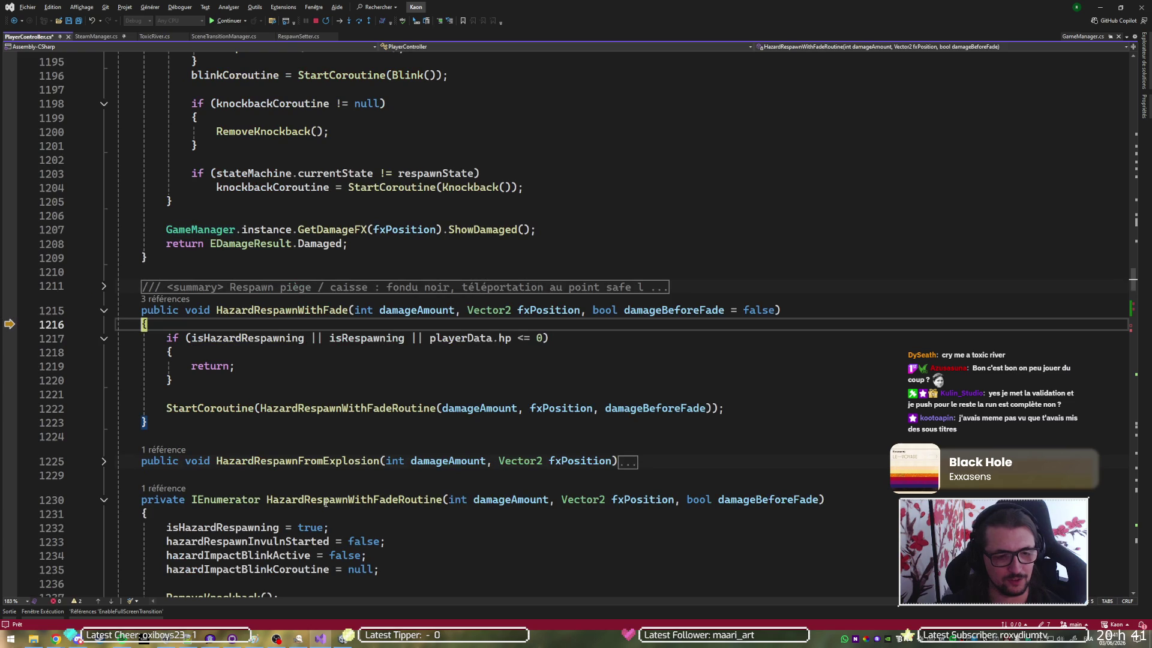
pyautogui.press('F10')
pyautogui.press('F10')
pyautogui.press('F10')
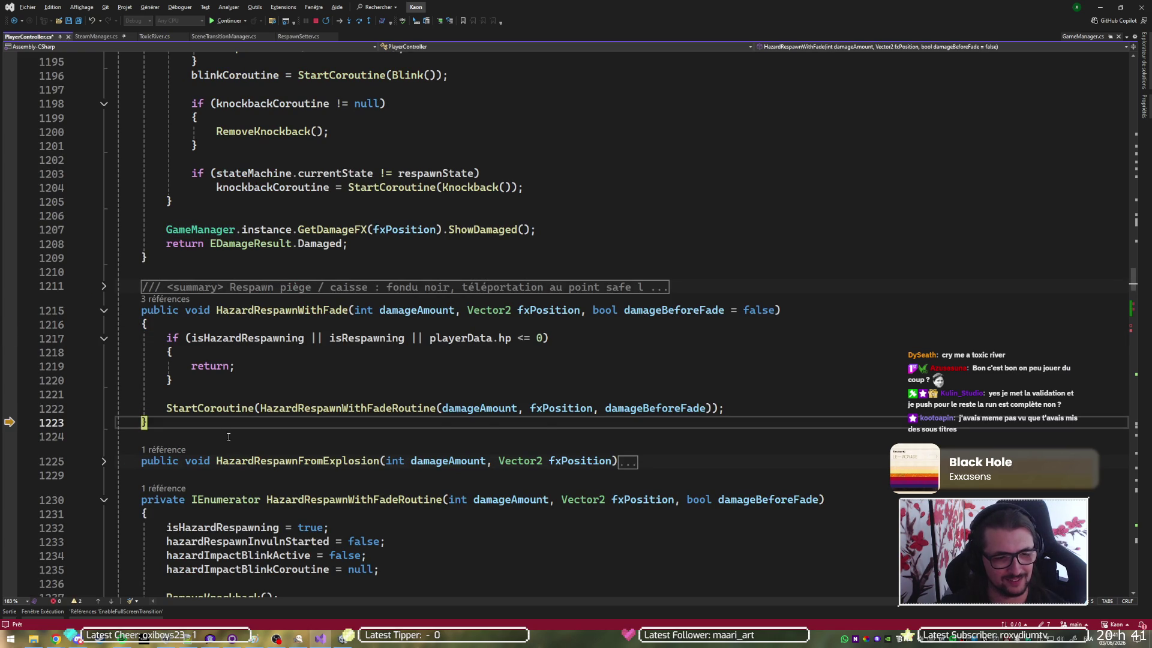
pyautogui.press('F5')
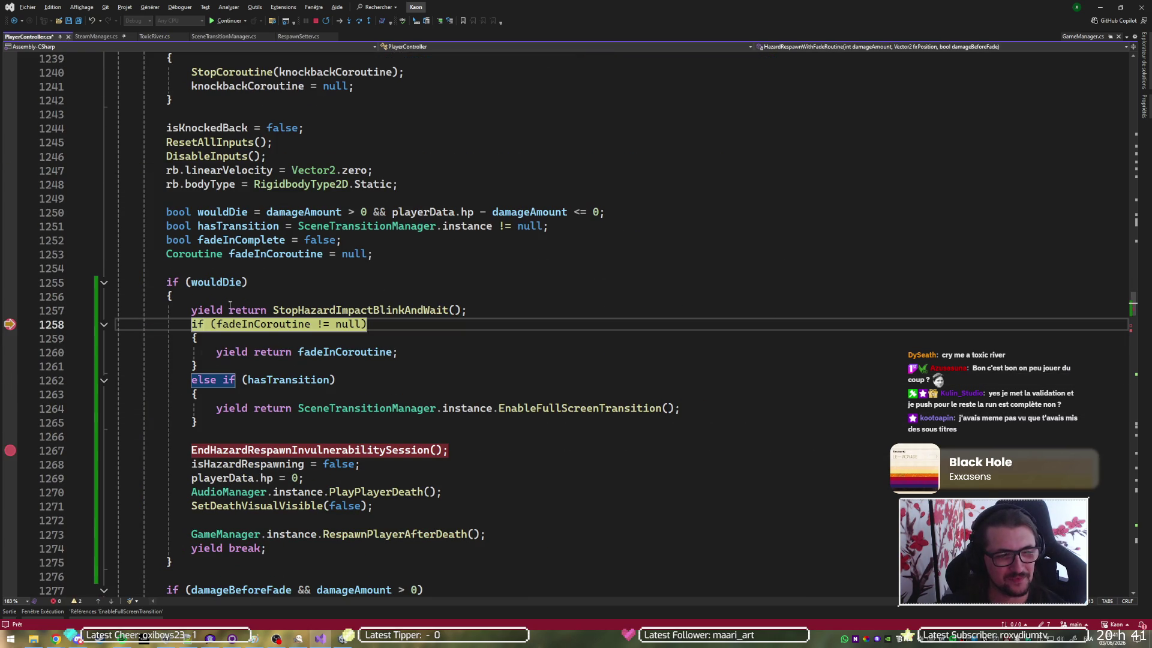
pyautogui.press('F10')
pyautogui.press('F10')
pyautogui.press('F10')
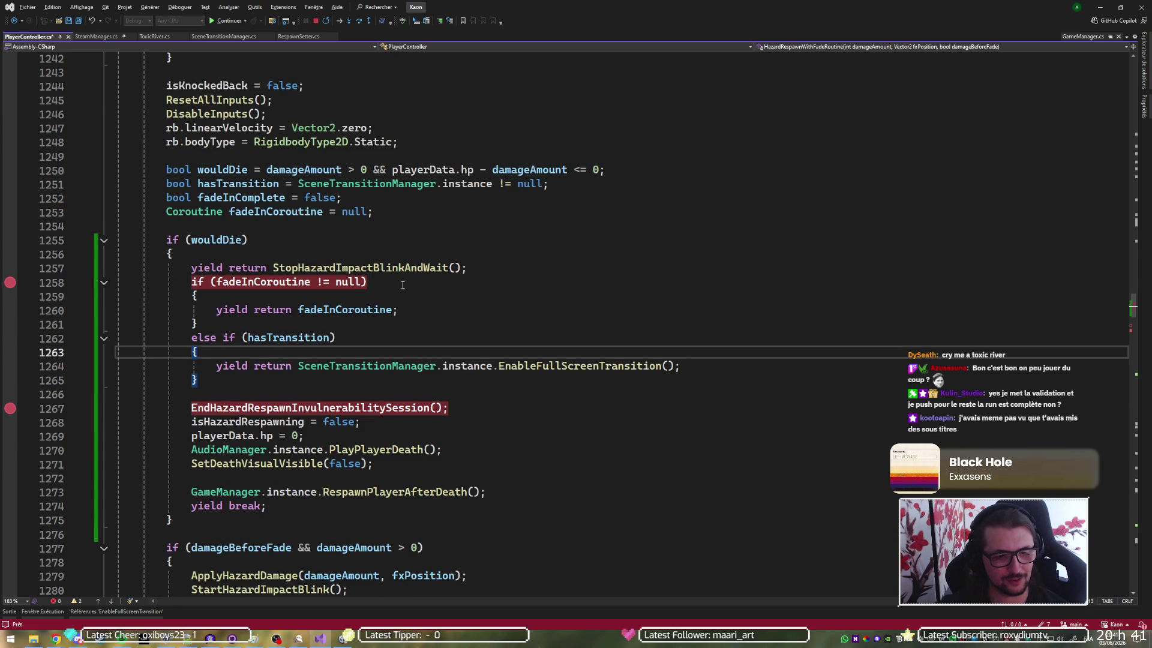
pyautogui.scroll(-2, 302, 329)
pyautogui.press('F10')
pyautogui.press('F10')
pyautogui.press('F10')
pyautogui.press('F10')
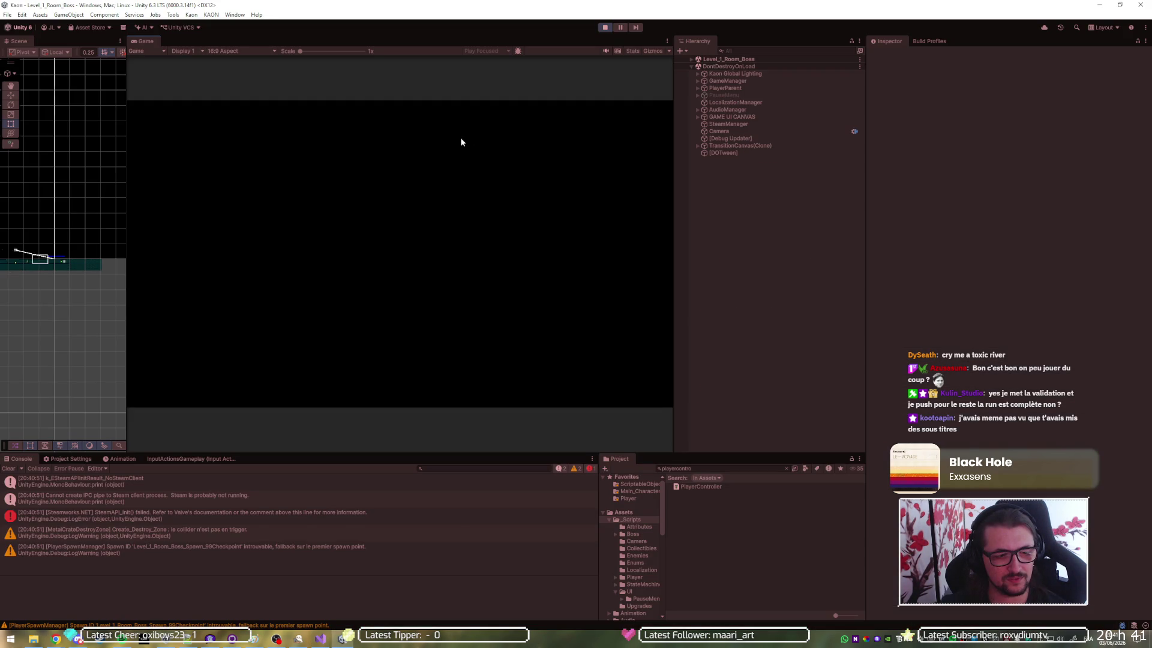
# Stop, restart and stop Play mode again in the Unity editor
pyautogui.click(606, 27)
pyautogui.click(321, 639)
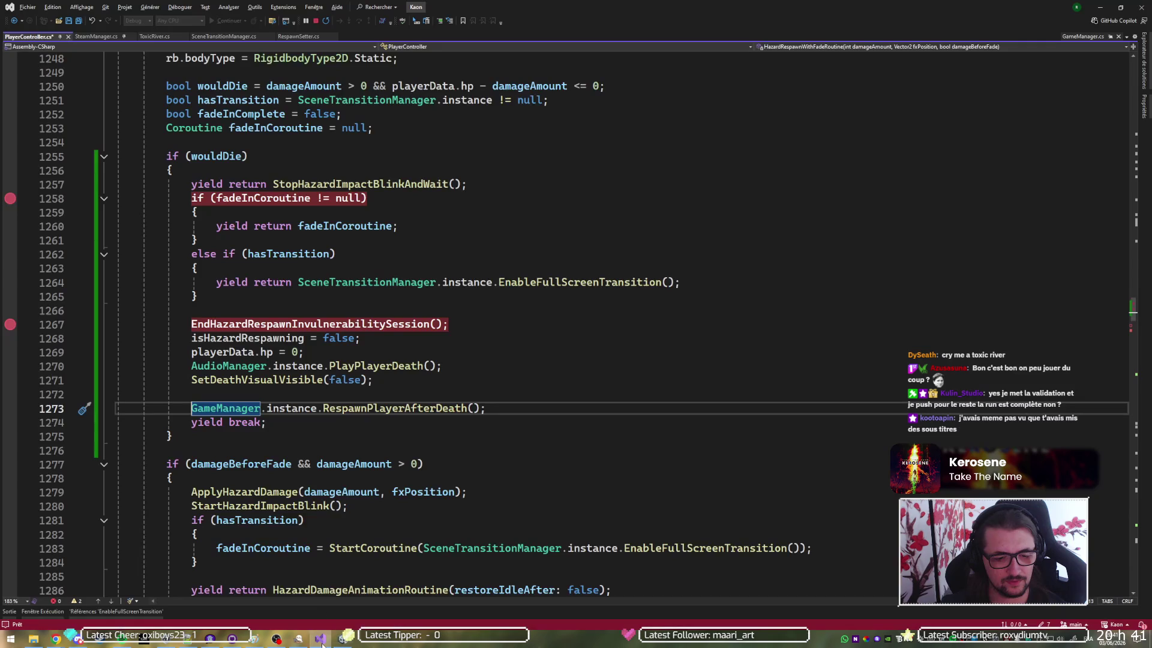
pyautogui.click(314, 23)
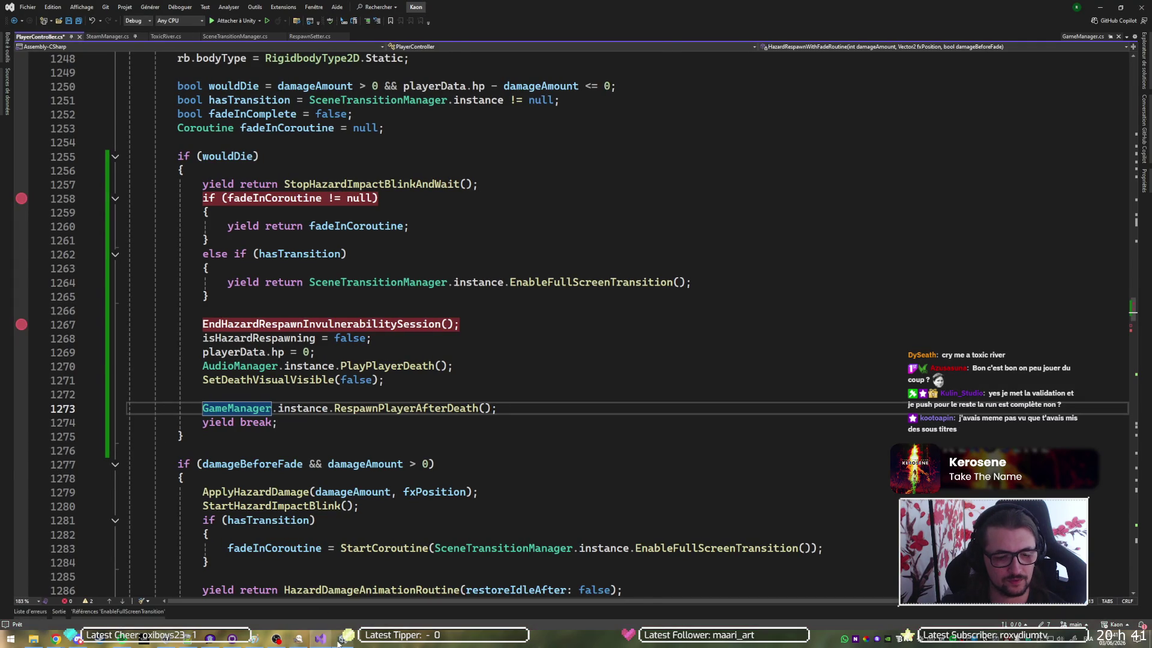
pyautogui.click(343, 639)
pyautogui.click(604, 27)
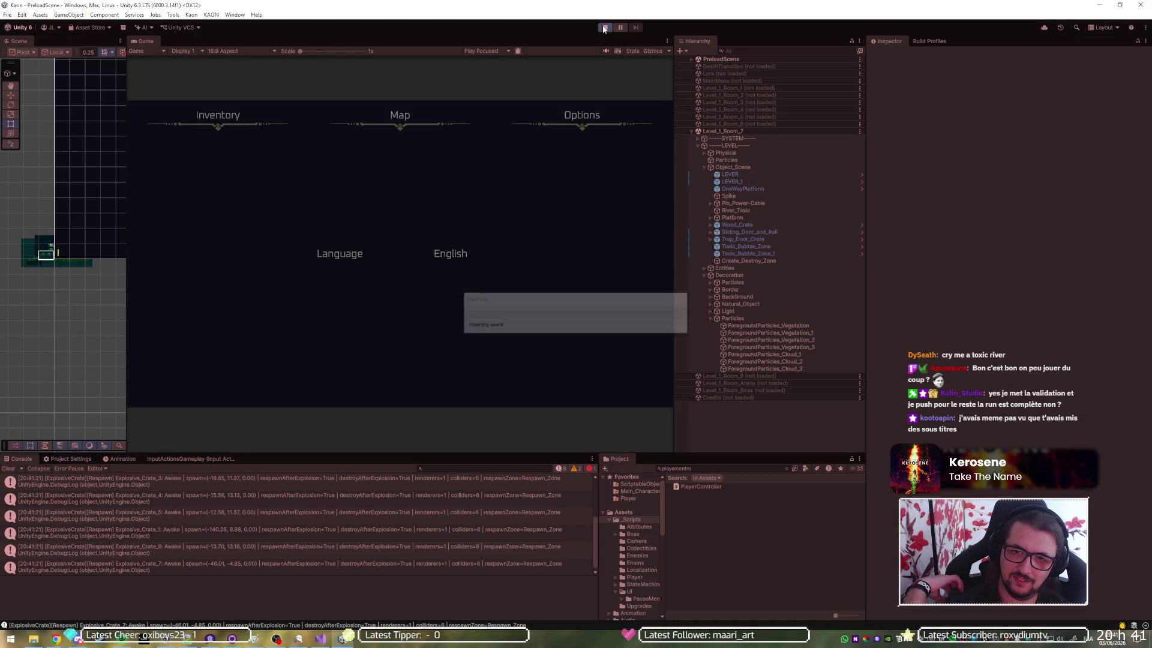
pyautogui.click(604, 28)
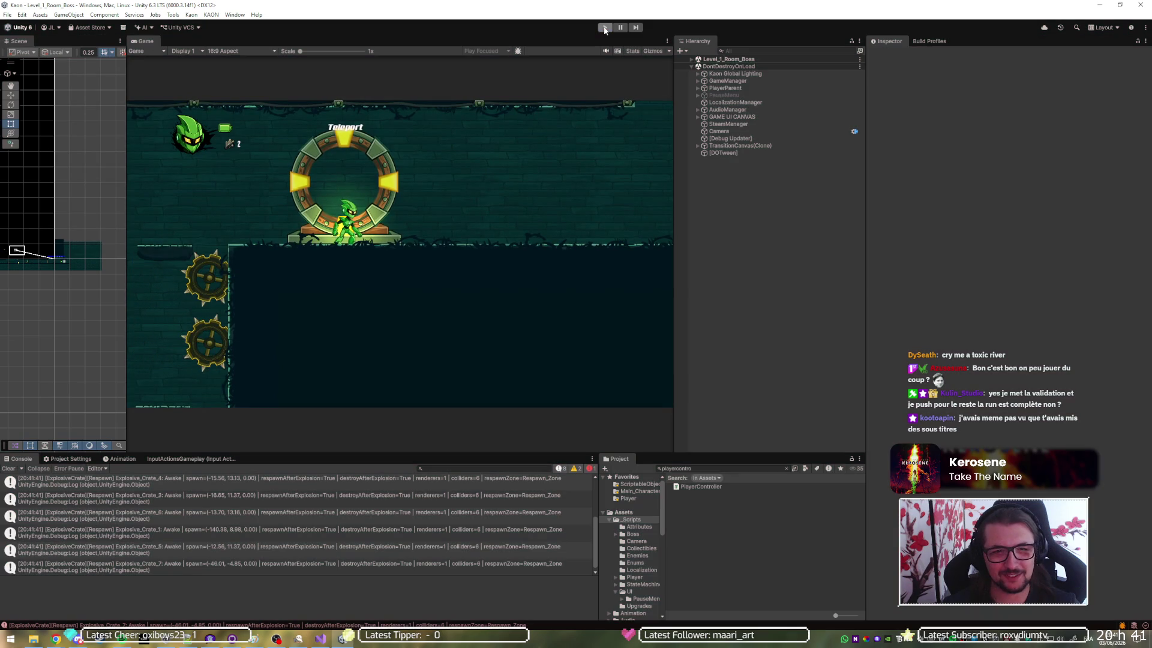
pyautogui.click(605, 28)
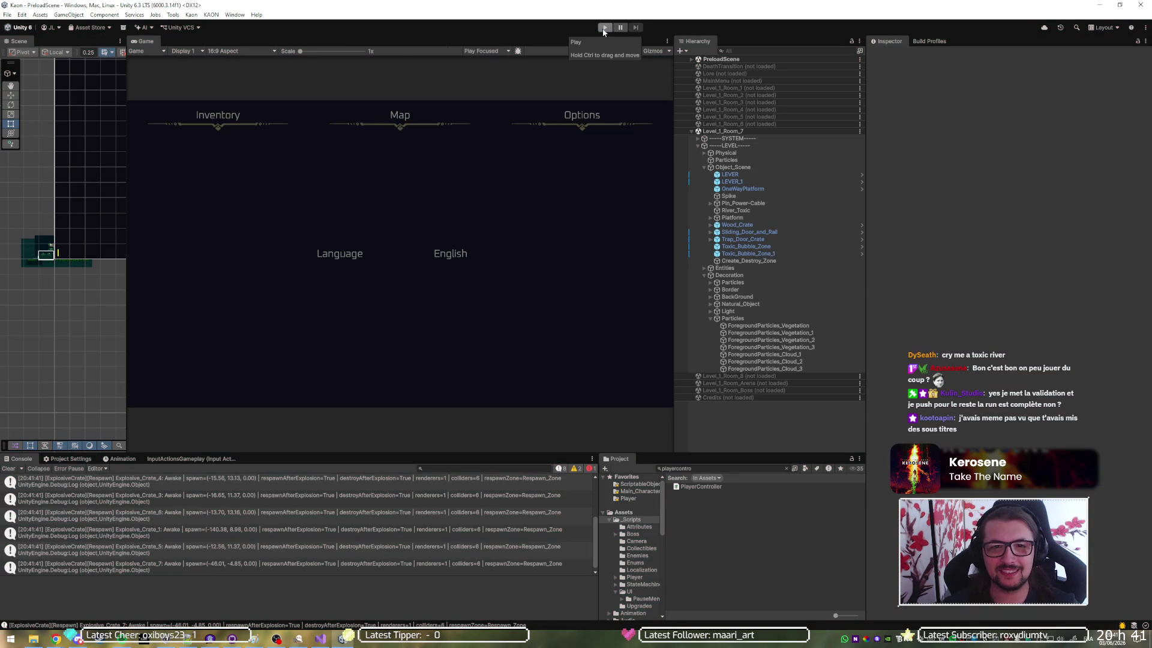
# Scroll PlayerController up to the wouldDie block and build with 'Attacher à Unity'
pyautogui.hotkey('alt', 'Tab')
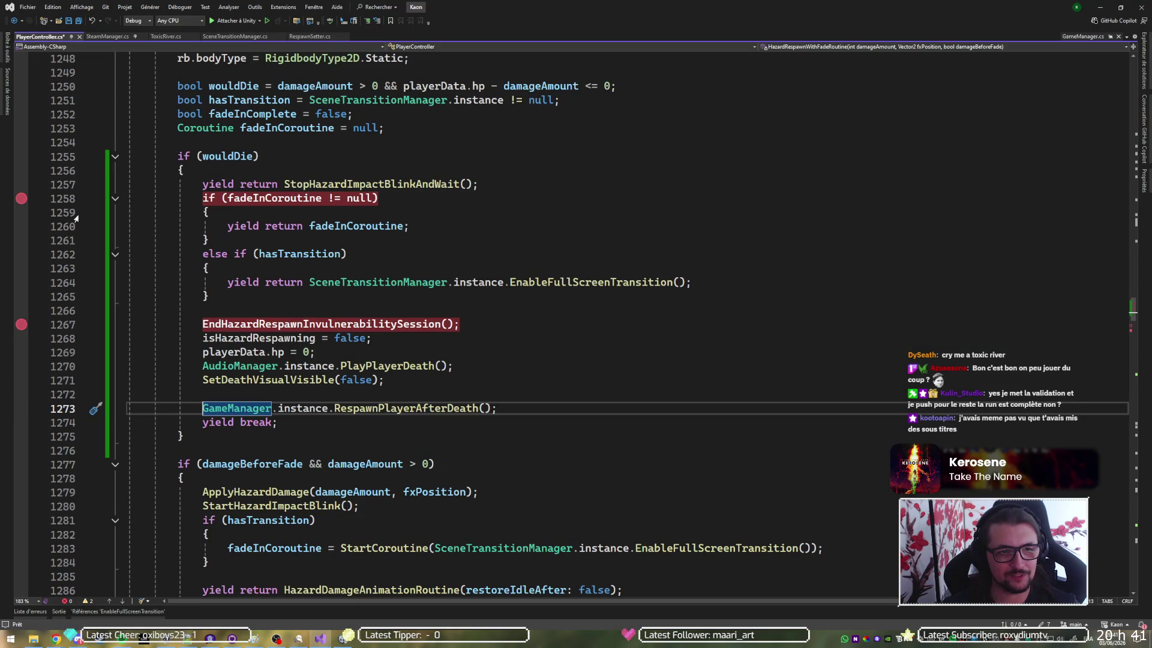
pyautogui.scroll(2, 359, 239)
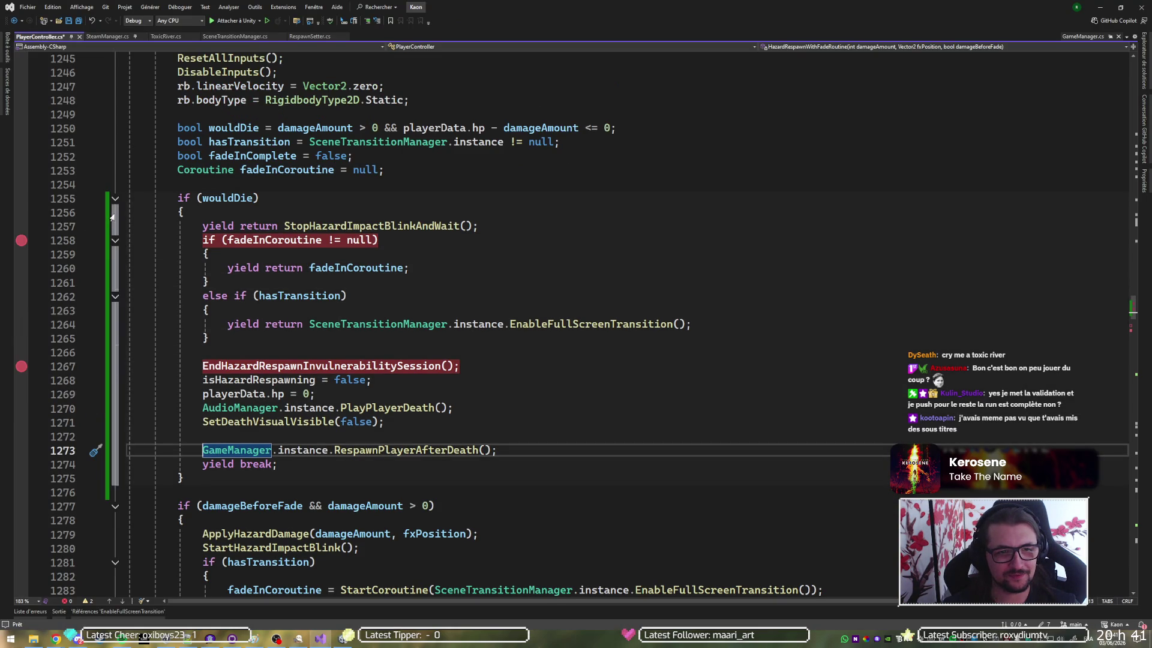
pyautogui.scroll(1, 359, 240)
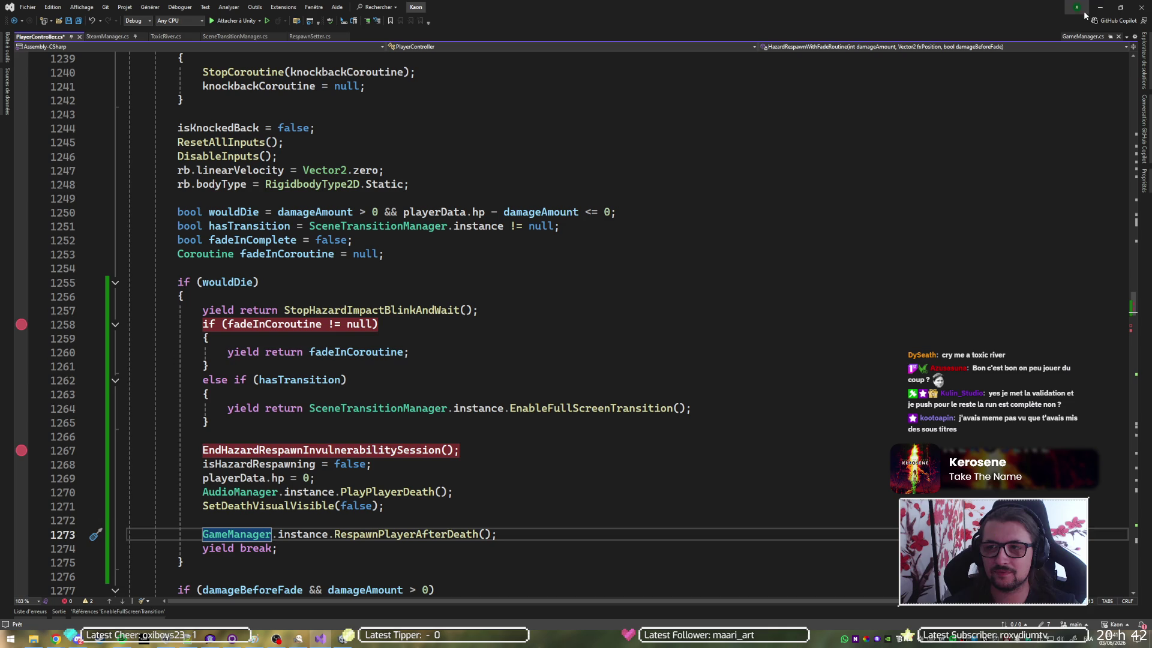
pyautogui.click(214, 19)
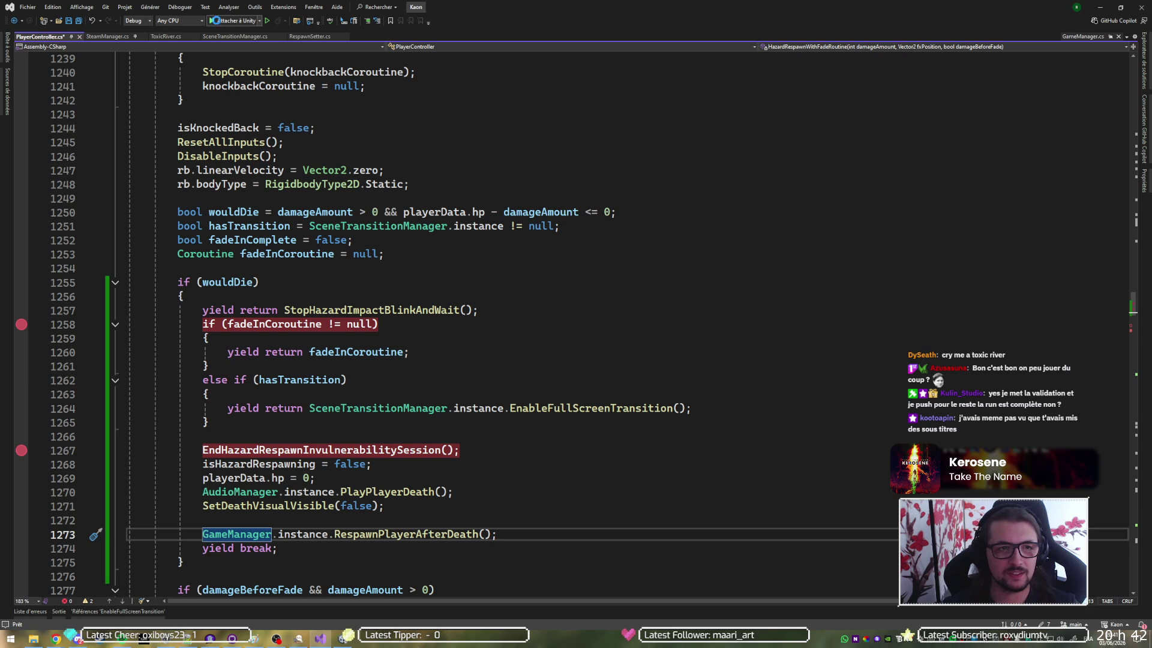
# Switch to Unity and start Play mode from the preload scene after the reload
pyautogui.hotkey('alt', 'Tab')
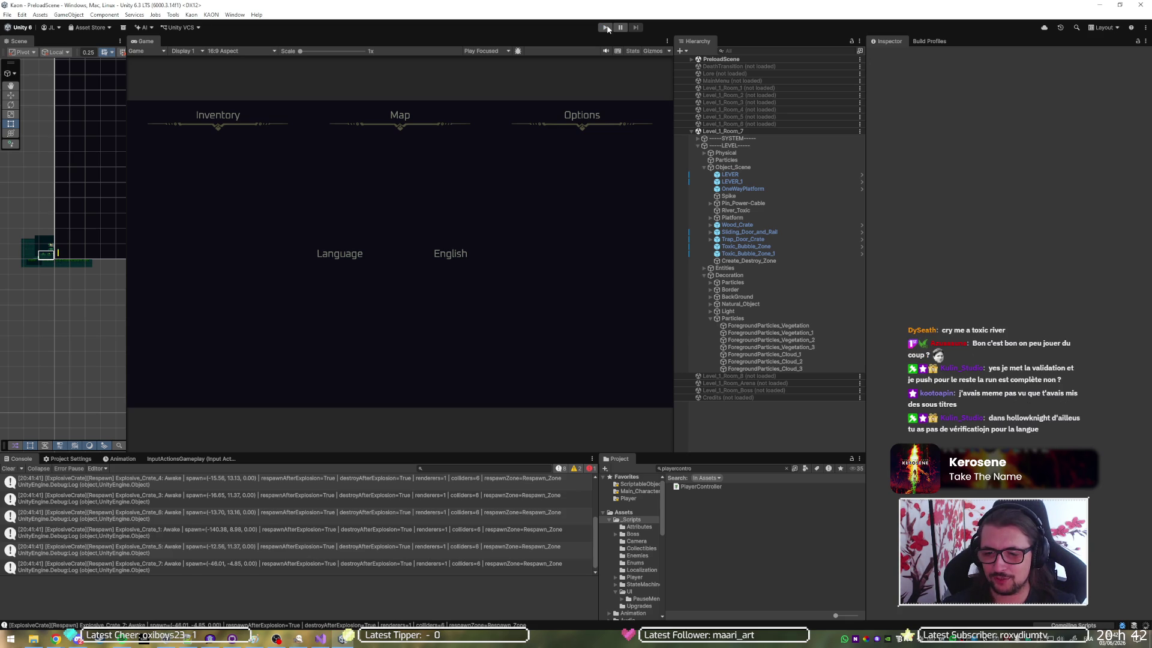
pyautogui.click(606, 28)
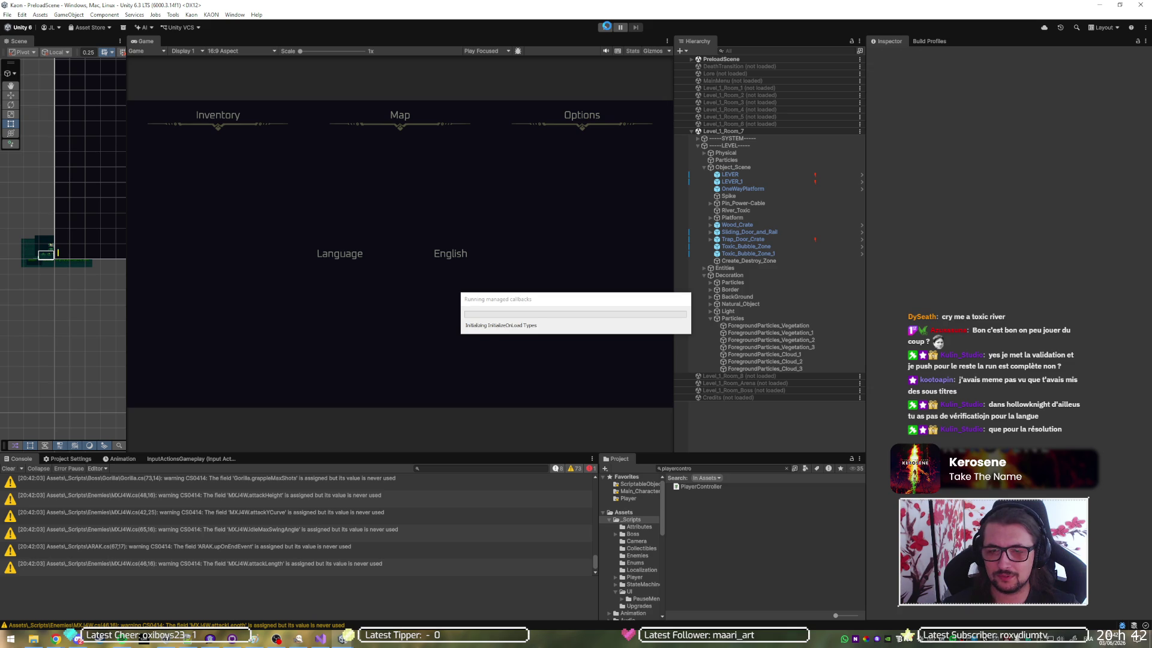
pyautogui.click(604, 28)
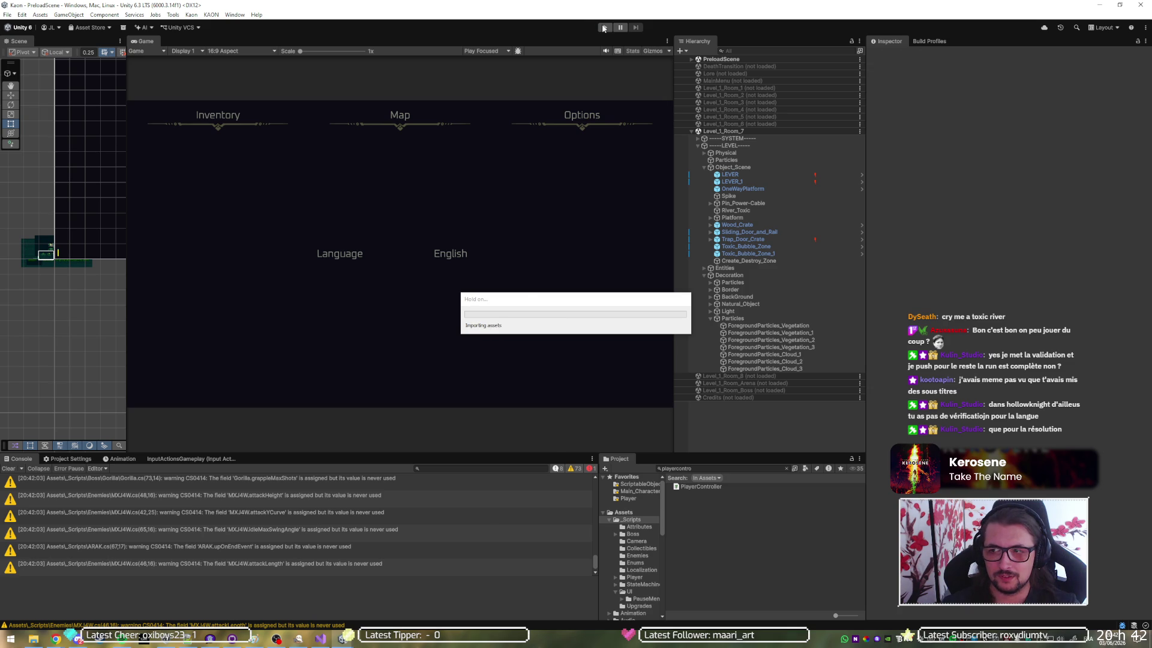
pyautogui.click(603, 28)
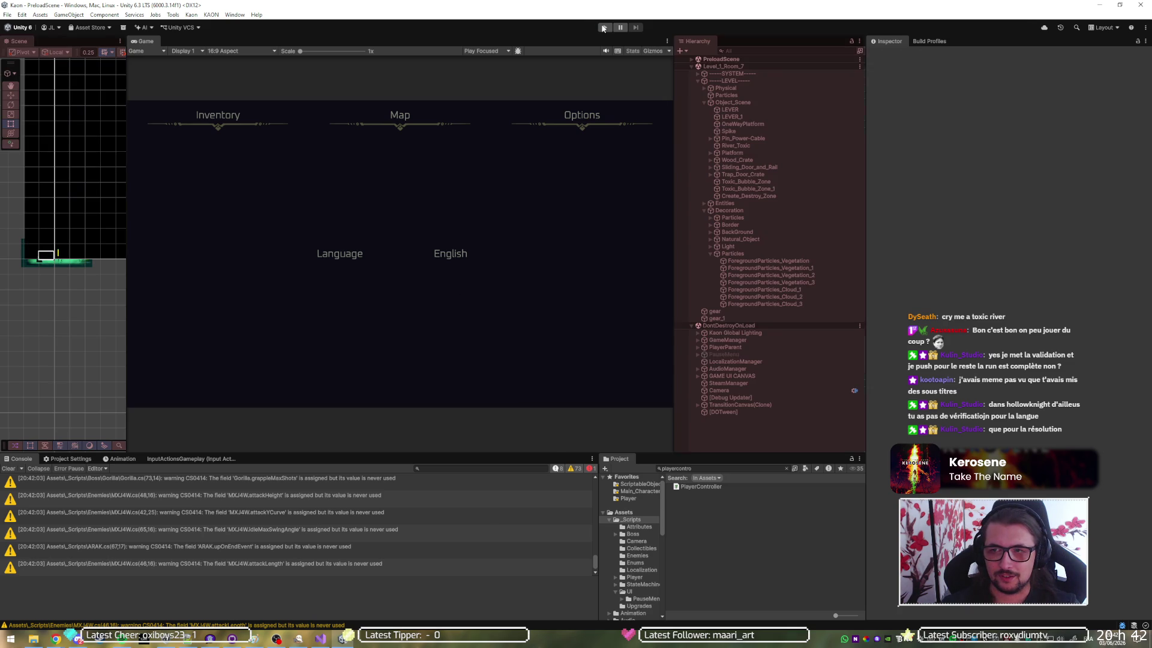
# Walk the player into the toxic pool, restart the game, and retry the hazard death
pyautogui.press('d')
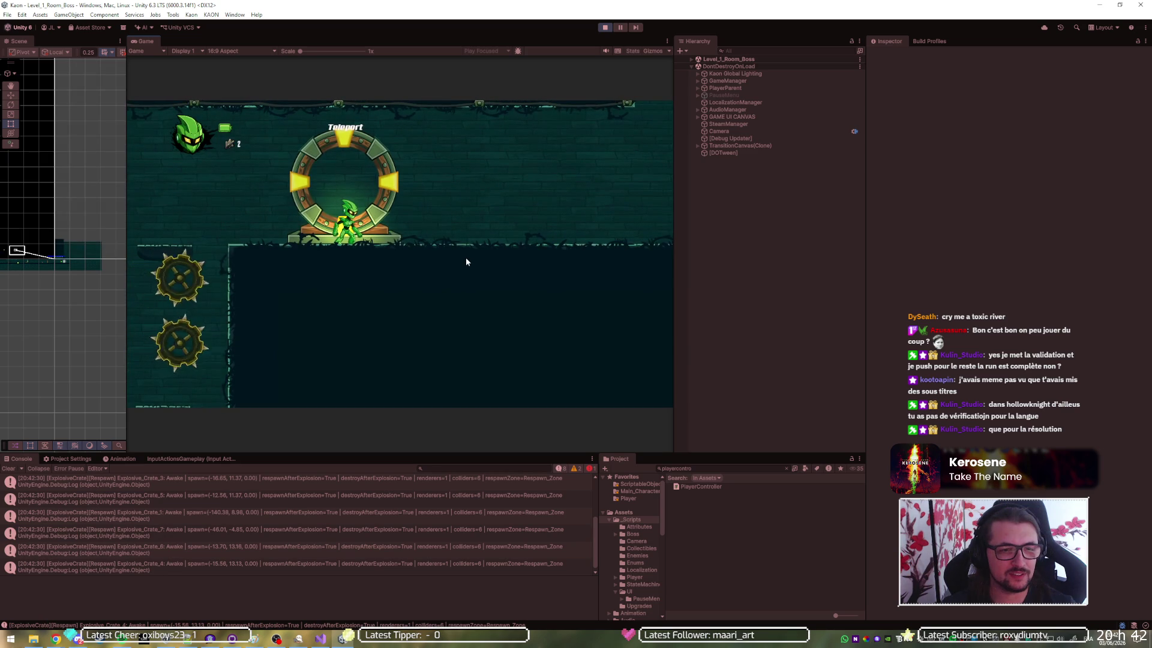
pyautogui.click(603, 30)
pyautogui.click(604, 30)
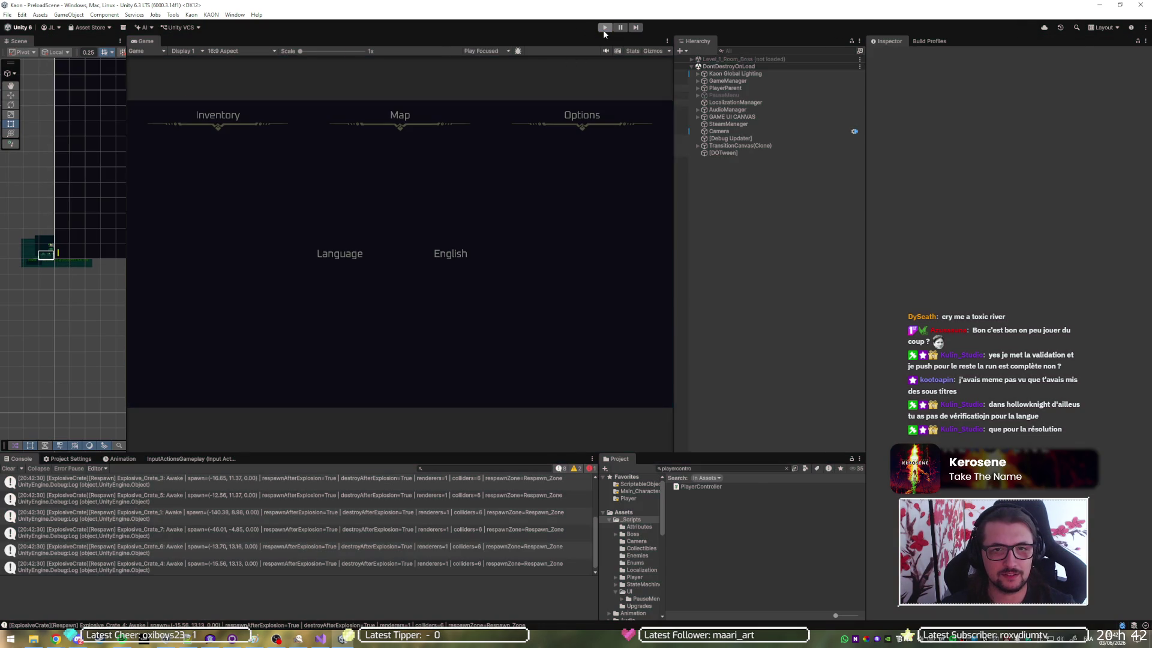
pyautogui.click(603, 30)
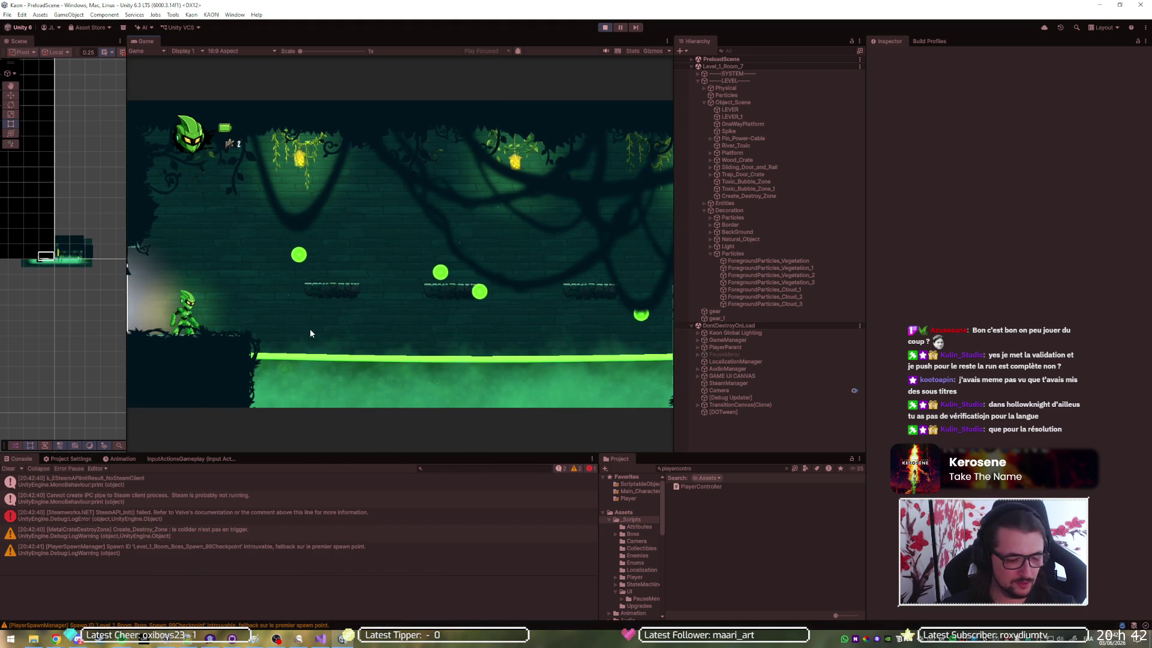
pyautogui.press('d')
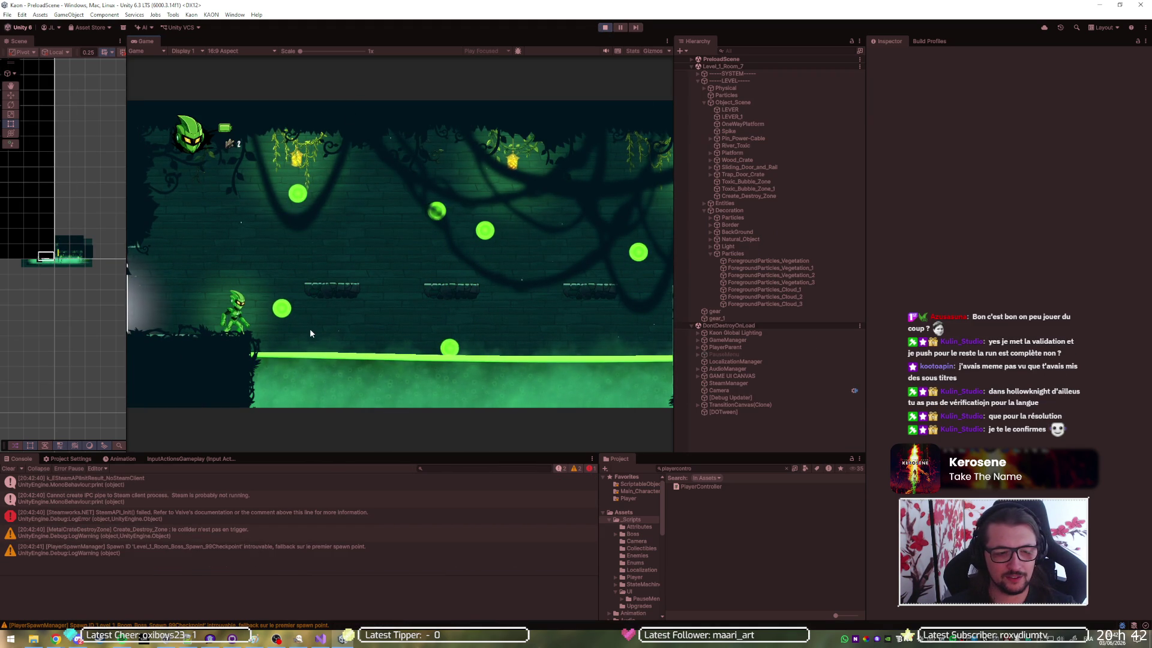
pyautogui.press('d')
pyautogui.press('d')
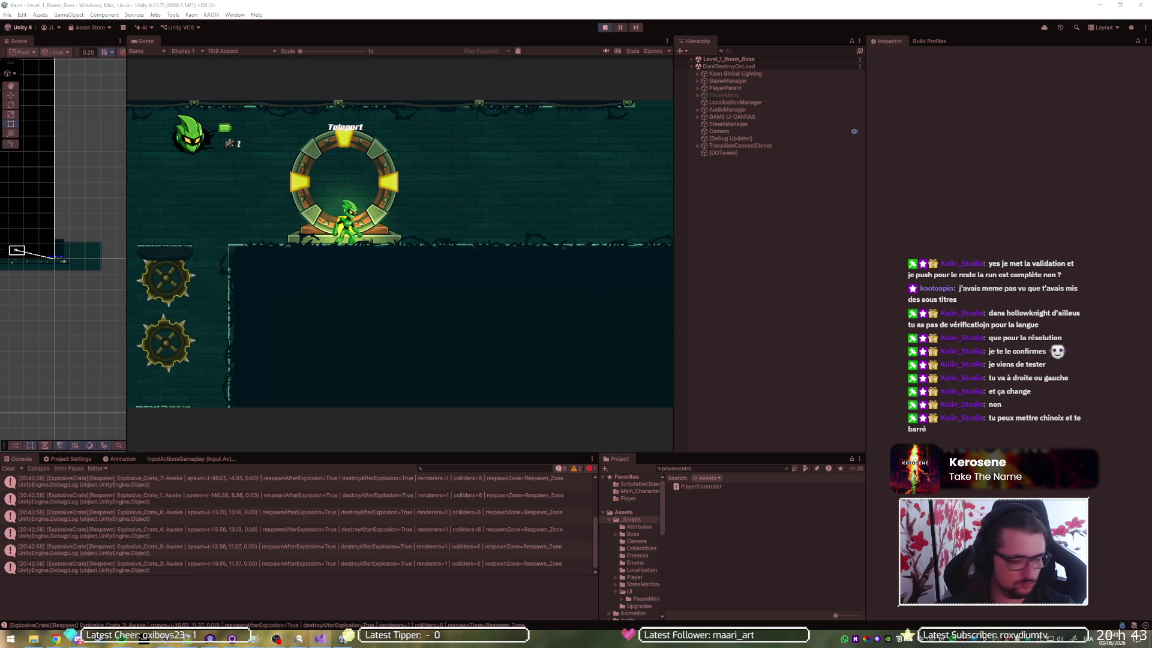
pyautogui.click(606, 27)
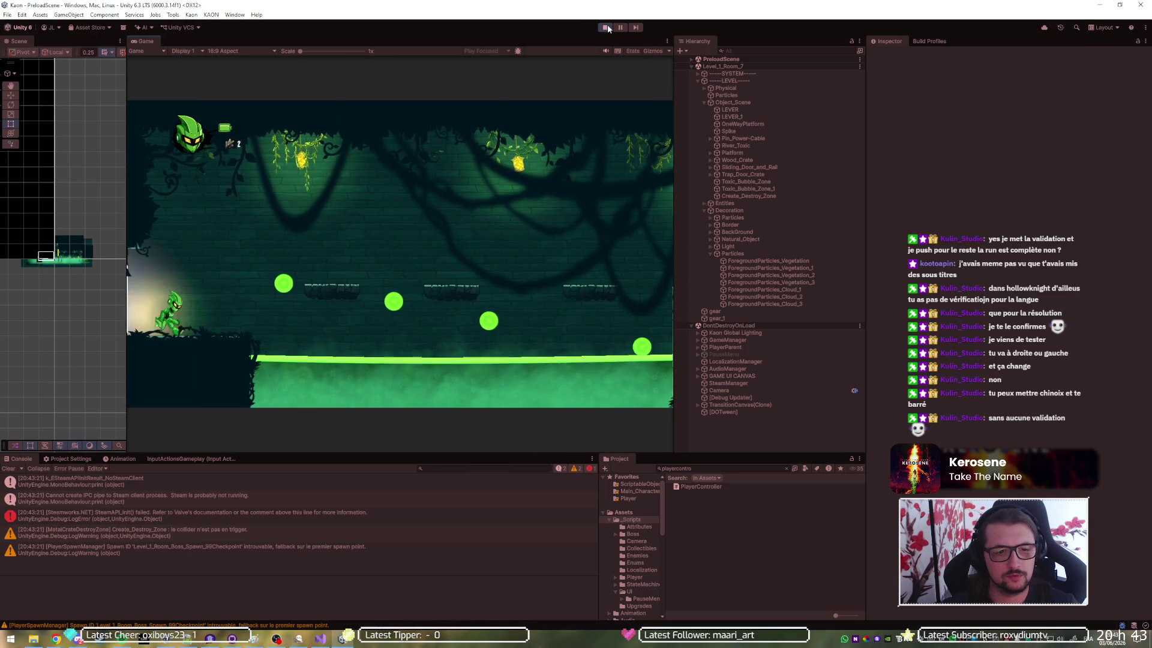
# Move the player at the ledge, then check the RespawnPlayerAfterDeath call on line 1273
pyautogui.press('Right')
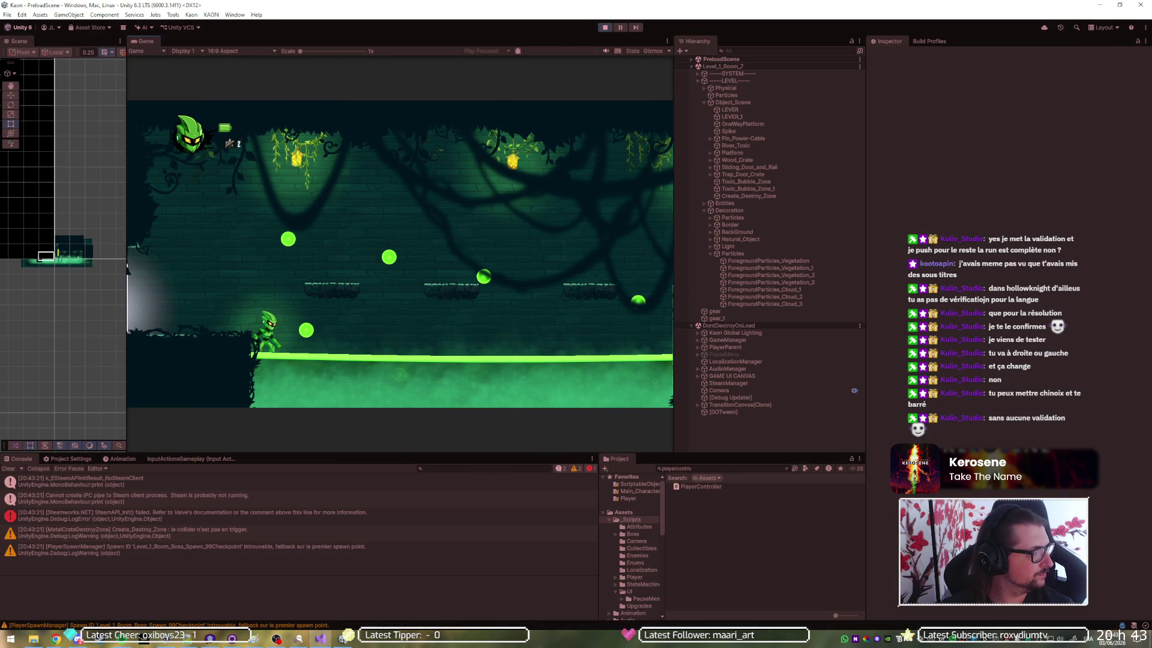
pyautogui.press('Left')
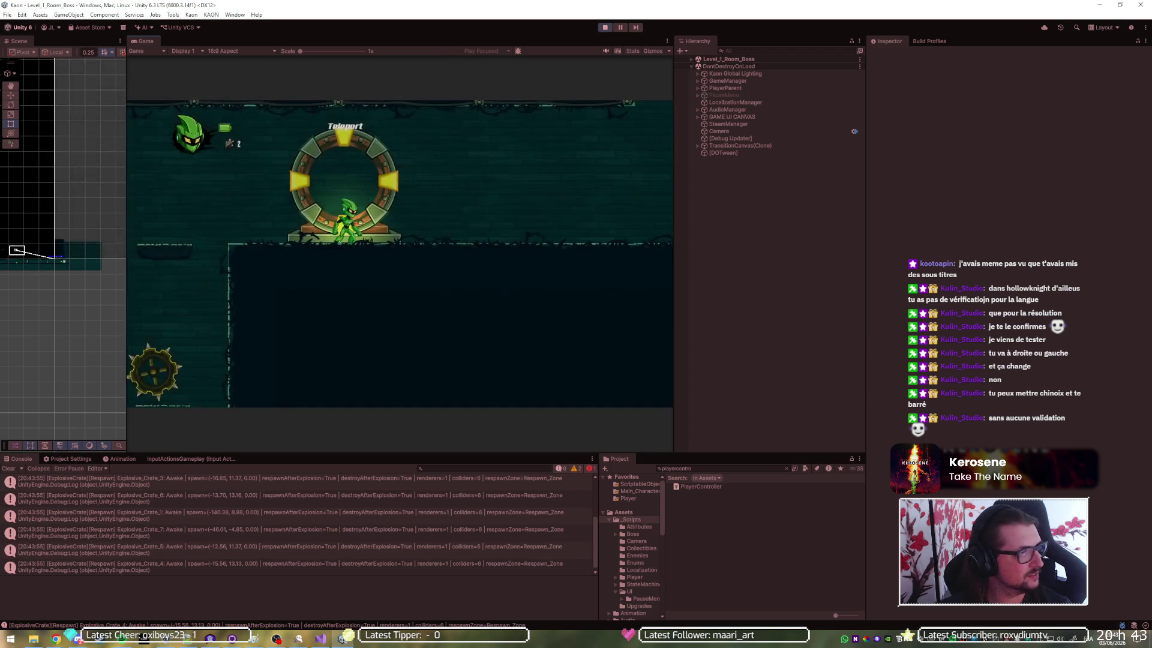
pyautogui.hotkey('alt', 'Tab')
pyautogui.hotkey('ctrl', 'Tab')
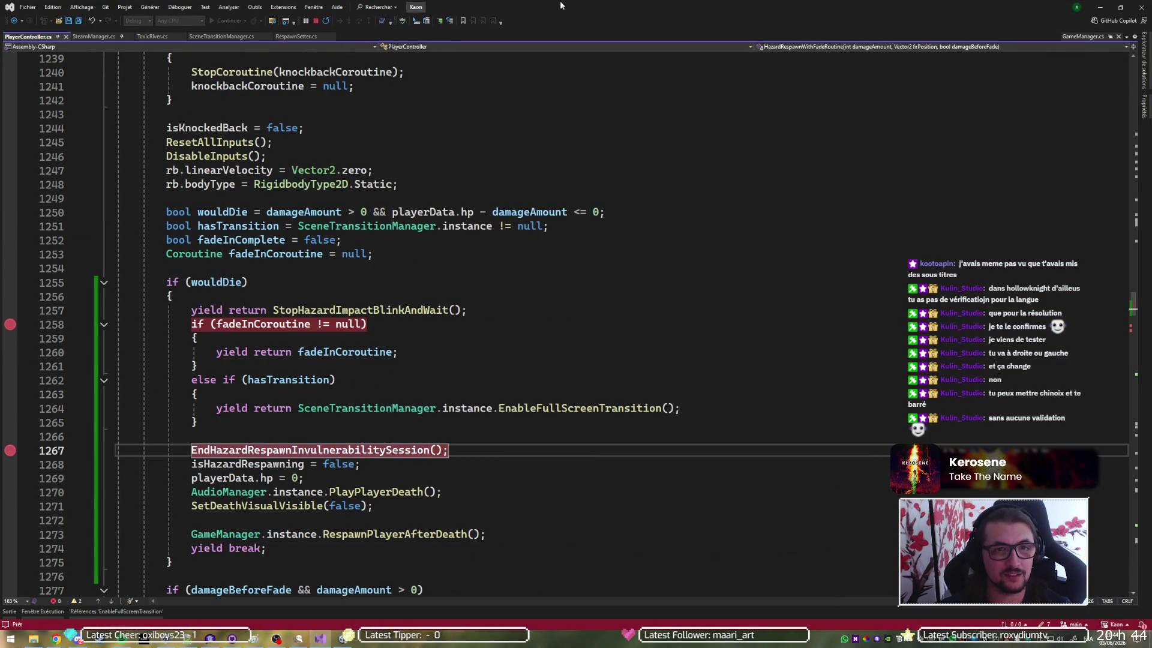
pyautogui.moveTo(478, 534); pyautogui.dragTo(267, 534)
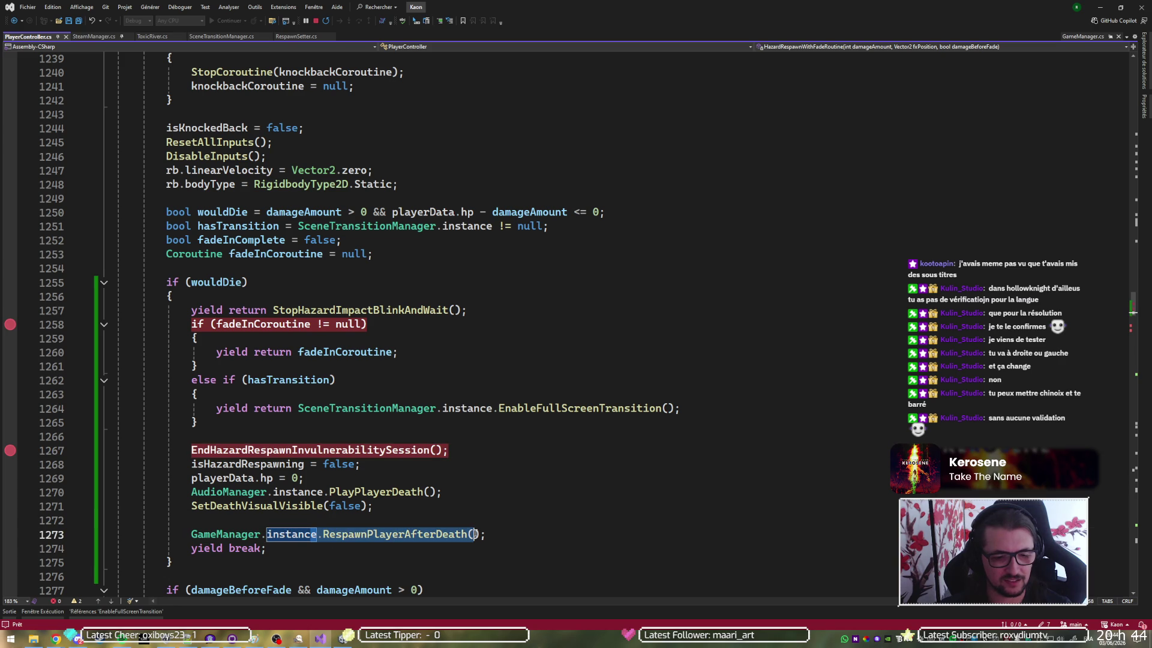
pyautogui.hotkey('alt', 'Tab')
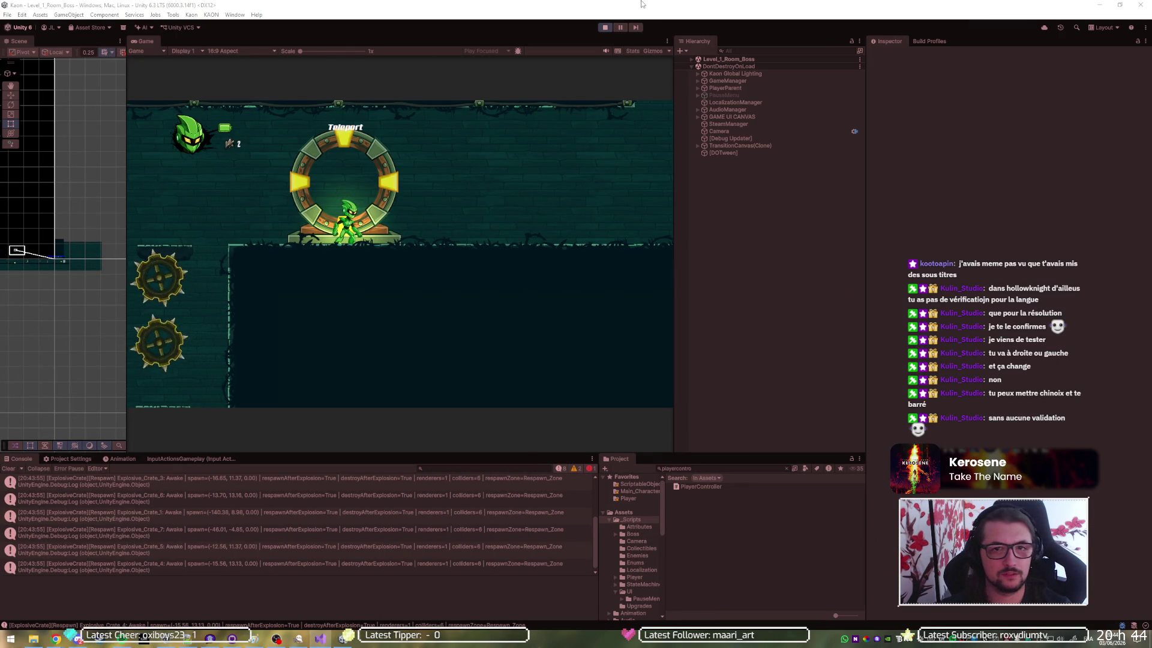
# Restart Play mode and run into the hazard so Visual Studio breaks on line 622
pyautogui.click(605, 28)
pyautogui.click(605, 28)
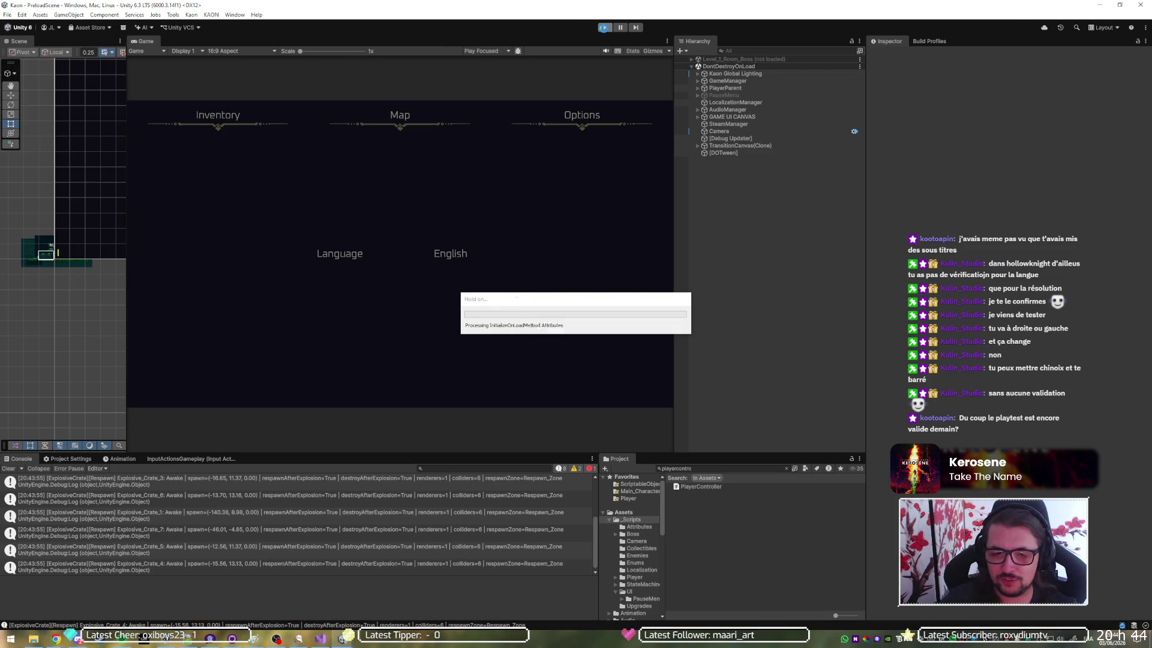
pyautogui.click(604, 28)
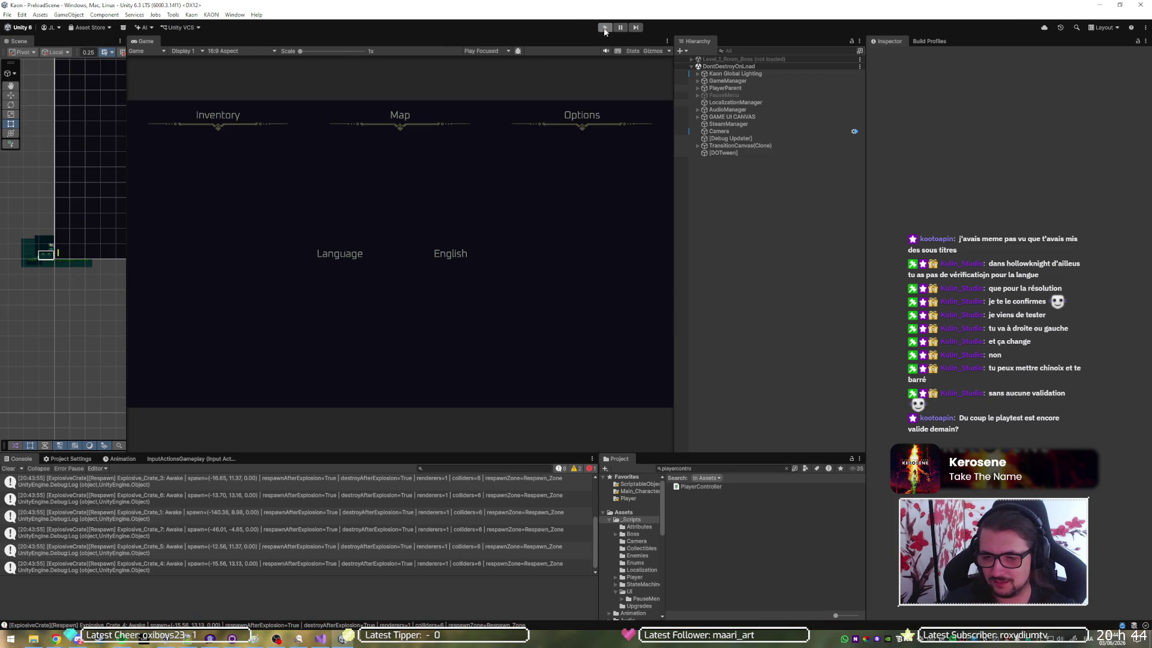
pyautogui.click(604, 28)
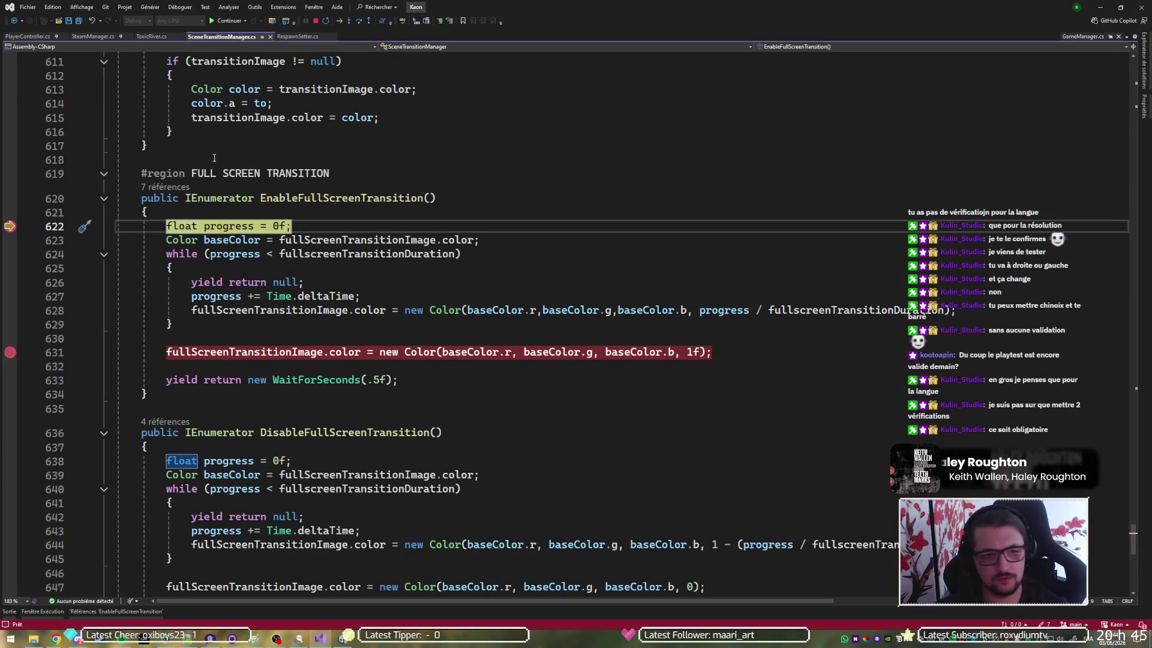
# Check EnableFullScreenTransition's callers, then start a print(Debug.StackTr… expression in the Immediate window
pyautogui.click(167, 187)
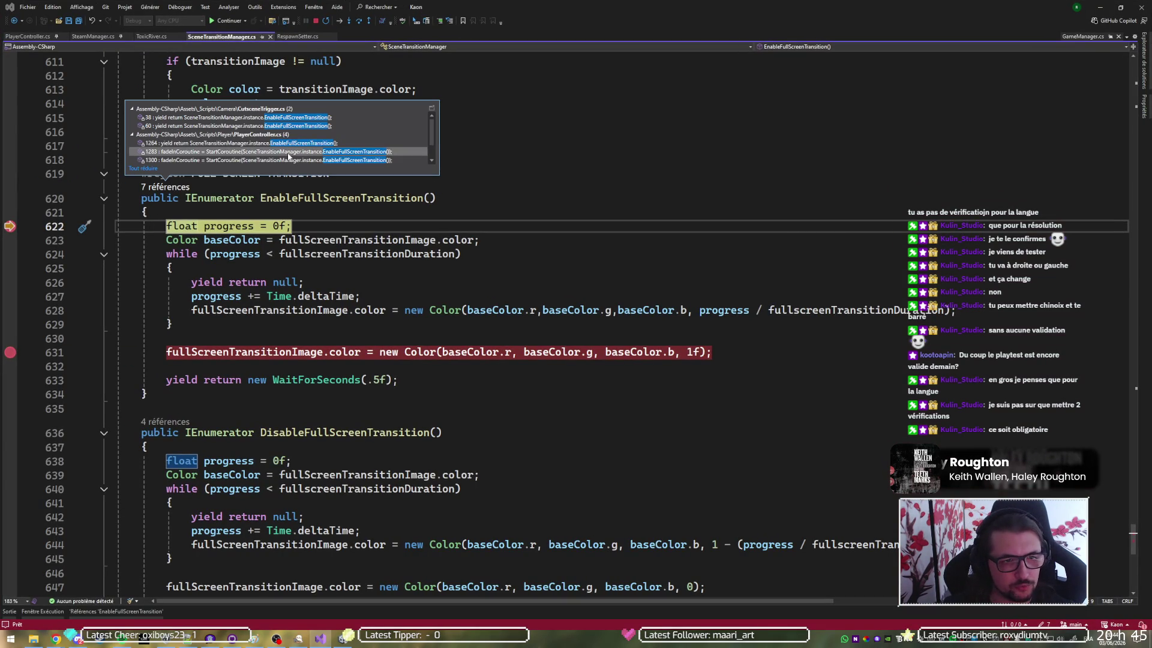
pyautogui.press('Escape')
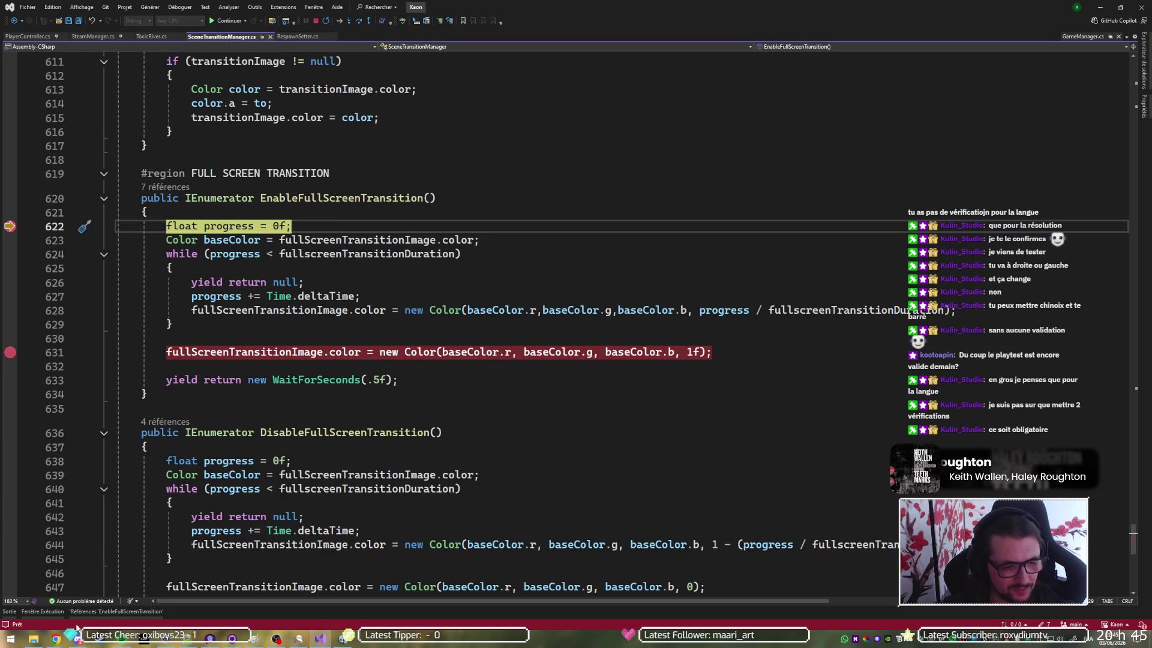
pyautogui.click(36, 613)
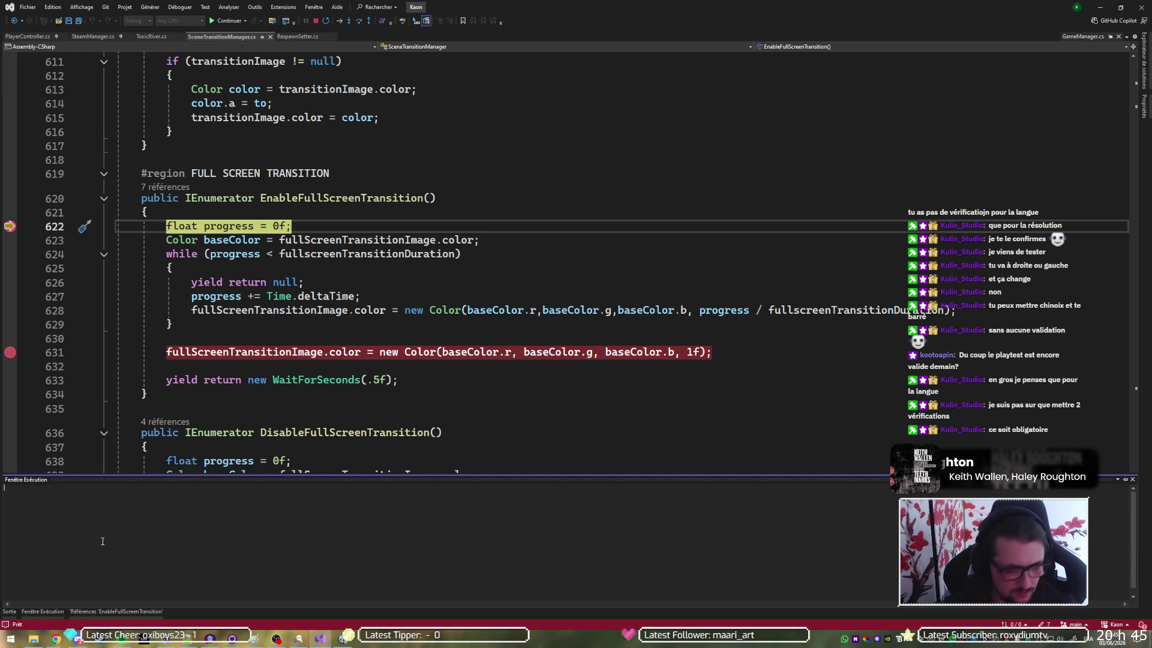
pyautogui.write('print')
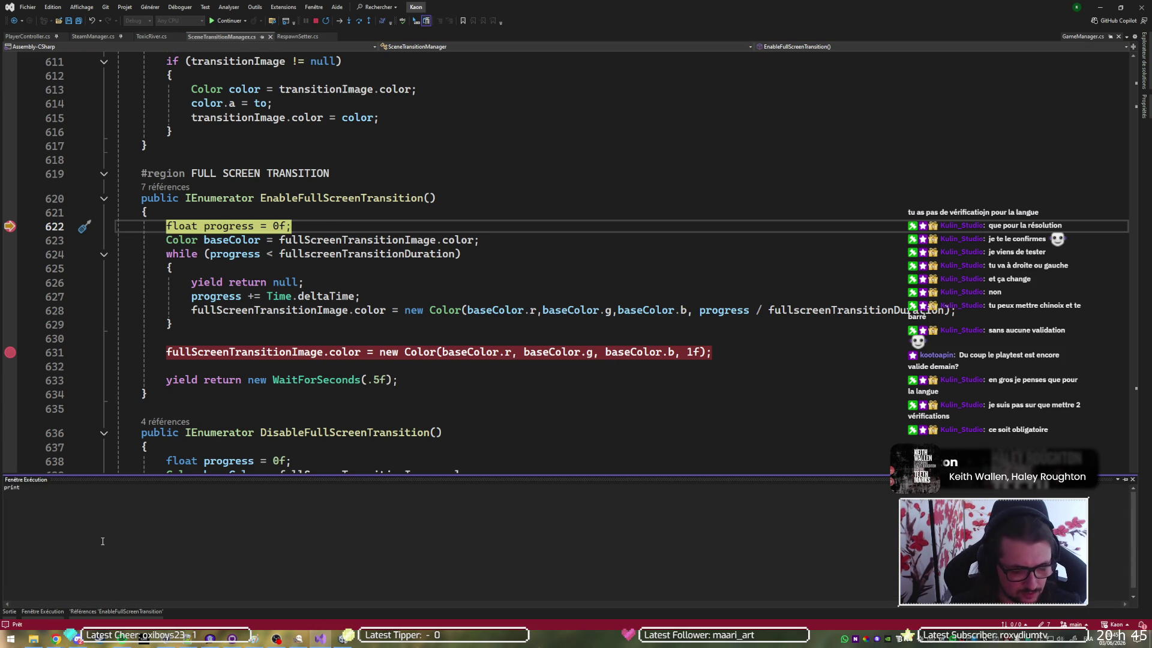
pyautogui.write(' Debug.')
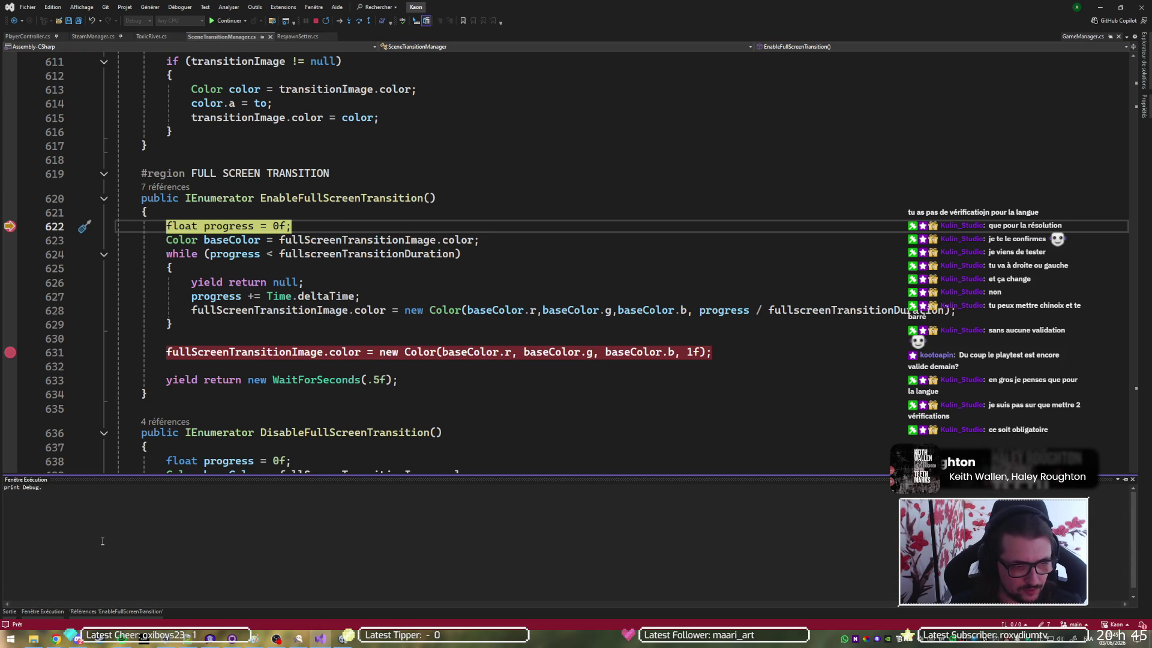
pyautogui.write('StackTr')
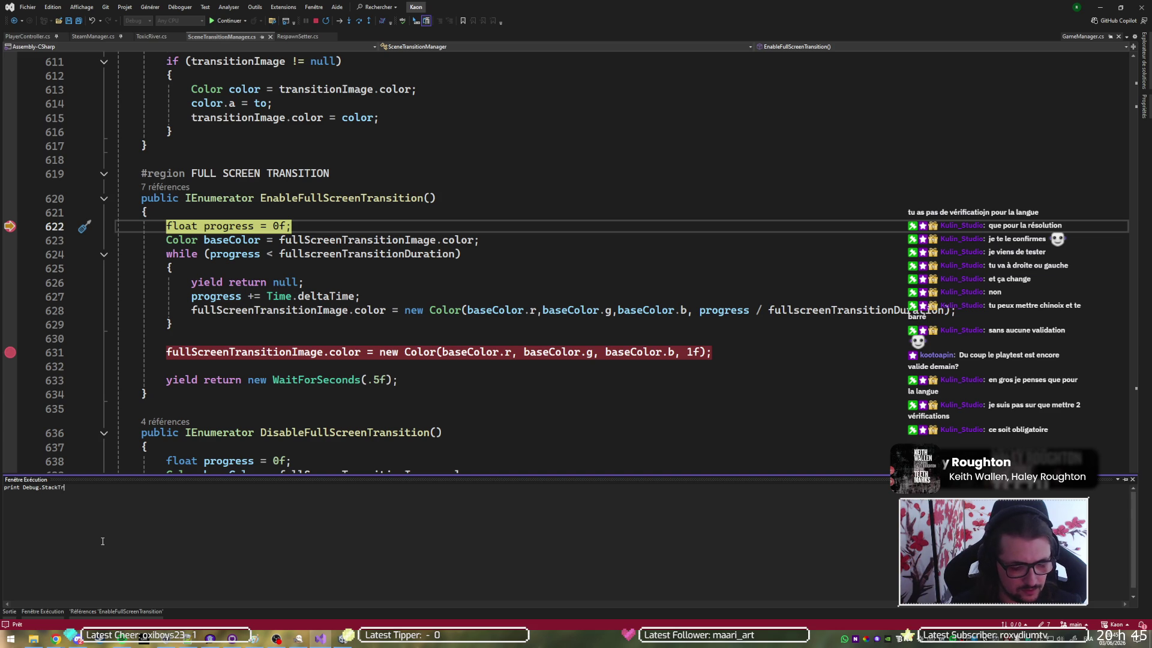
pyautogui.press('Escape')
pyautogui.write('()')
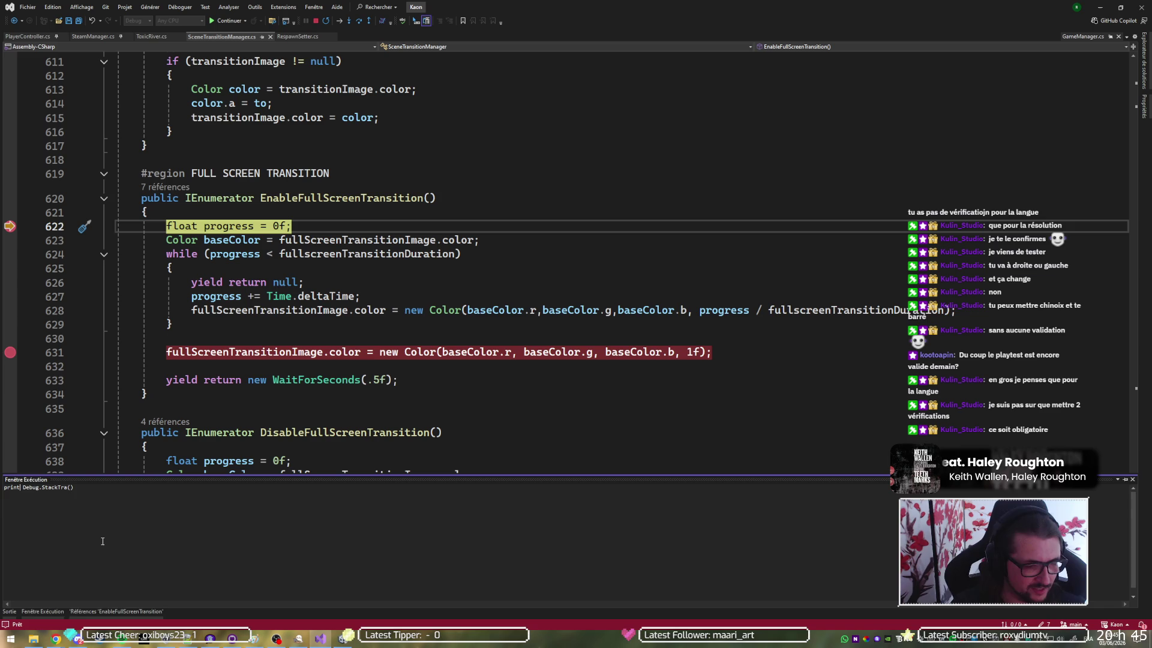
pyautogui.press('Right')
pyautogui.press('Right')
pyautogui.press('Delete')
pyautogui.write('(')
# Complete it to print(Debug.ExtractStackTraceNoAlloc(, then erase the whole expression
pyautogui.press('BackSpace')
pyautogui.press('BackSpace')
pyautogui.press('BackSpace')
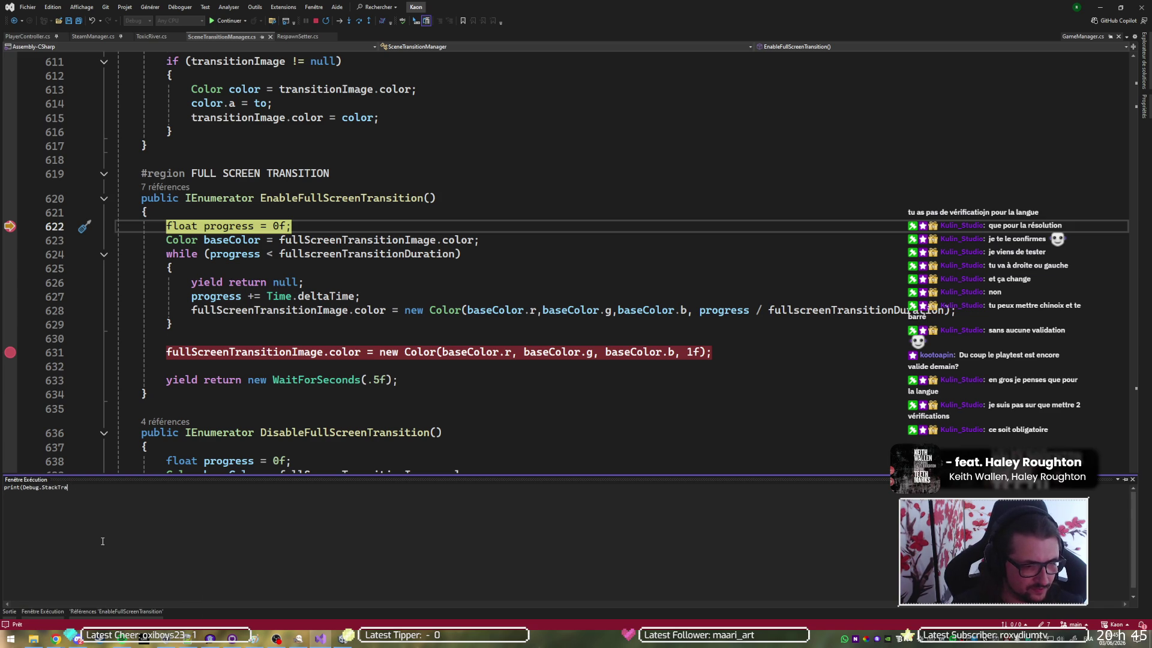
pyautogui.press('BackSpace')
pyautogui.press('BackSpace')
pyautogui.press('BackSpace')
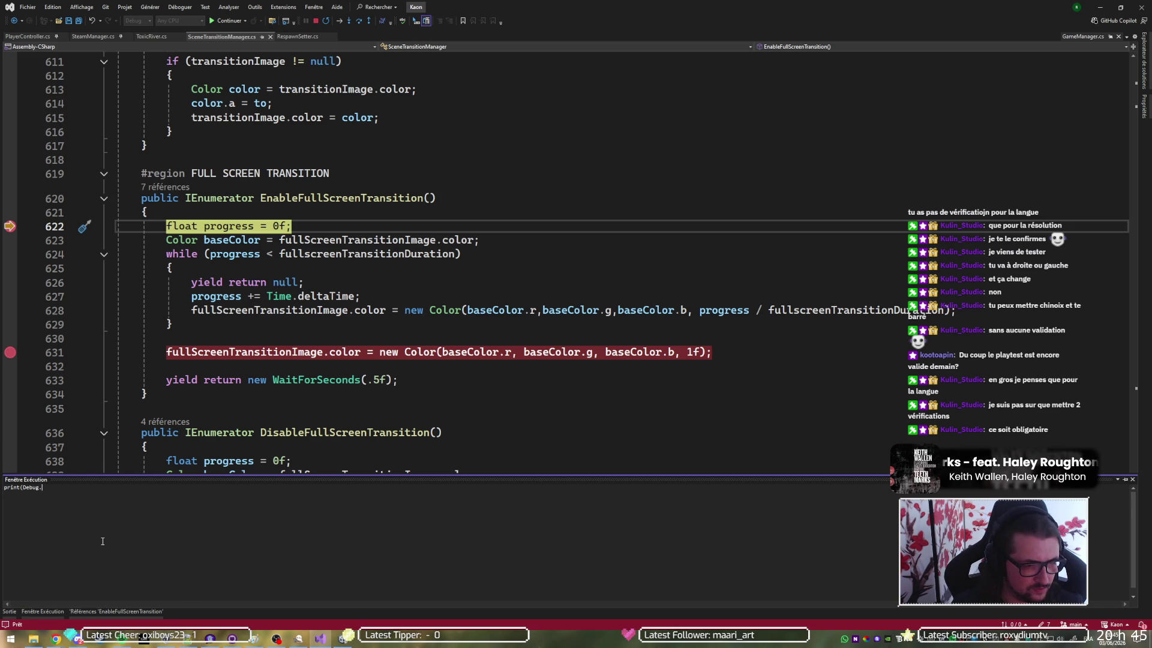
pyautogui.write('.st')
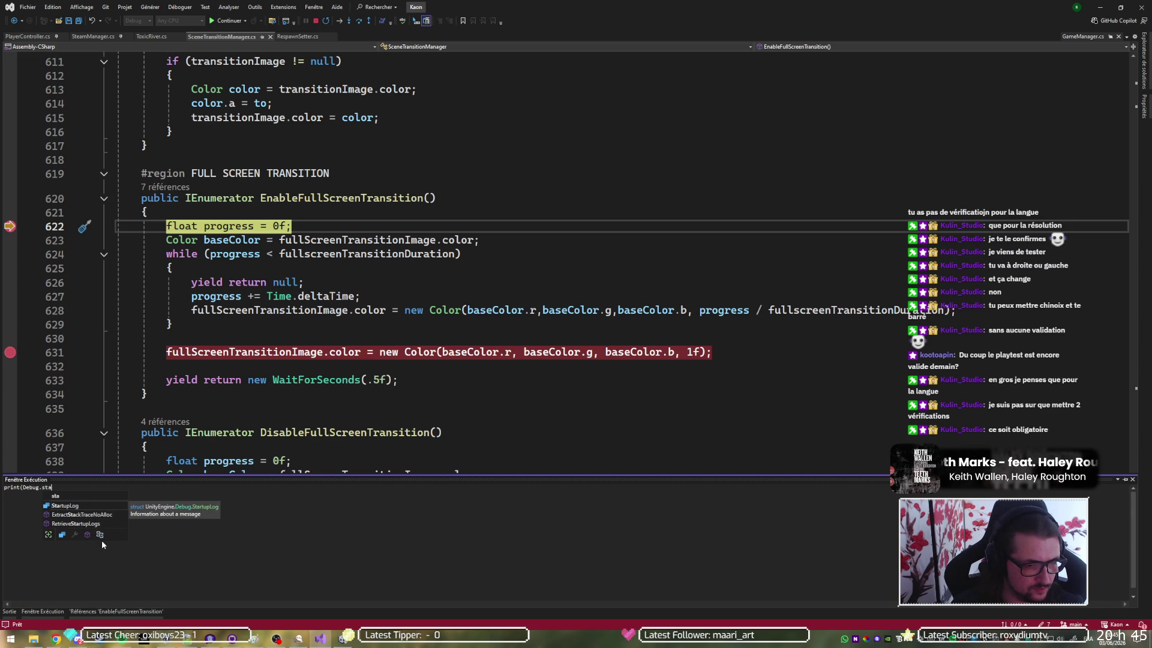
pyautogui.write('a')
pyautogui.press('Tab')
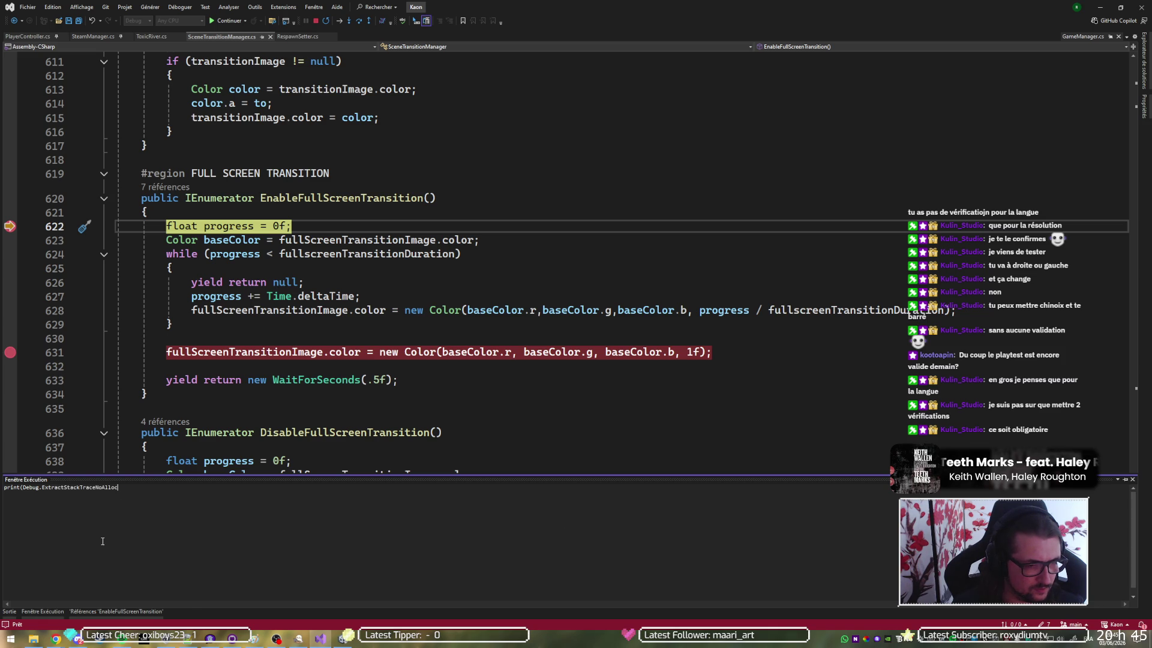
pyautogui.write('(')
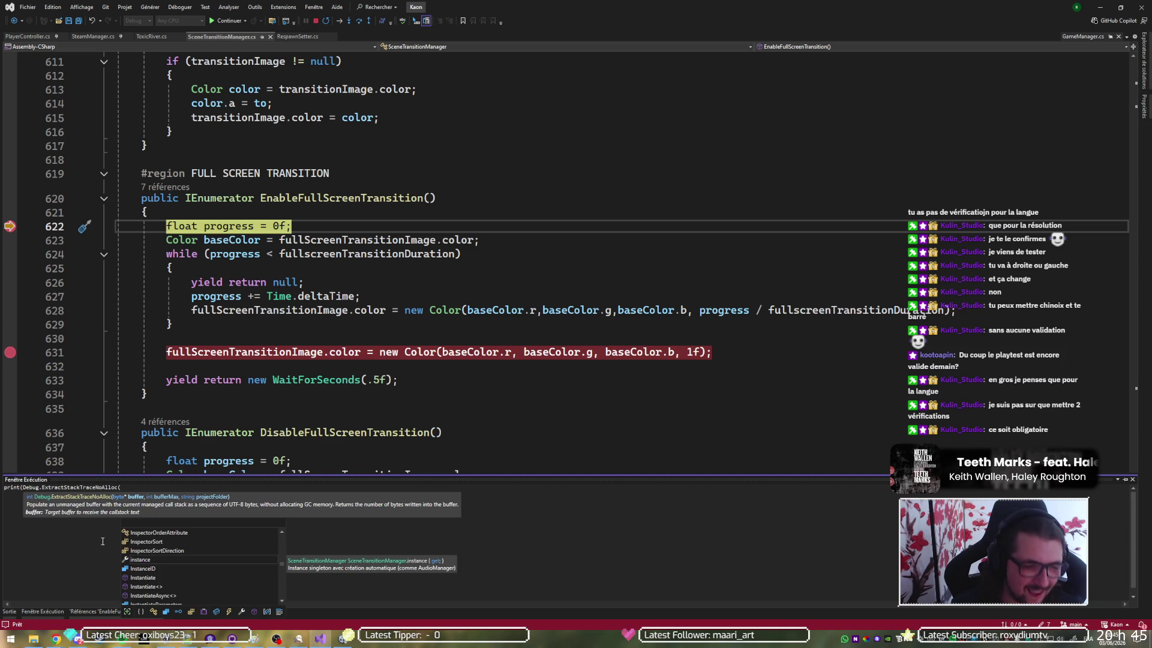
pyautogui.press('BackSpace')
pyautogui.press('BackSpace')
pyautogui.press('BackSpace')
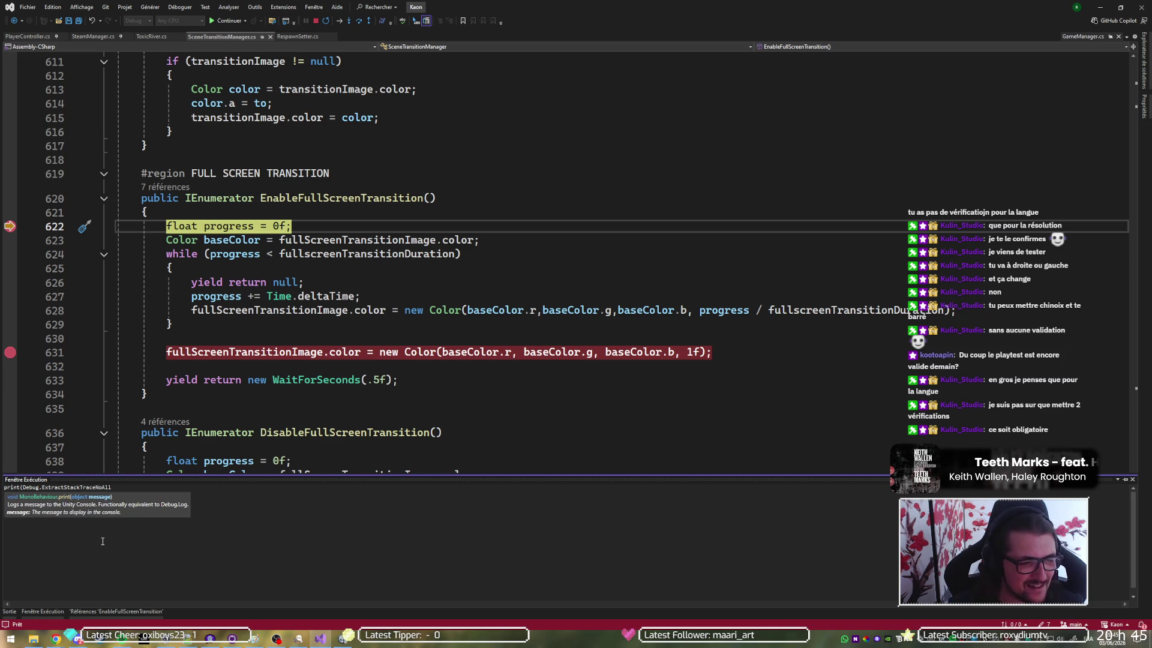
pyautogui.hotkey('ctrl', 'BackSpace')
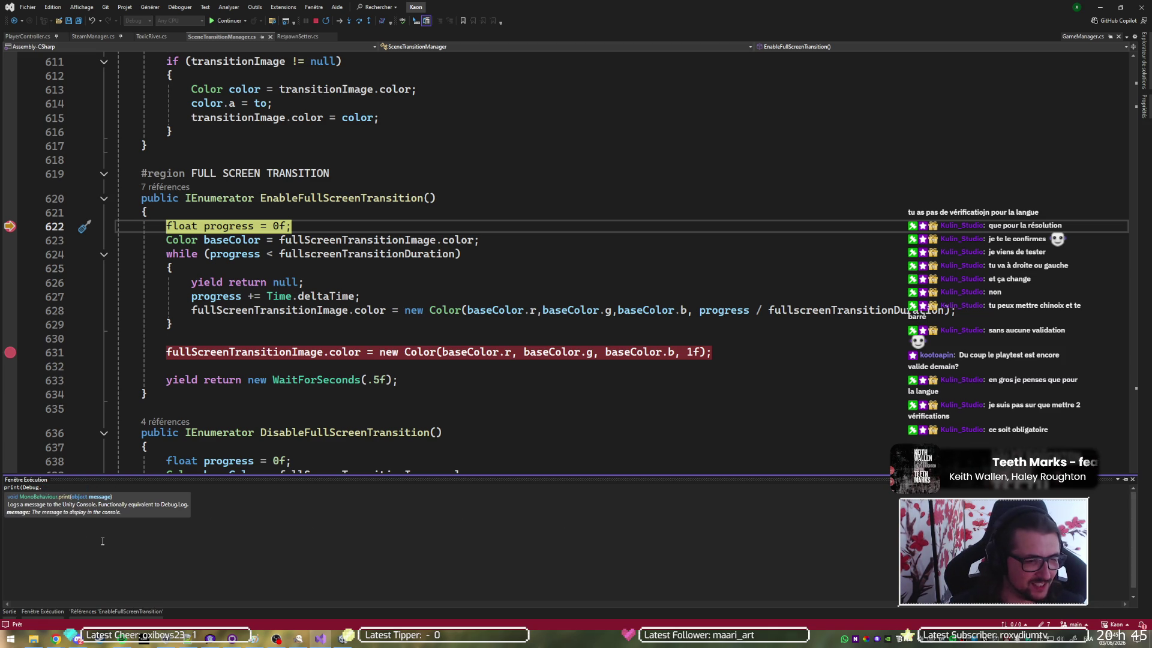
pyautogui.press('ctrl')
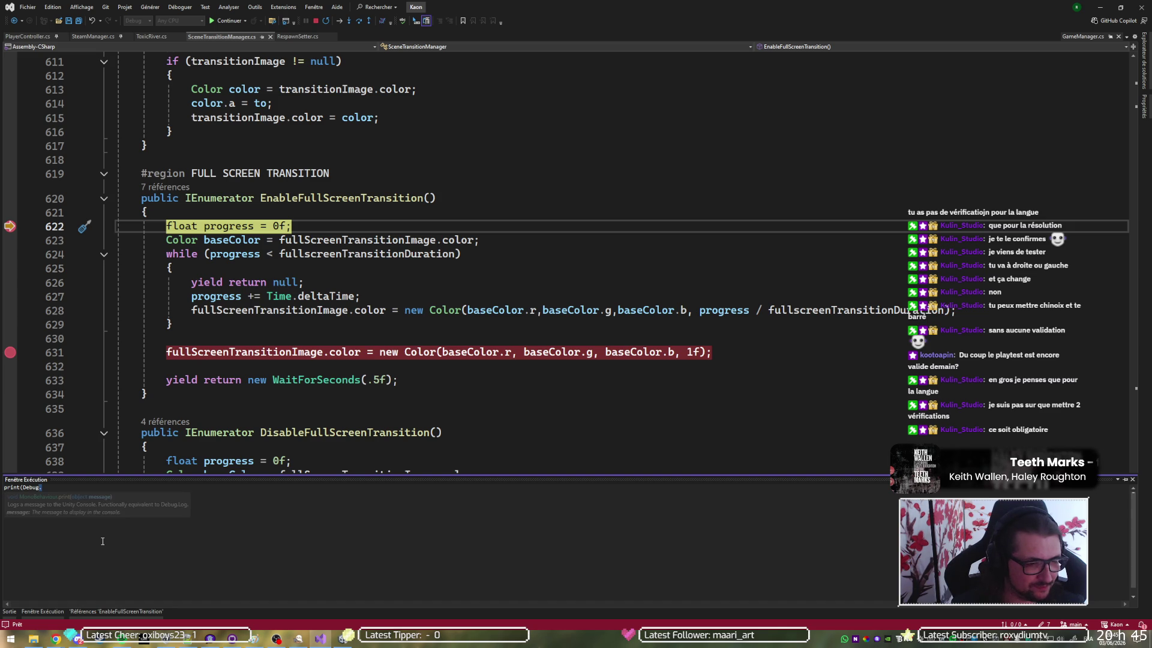
pyautogui.hotkey('ctrl', 'BackSpace')
pyautogui.hotkey('ctrl', 'BackSpace')
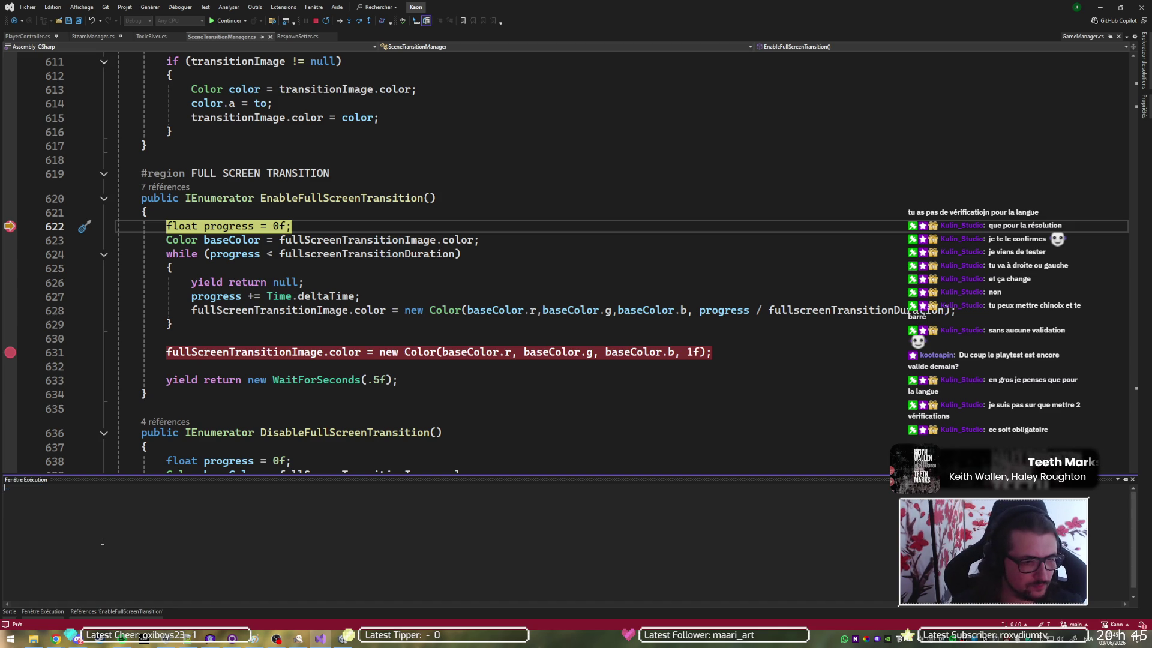
# Search Chrome for 'unity get stack trace' in a new tab and open the Stack trace logging manual
pyautogui.moveTo(55, 637)
pyautogui.moveTo(66, 576)
pyautogui.click(144, 598)
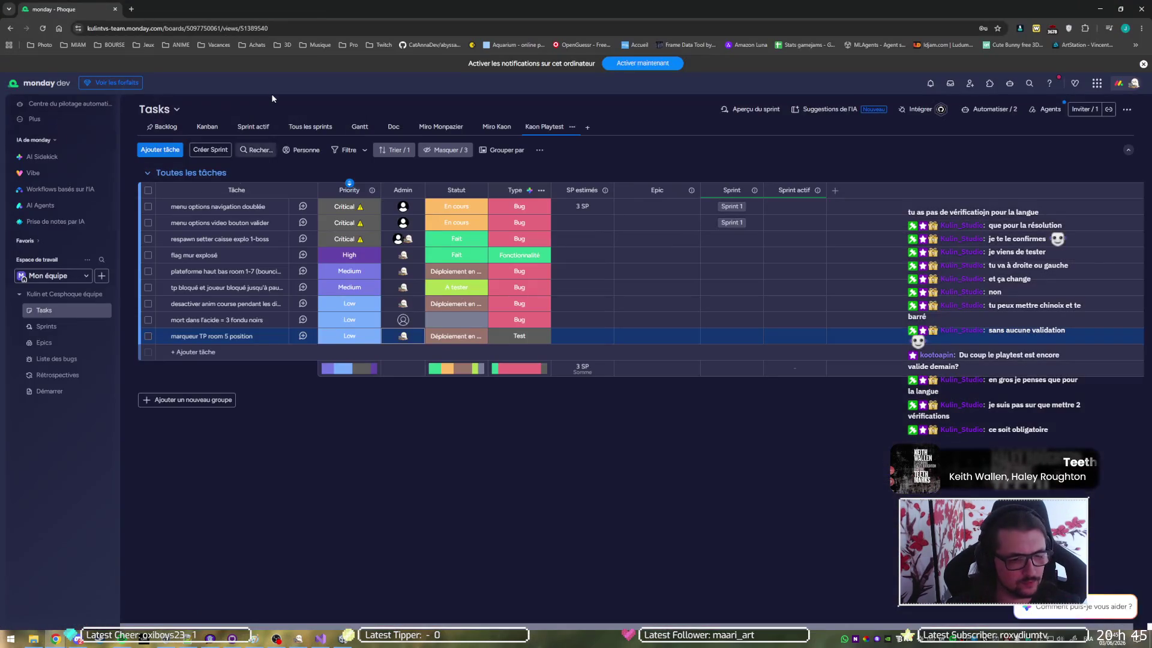
pyautogui.hotkey('ctrl', 't')
pyautogui.write('unity ')
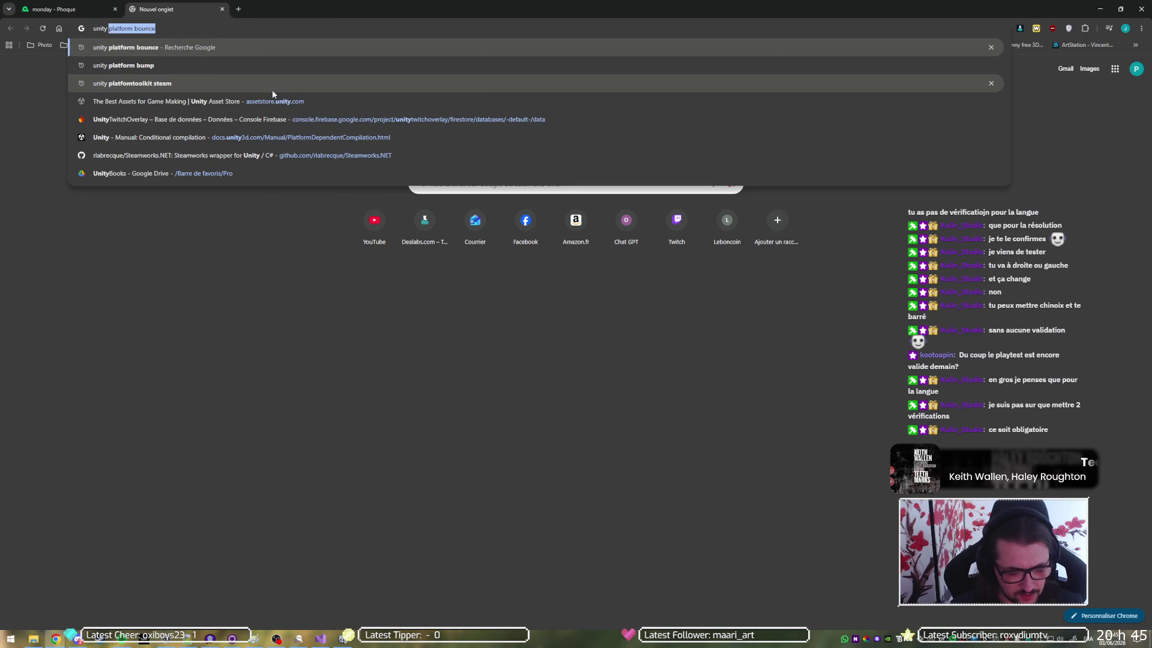
pyautogui.write('get stack trace')
pyautogui.press('Return')
pyautogui.click(156, 216)
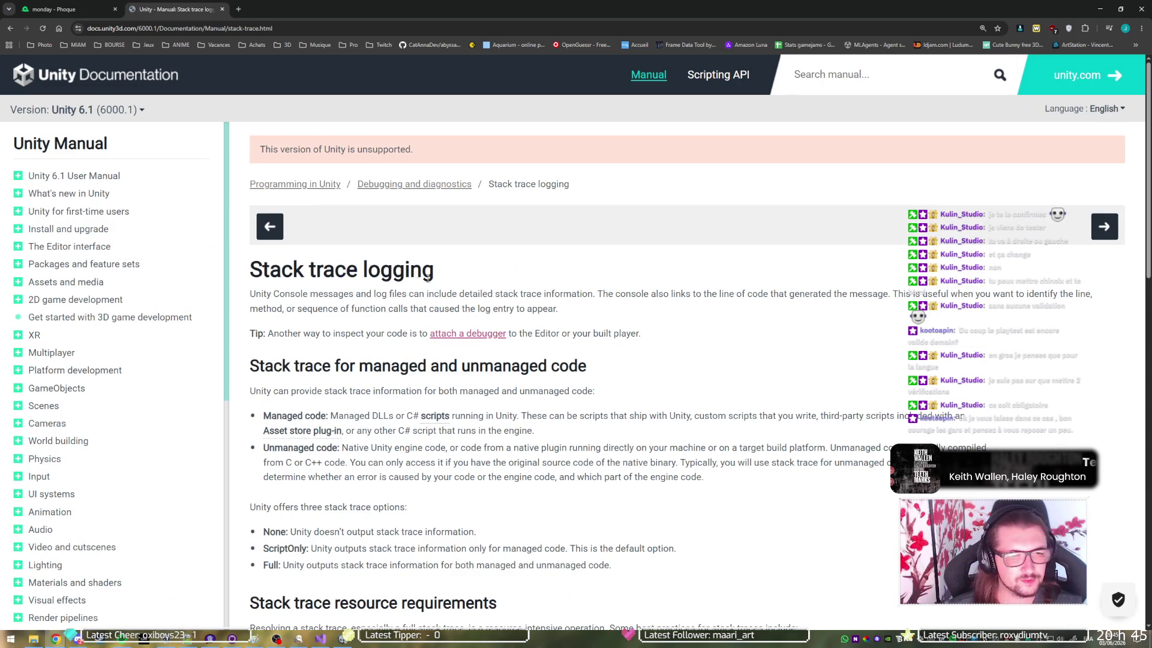
# Read through the Stack trace logging page, then go back to the search results
pyautogui.scroll(-4, 420, 270)
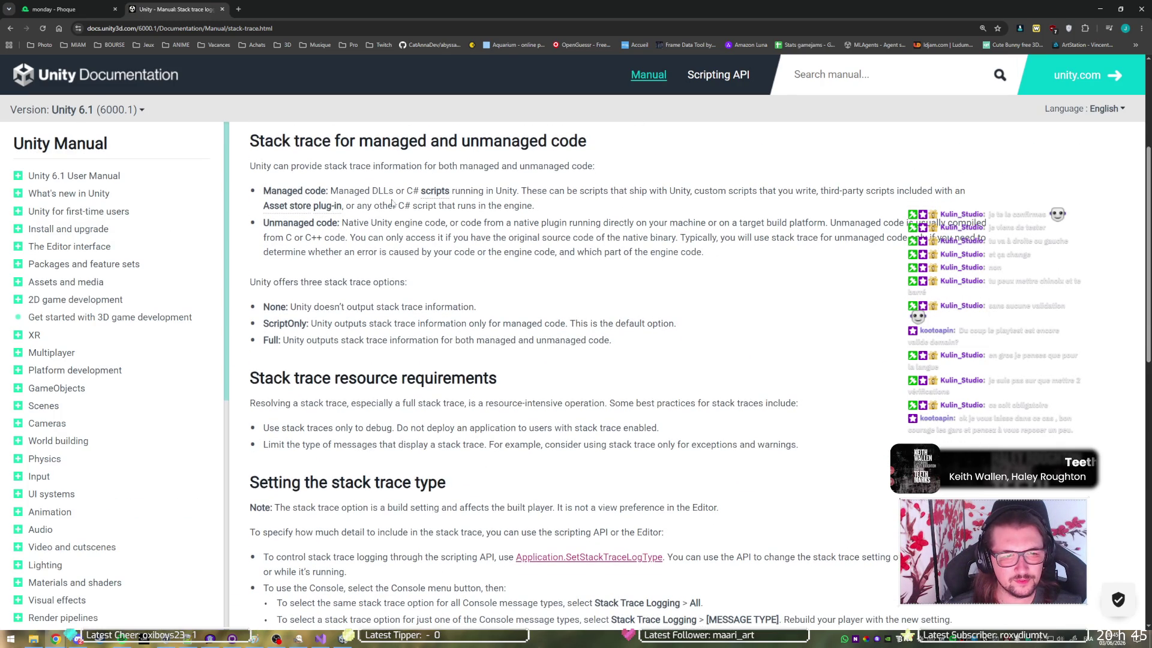
pyautogui.scroll(-1, 336, 262)
pyautogui.scroll(-2, 337, 263)
pyautogui.scroll(1, 354, 228)
pyautogui.scroll(-2, 345, 239)
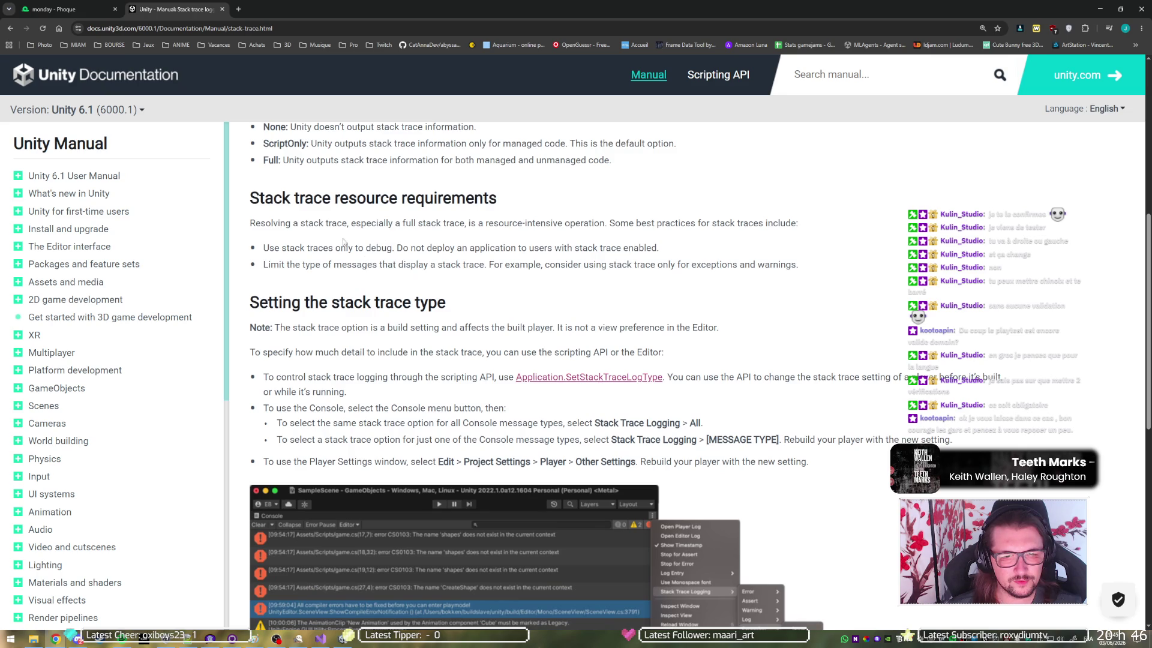
pyautogui.scroll(-2, 343, 241)
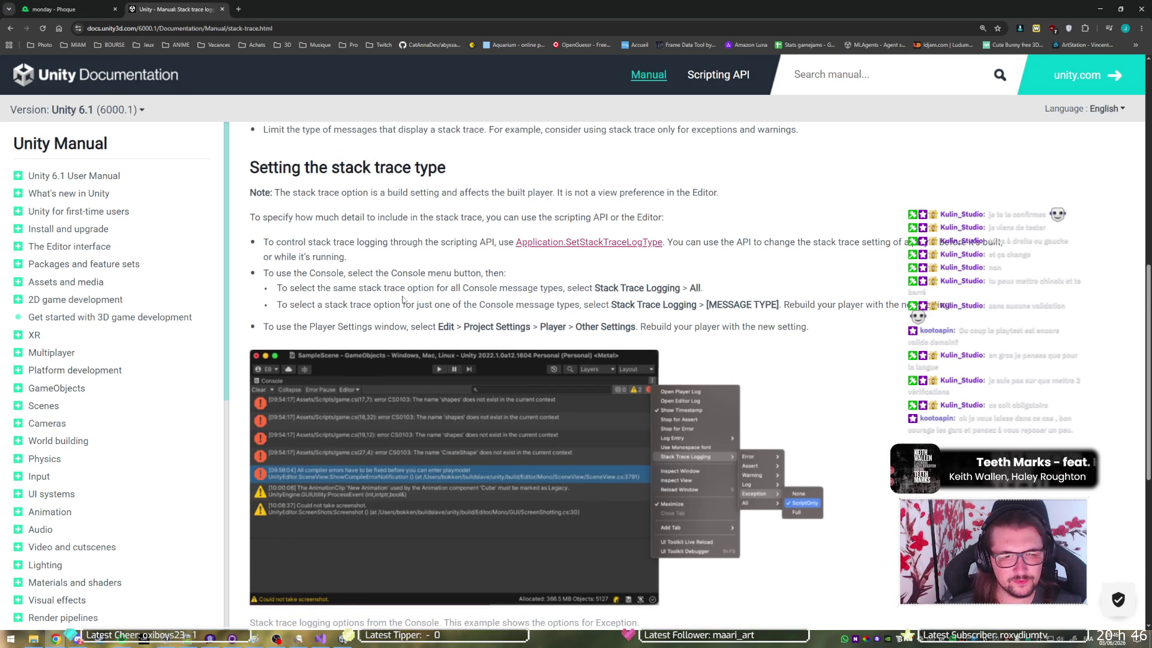
pyautogui.scroll(-6, 403, 298)
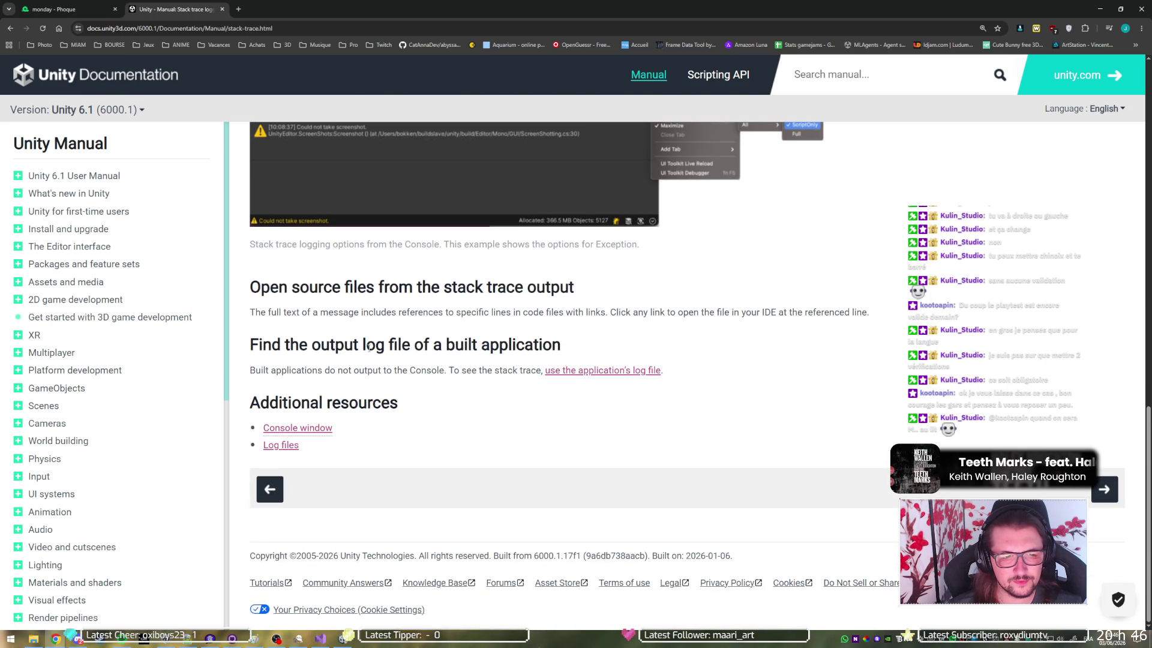
pyautogui.scroll(6, 399, 351)
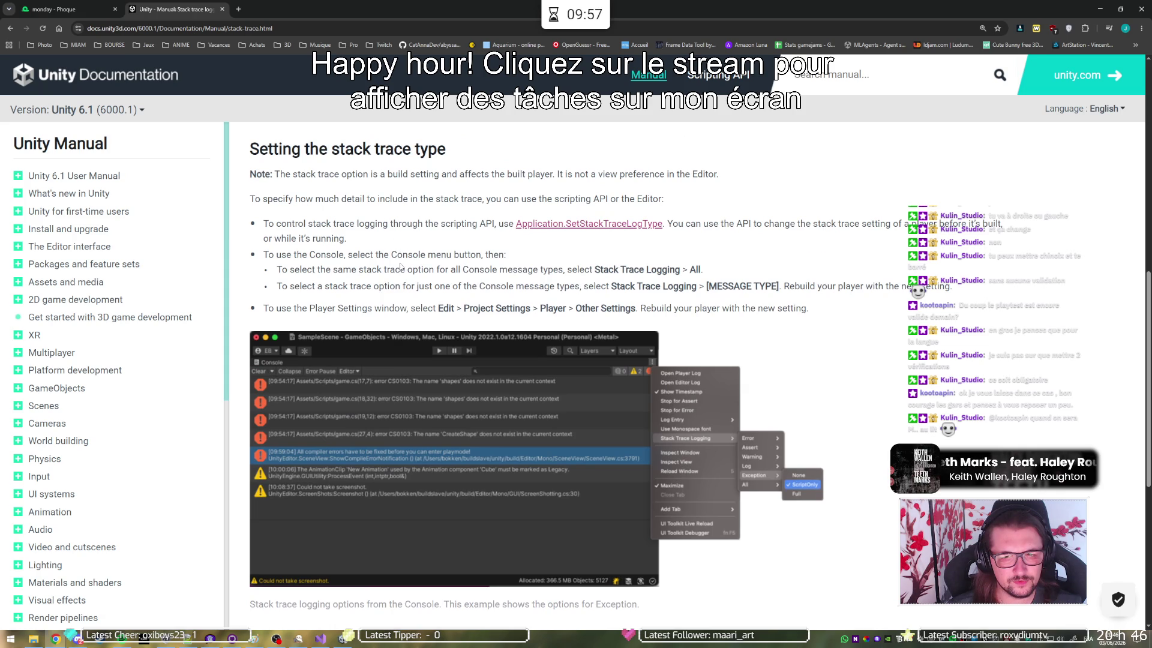
pyautogui.scroll(-1, 399, 303)
pyautogui.scroll(-6, 399, 303)
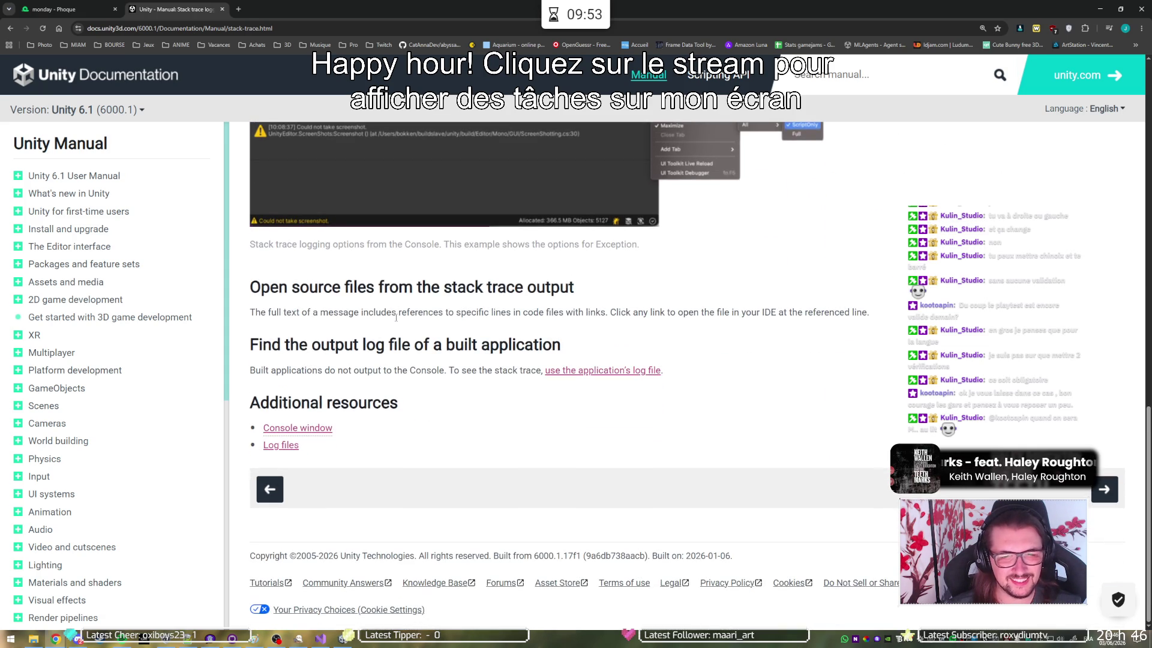
pyautogui.hotkey('alt', 'Left')
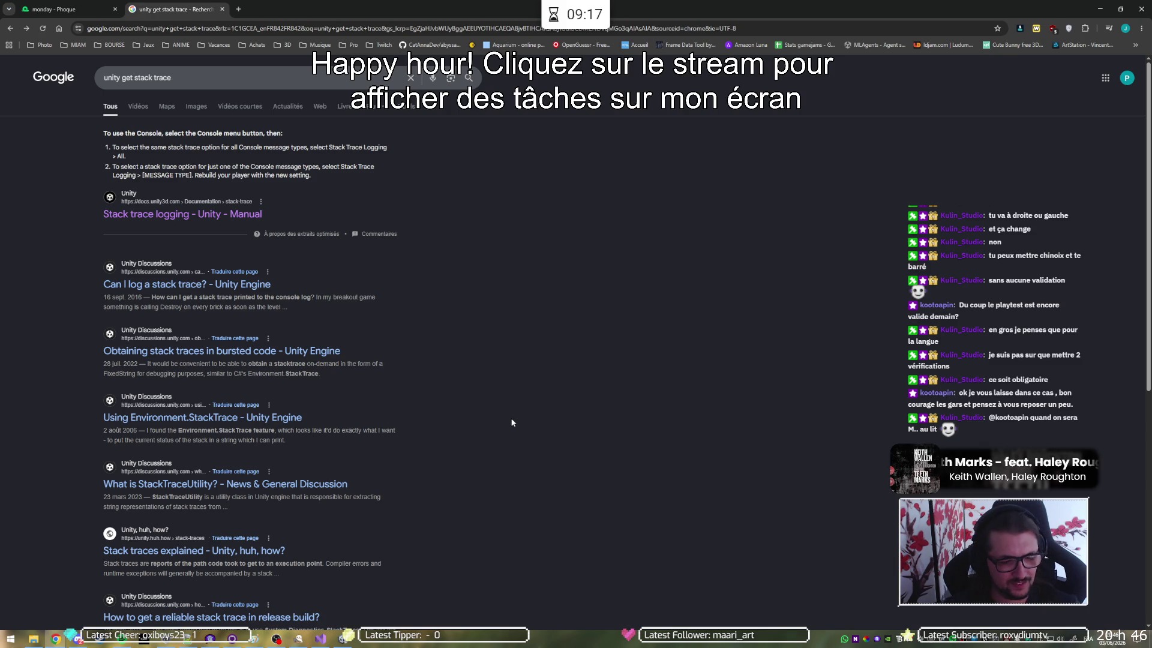
# Open the 'Can I log a stack trace? - Unity Engine' thread and scroll to its third post
pyautogui.click(185, 286)
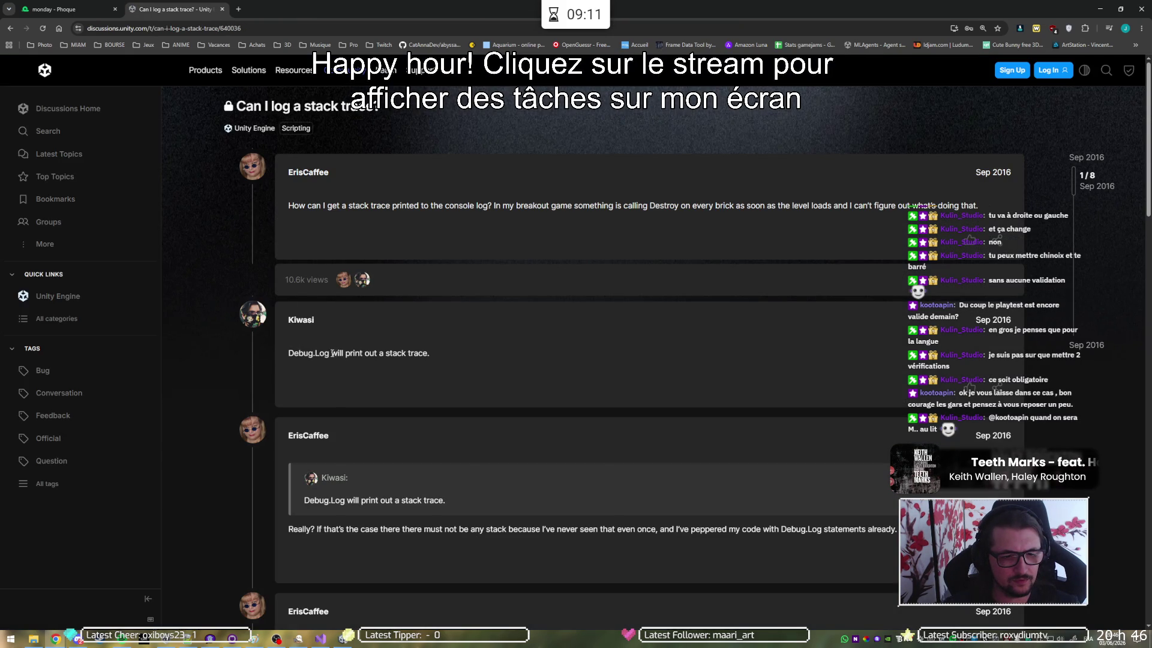
pyautogui.scroll(-5, 340, 353)
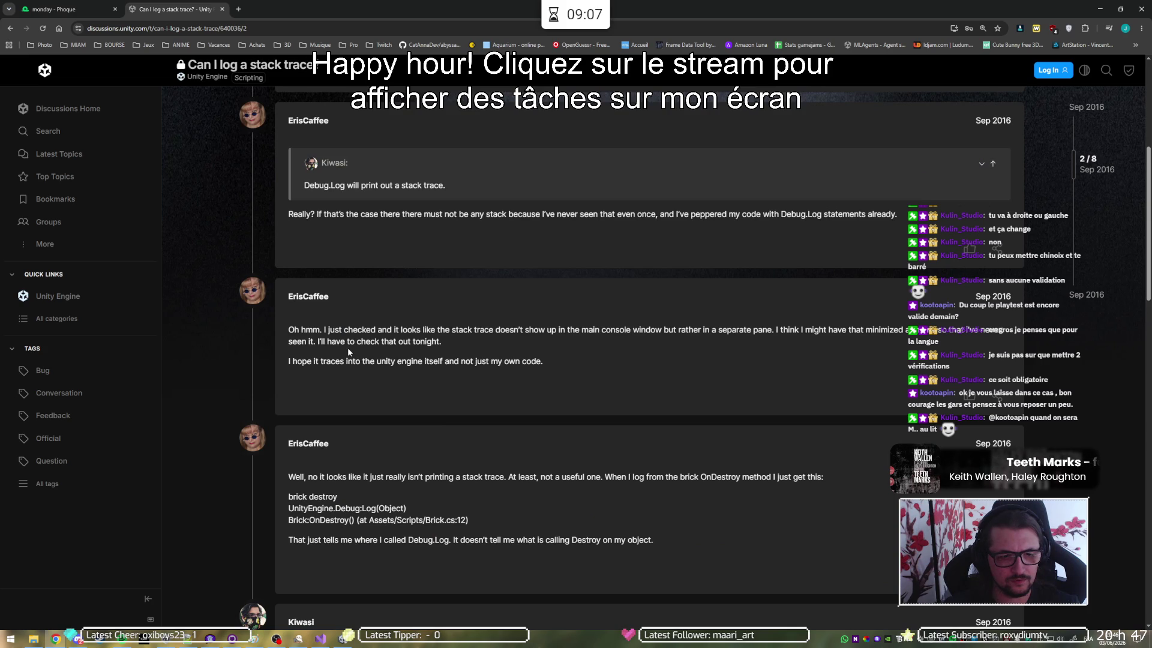
pyautogui.scroll(-3, 348, 349)
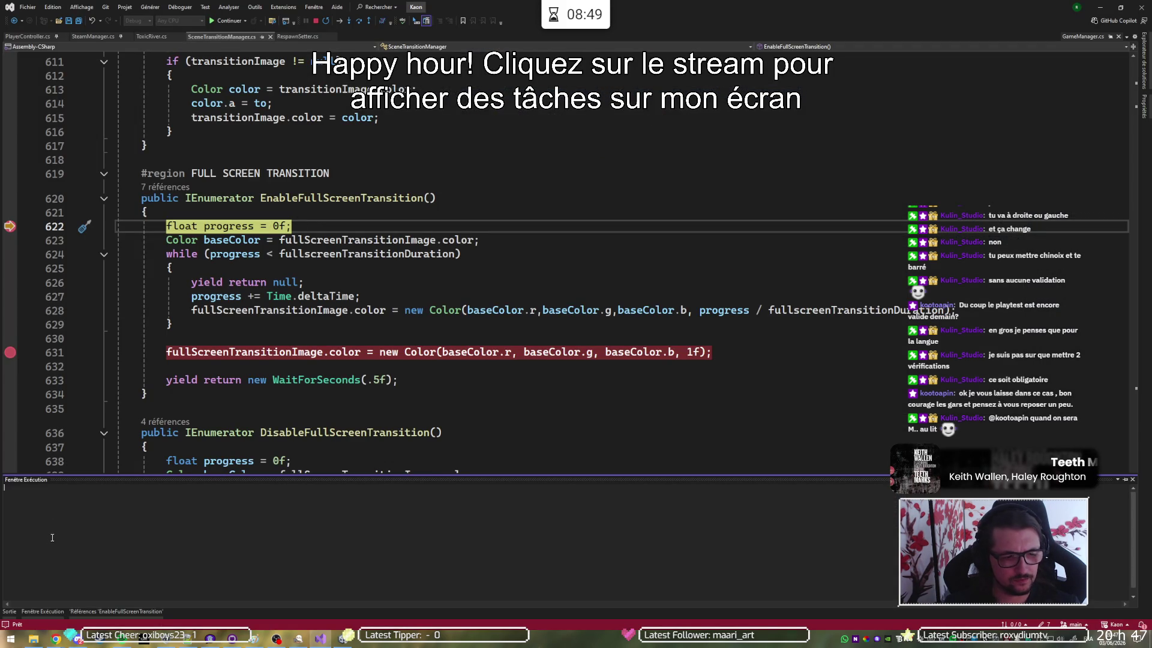
# Evaluate Debug.Log(); in the Immediate window, then change it to Debug.Log("HERE");
pyautogui.write('Debug')
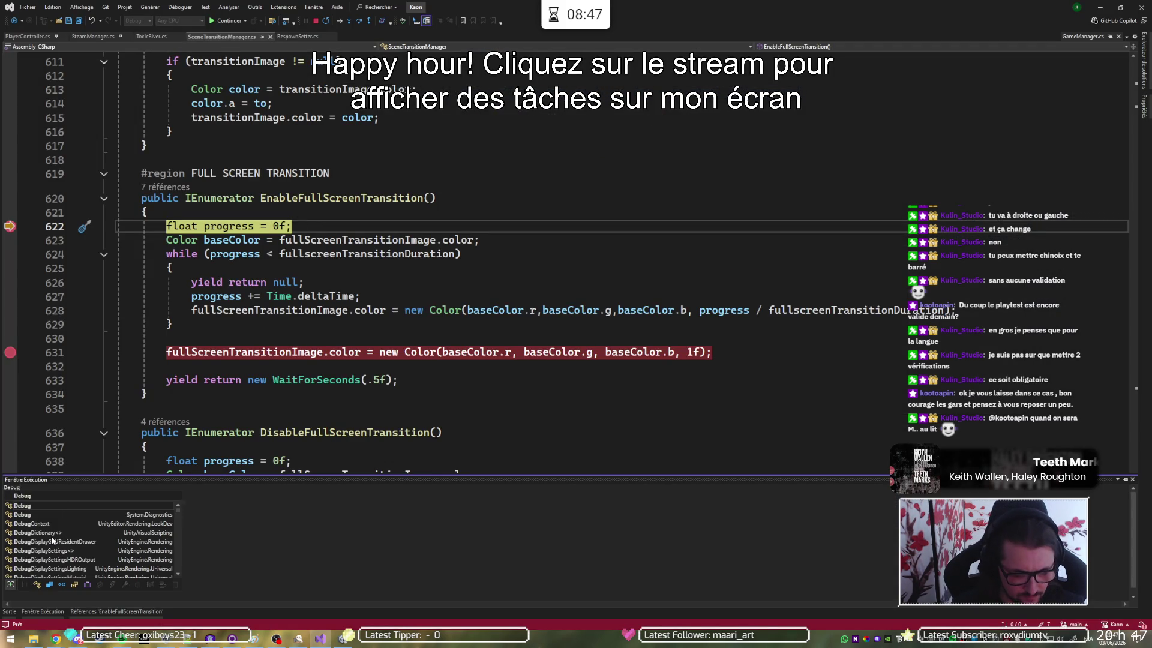
pyautogui.write('.Log();')
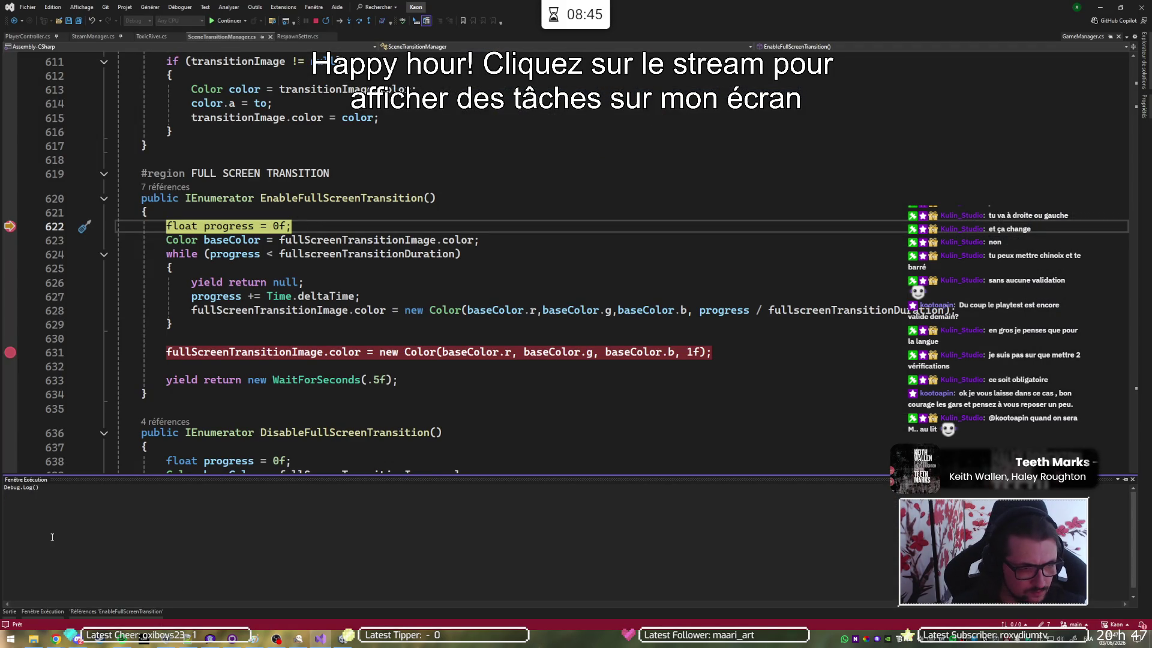
pyautogui.press('Return')
pyautogui.press('Up')
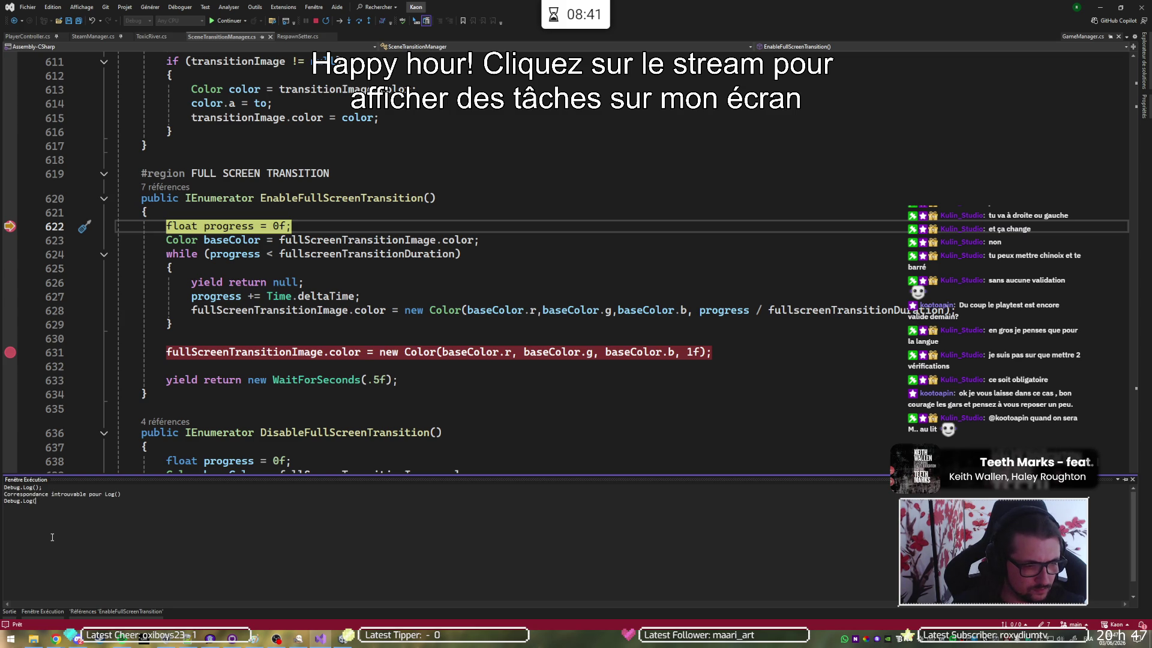
pyautogui.press('BackSpace')
pyautogui.press('BackSpace')
pyautogui.write('lo')
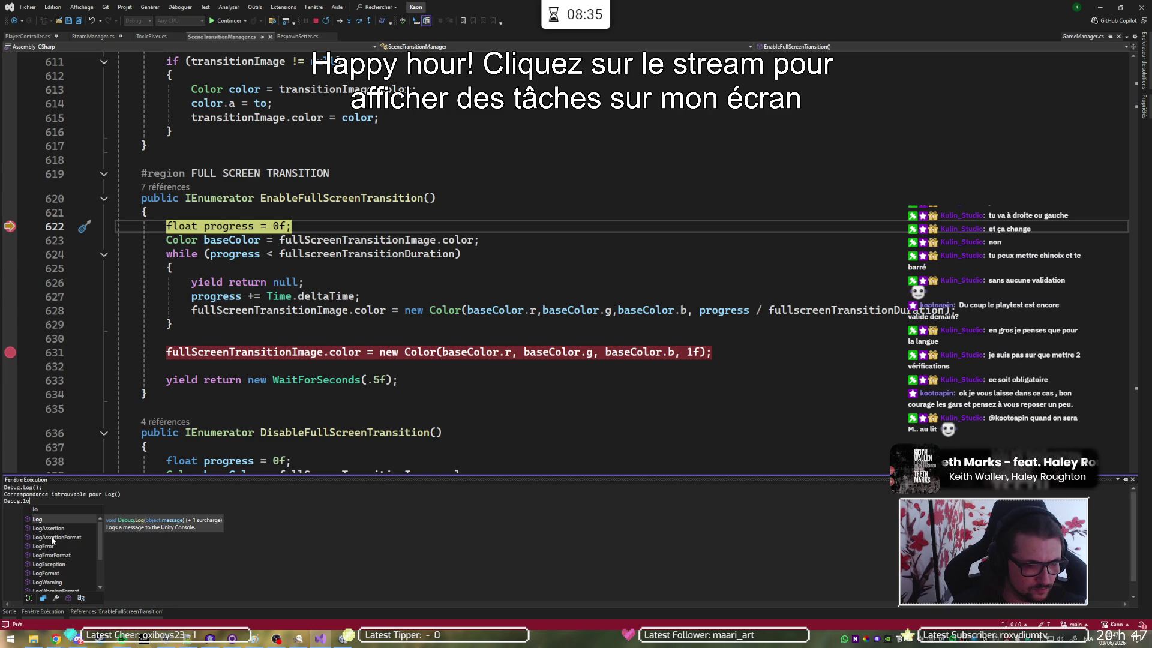
pyautogui.press('Tab')
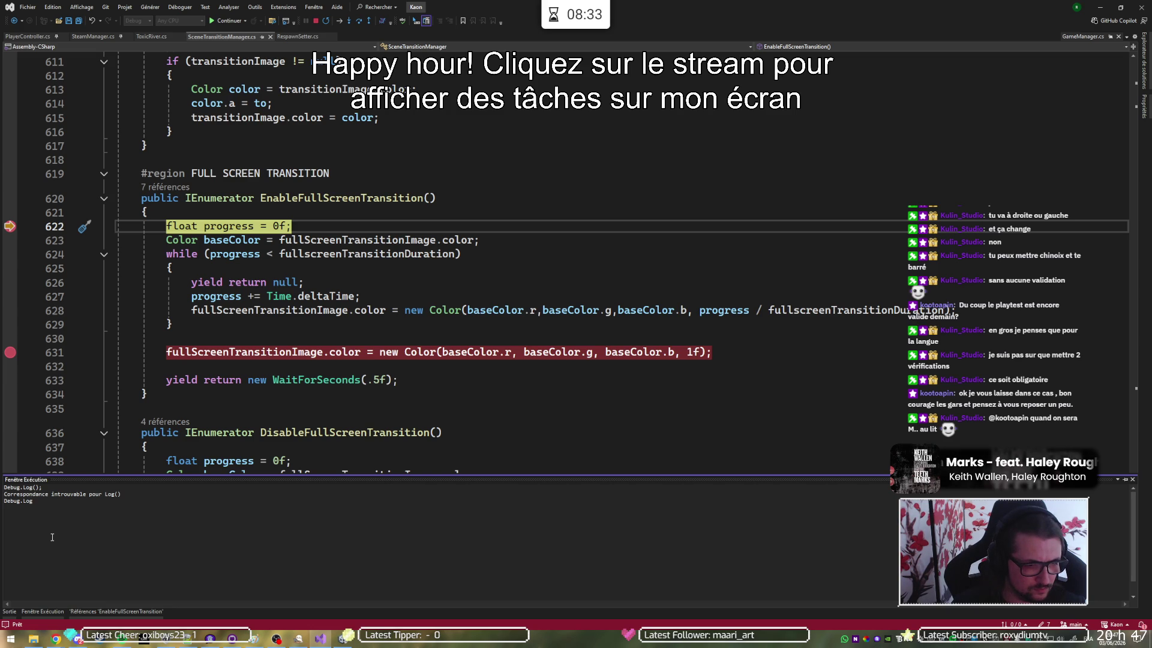
pyautogui.write('("H')
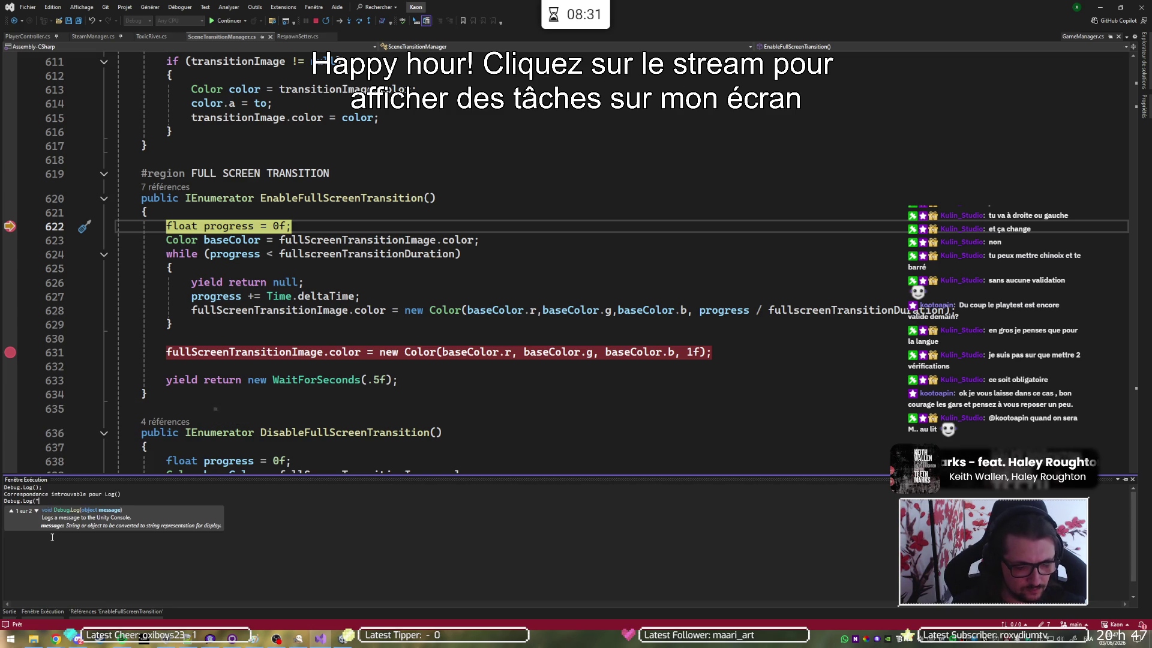
pyautogui.write('ERE");')
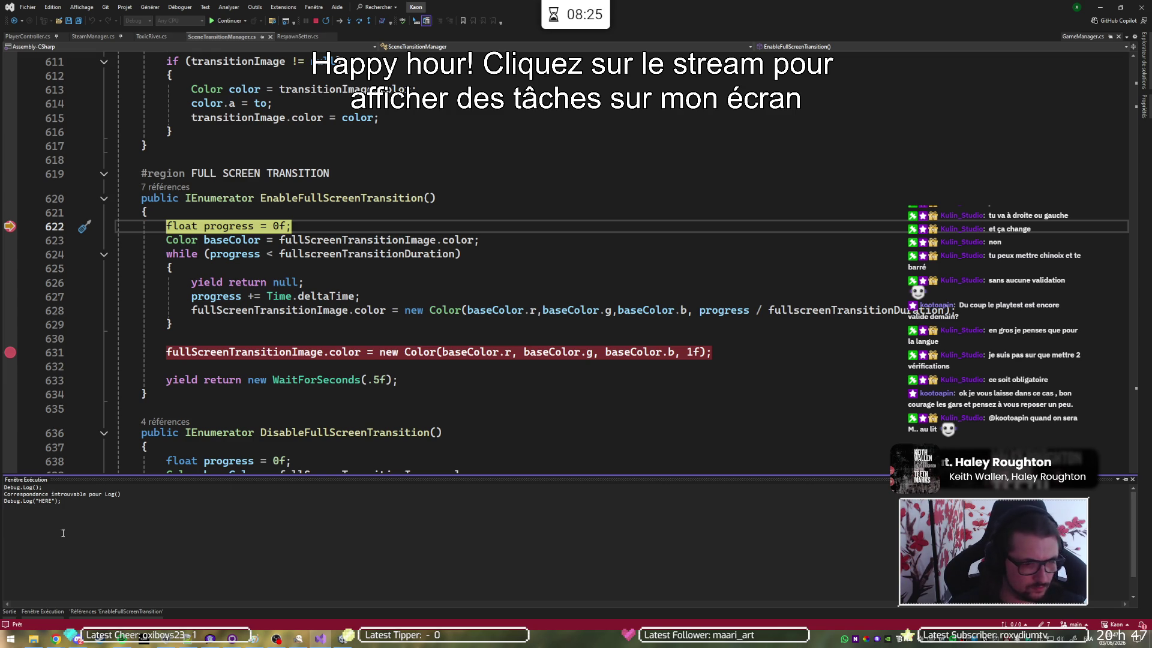
# Step through to line 633, add a breakpoint at EnableFullScreenTransition's end, and resume the game
pyautogui.moveTo(334, 284)
pyautogui.press('F5')
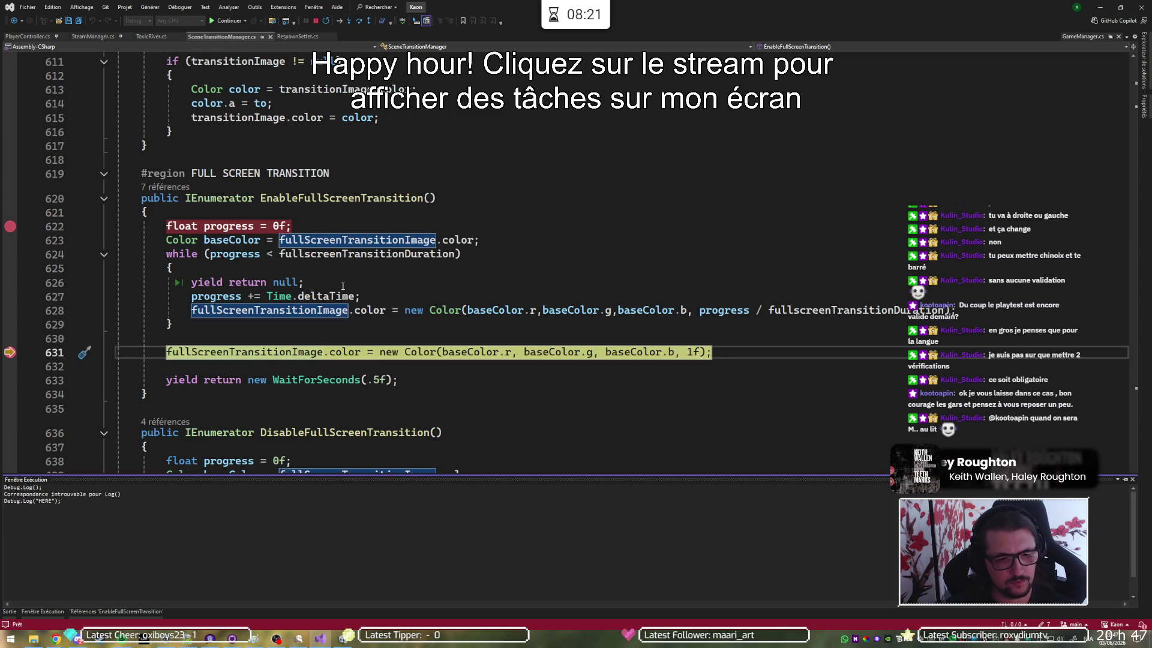
pyautogui.press('F10')
pyautogui.press('F10')
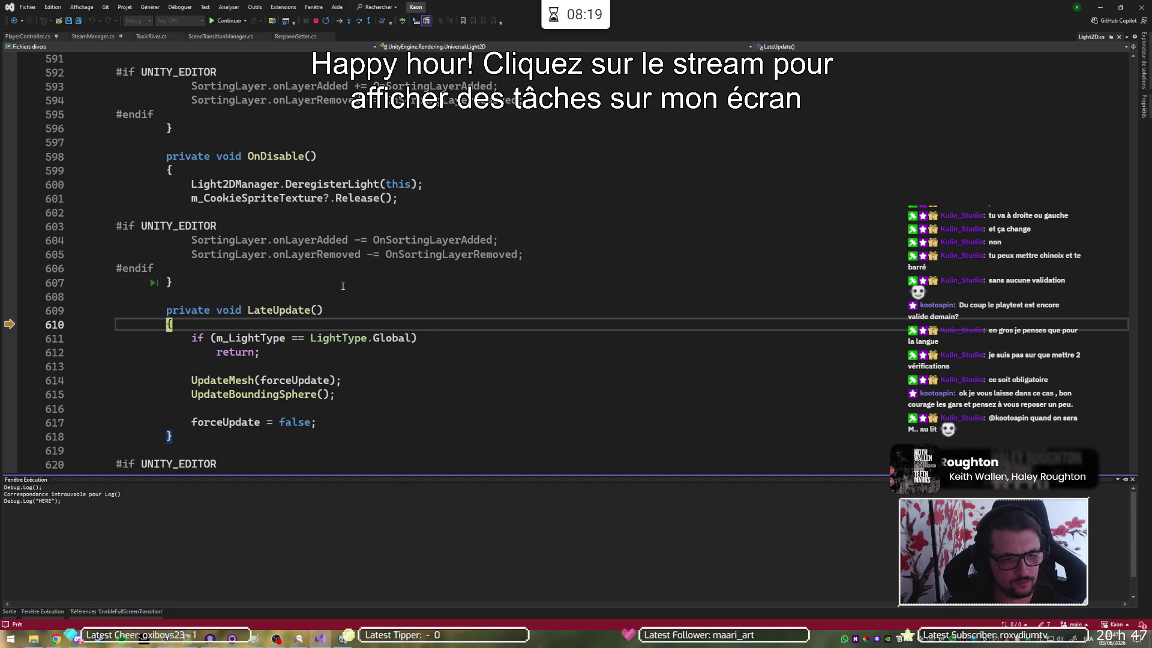
pyautogui.press('F5')
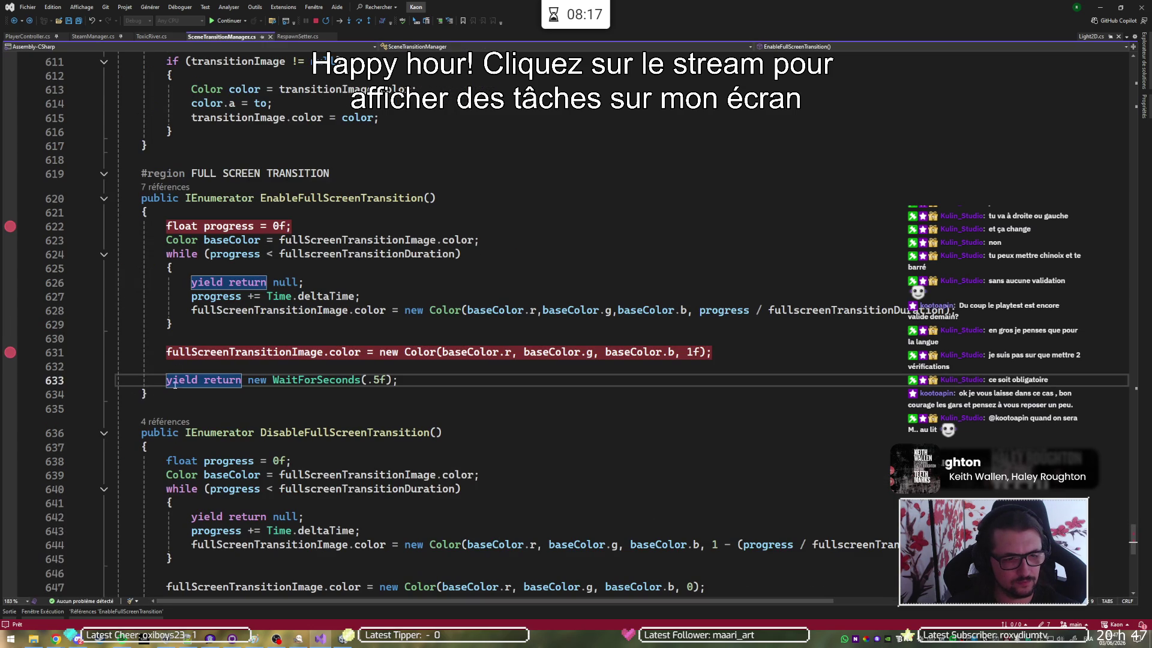
pyautogui.click(10, 394)
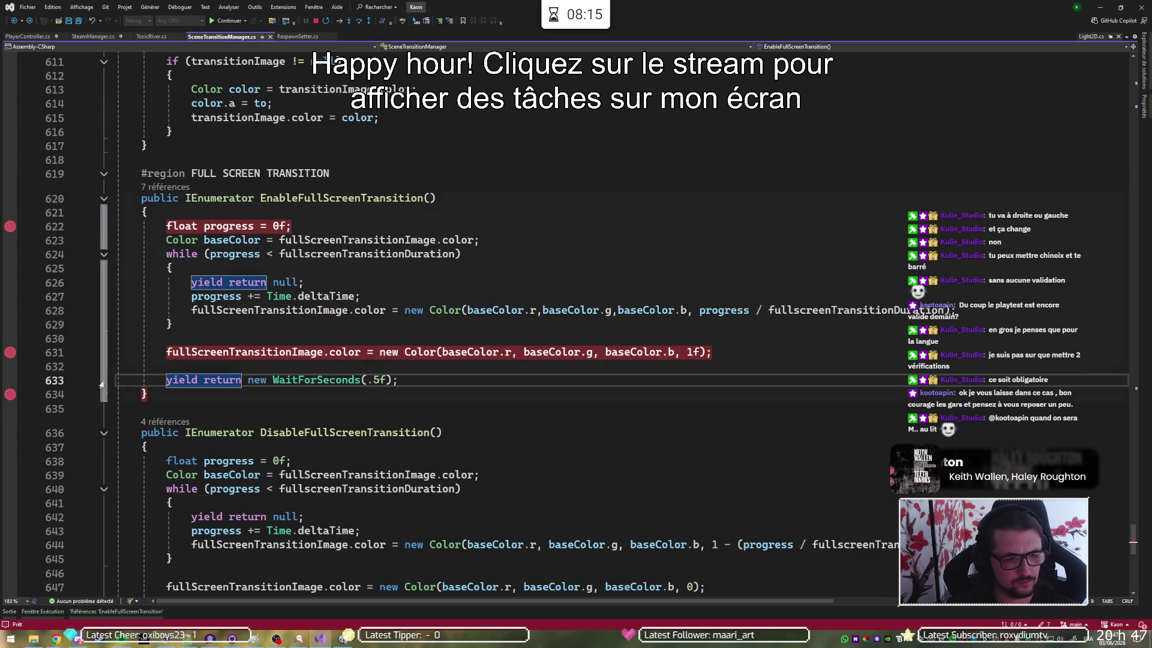
pyautogui.press('F10')
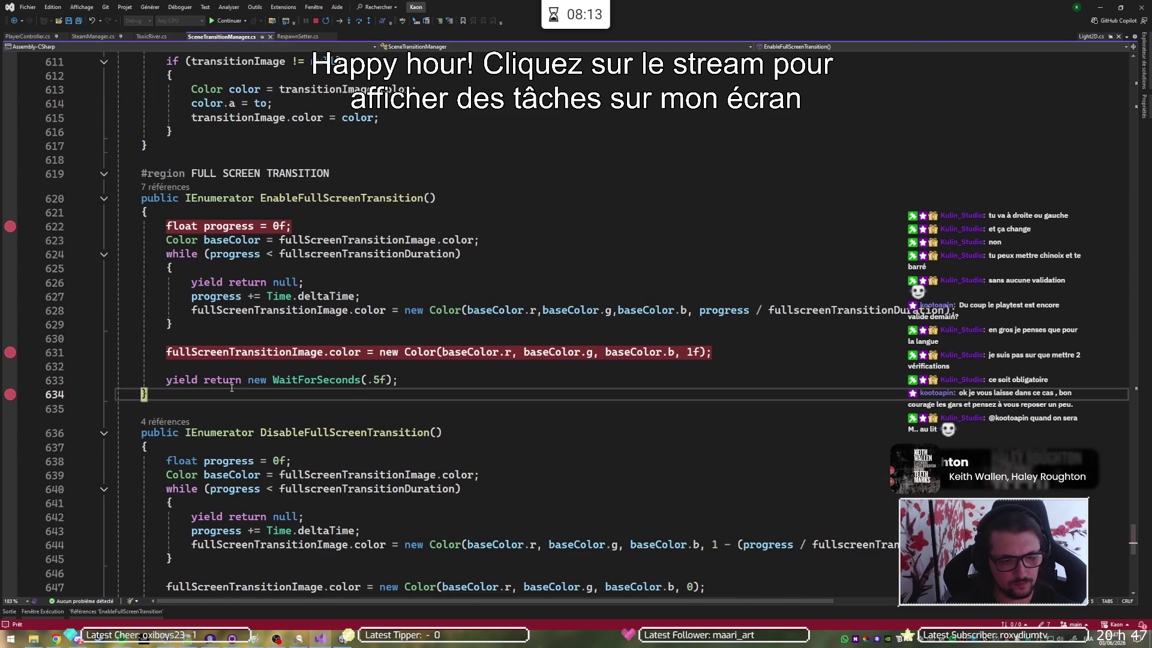
pyautogui.press('F5')
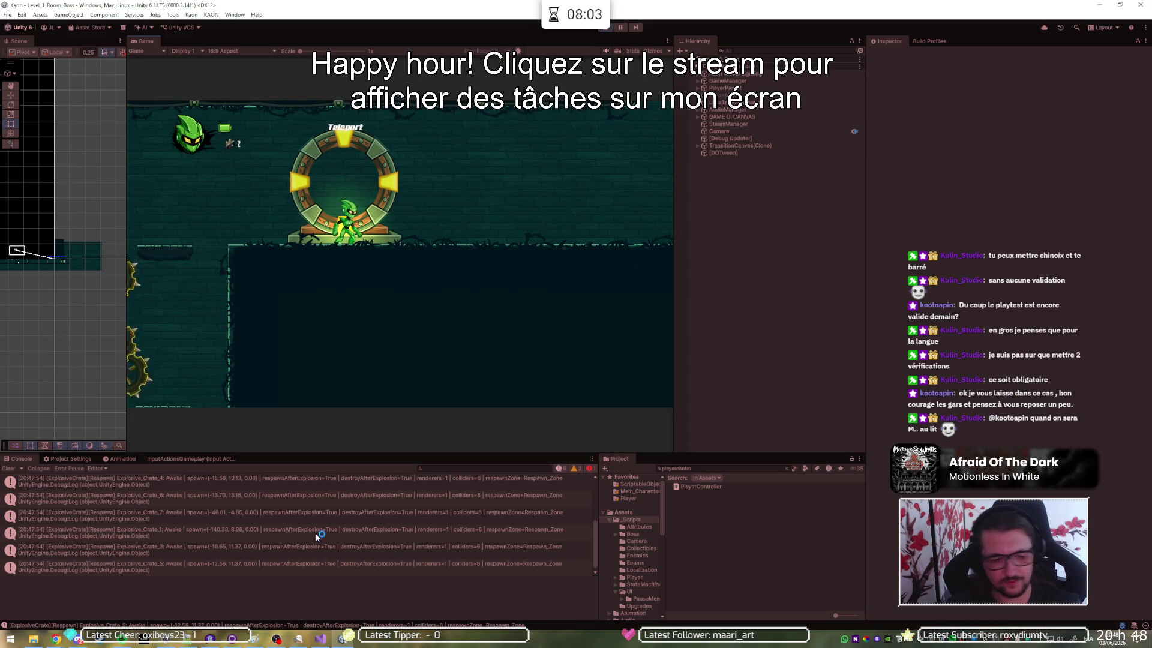
# Filter the Unity Console to 'HERE', select that log entry, and enlarge the panel
pyautogui.click(442, 469)
pyautogui.write('HERRE')
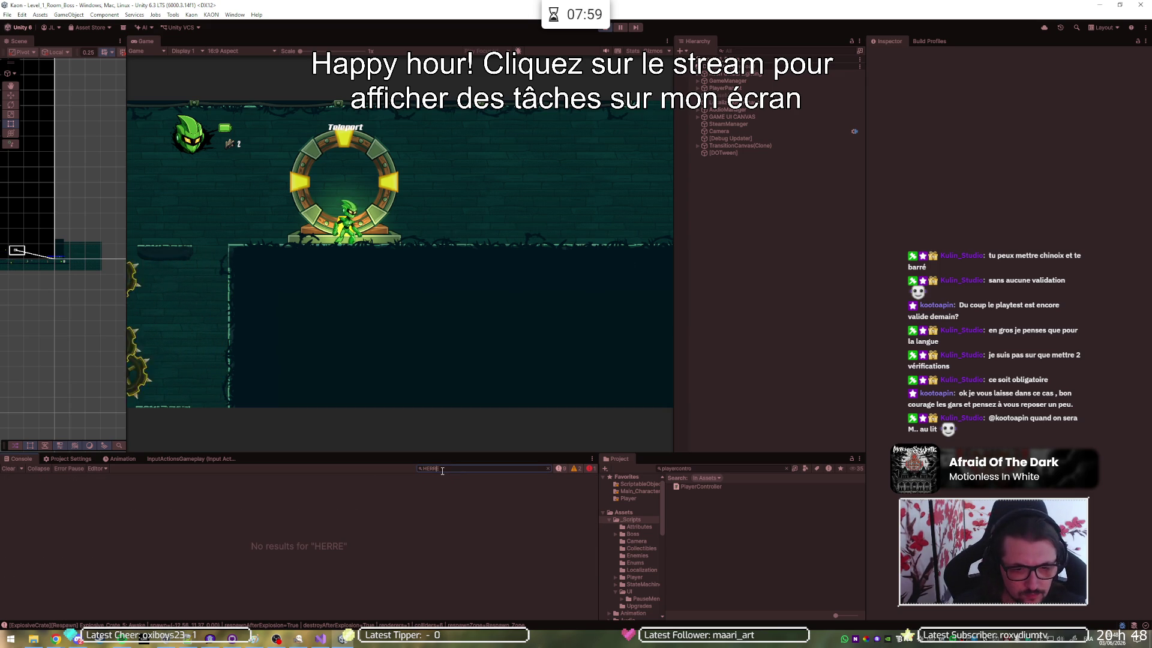
pyautogui.press('BackSpace')
pyautogui.press('BackSpace')
pyautogui.write('E')
pyautogui.click(68, 482)
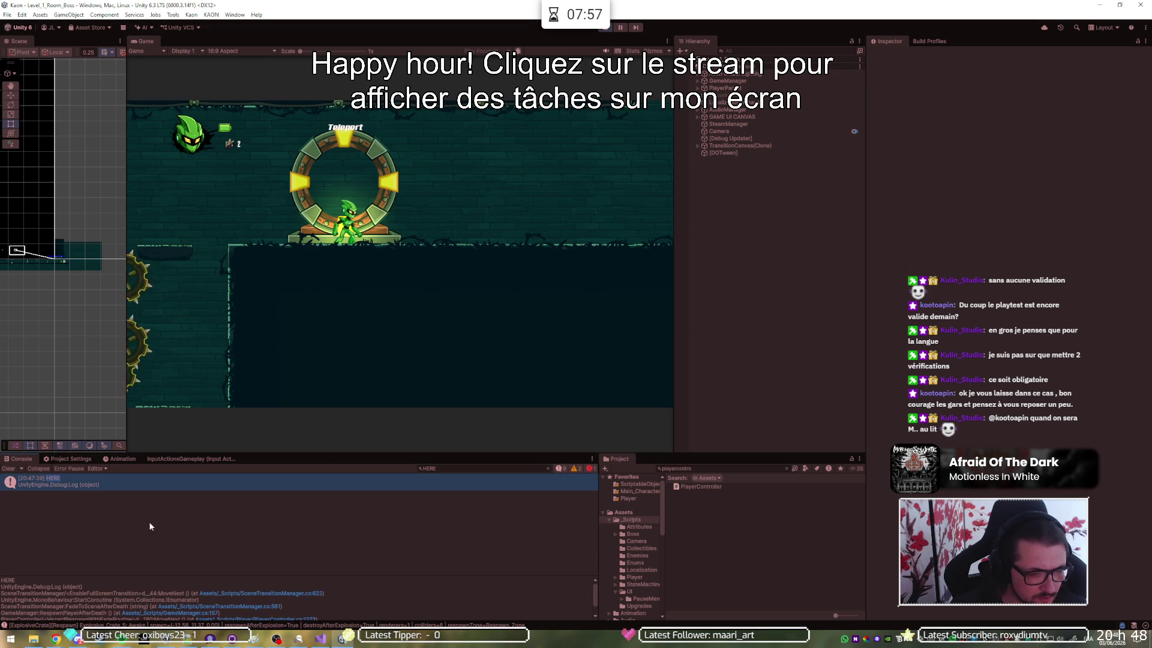
pyautogui.moveTo(231, 453); pyautogui.dragTo(244, 209)
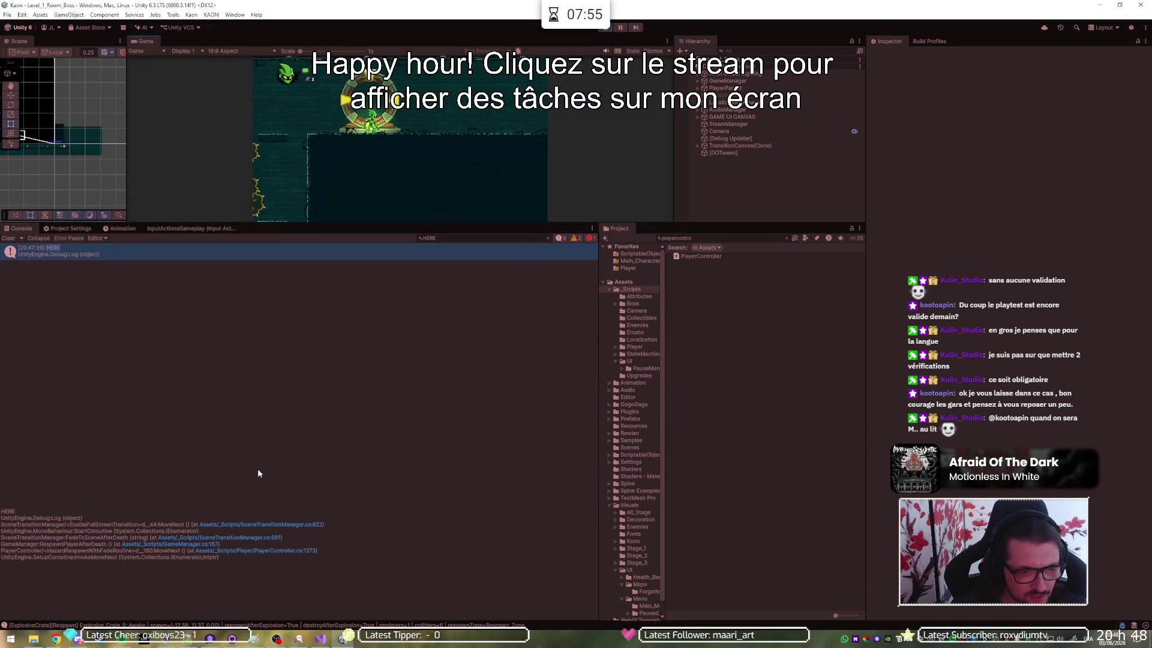
# Open the SceneTransitionManager.cs:561 FadeToSceneAfterDeath stack-trace line in Visual Studio
pyautogui.tripleClick(258, 524)
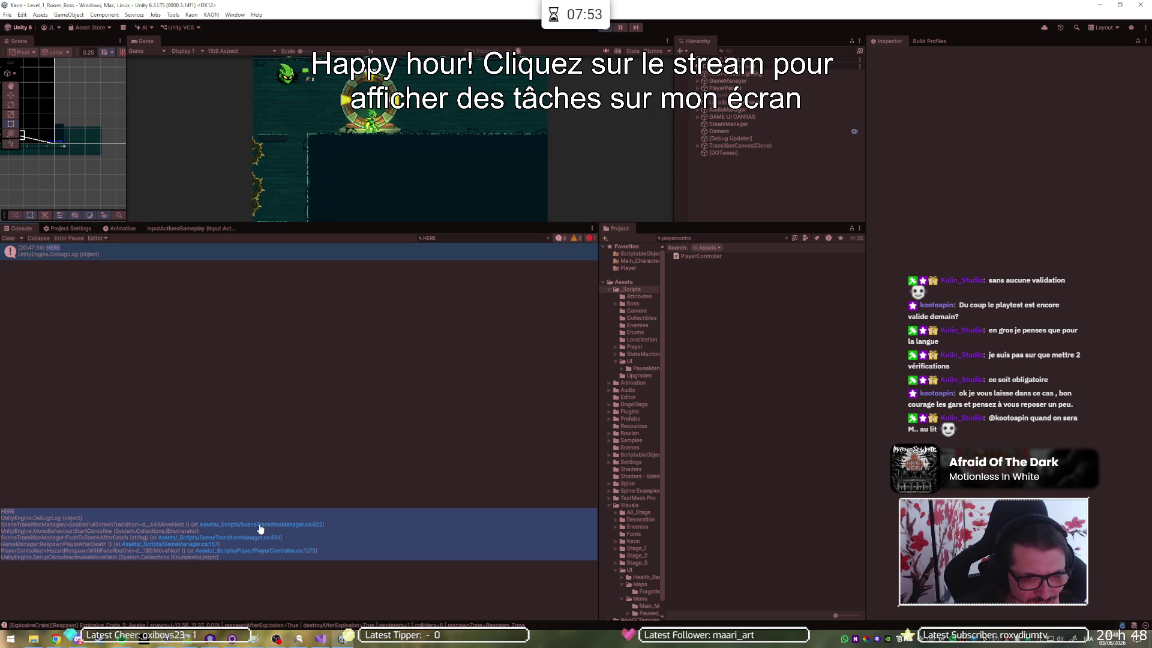
pyautogui.click(260, 526)
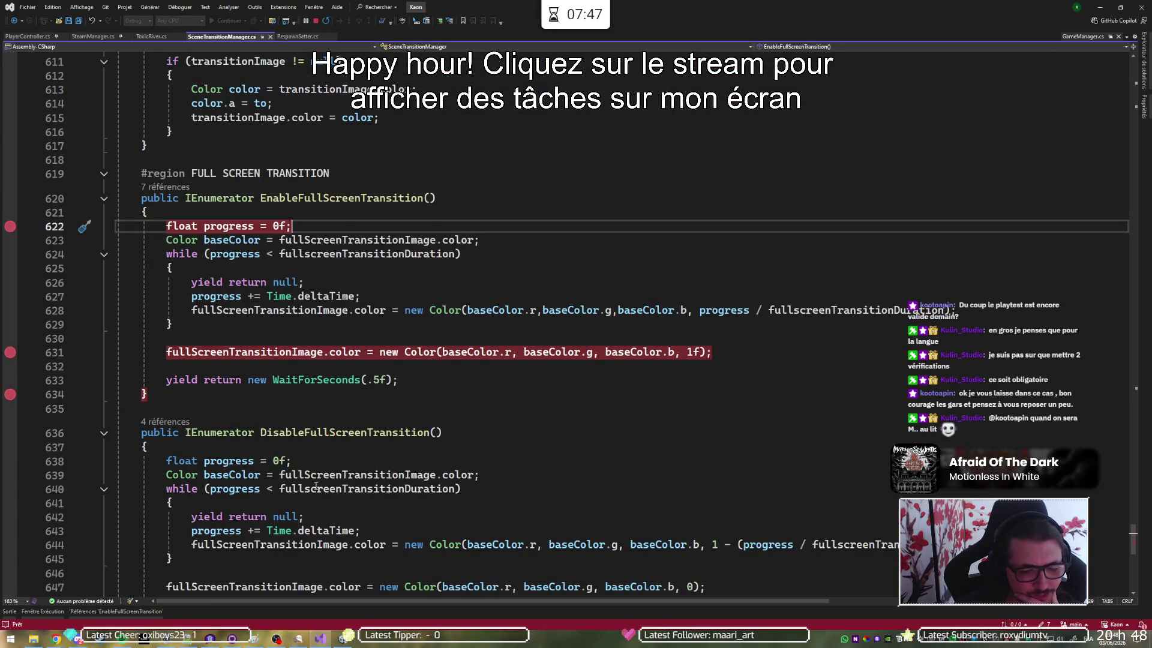
pyautogui.click(341, 636)
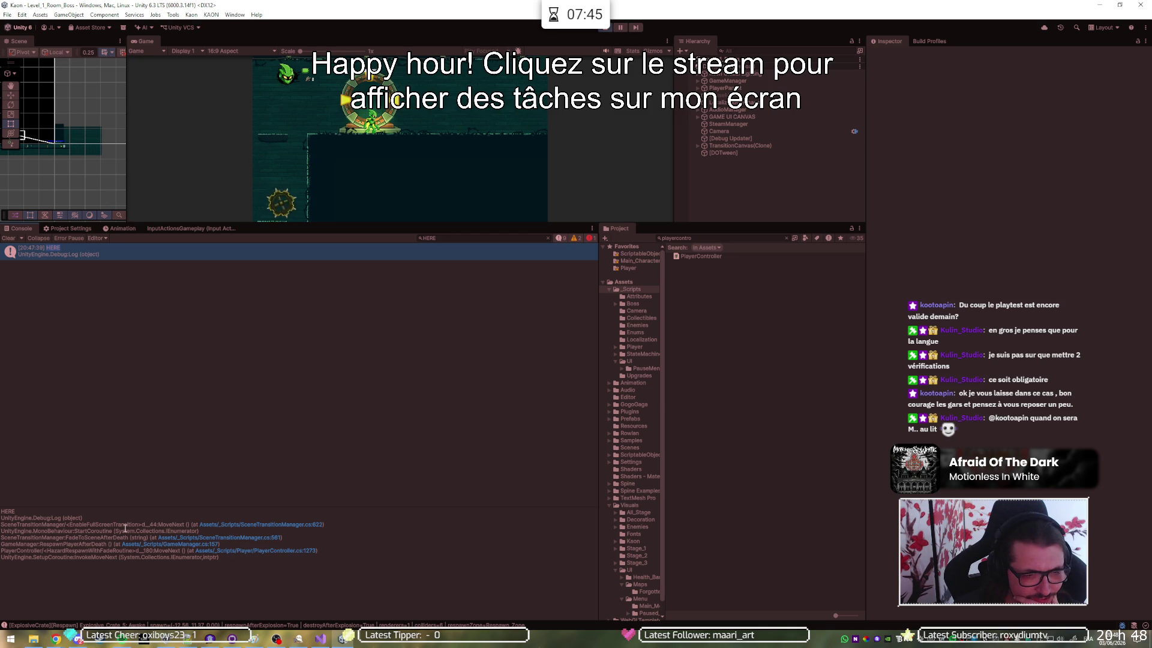
pyautogui.click(231, 540)
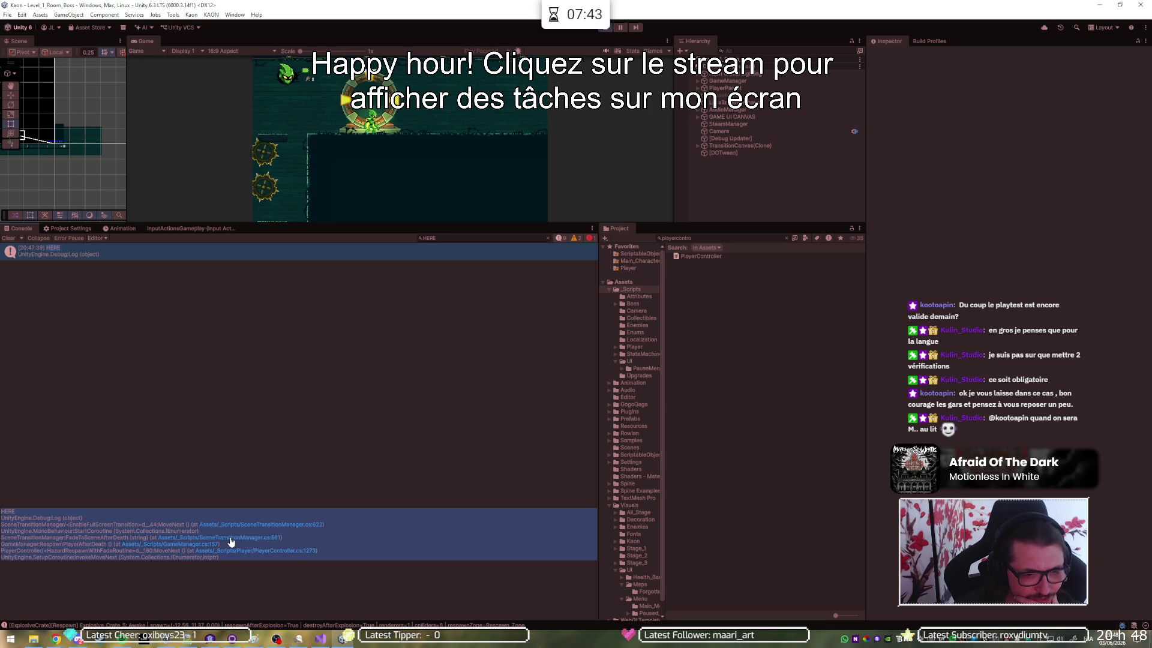
pyautogui.click(231, 540)
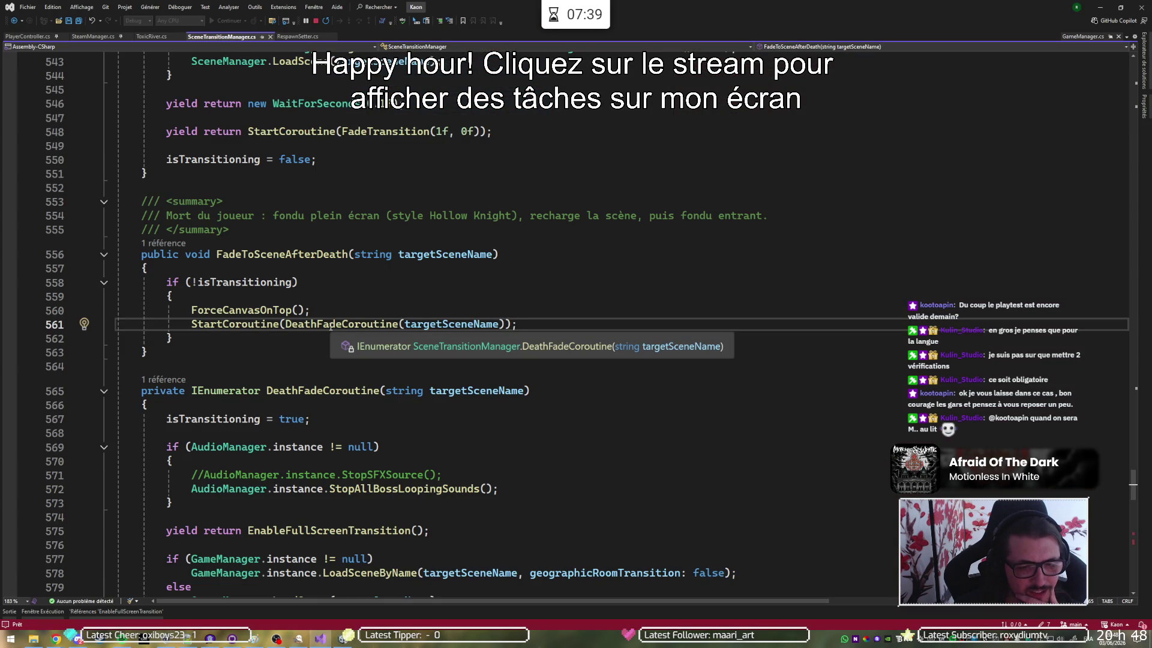
pyautogui.hotkey('ctrl', '-')
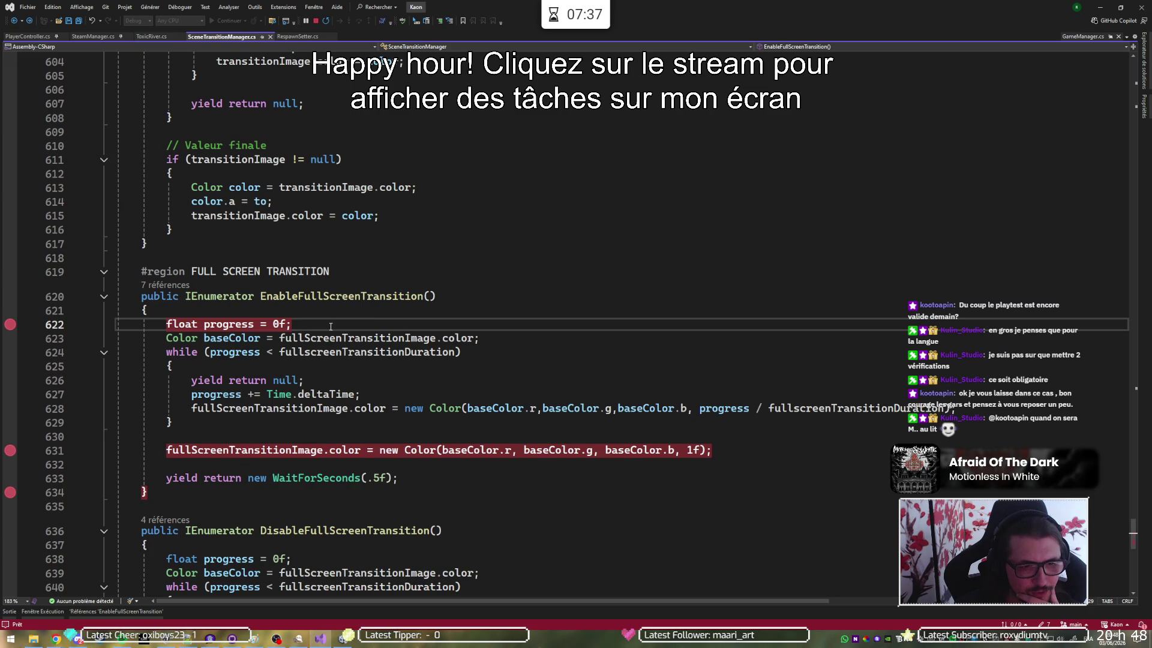
pyautogui.hotkey('ctrl', '-')
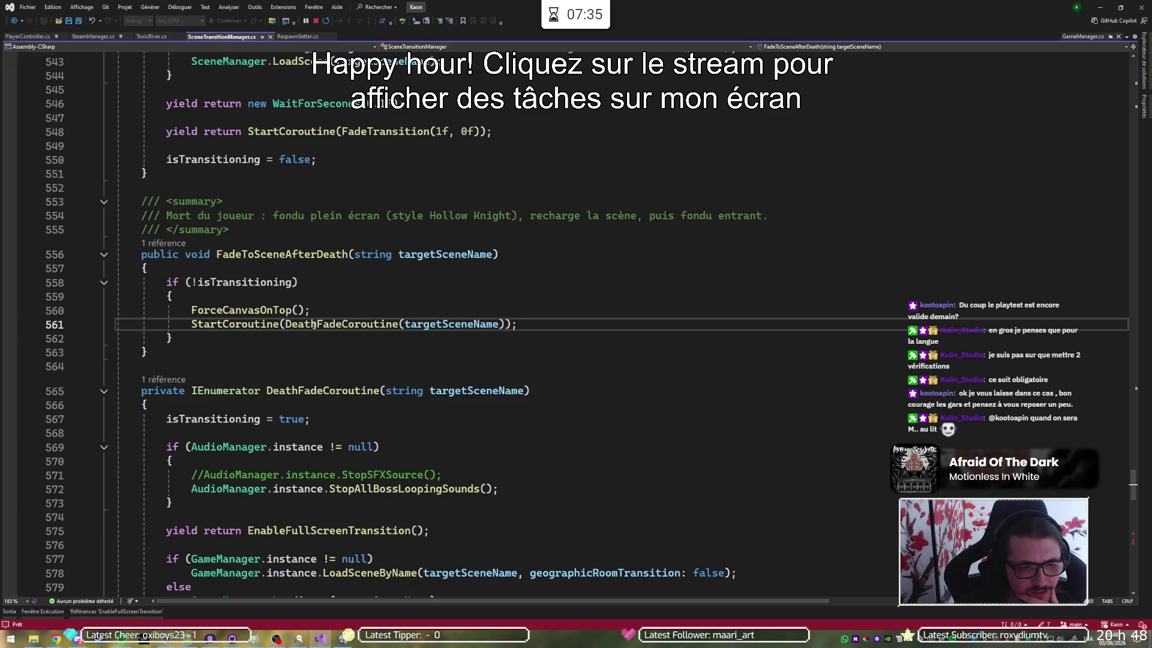
pyautogui.click(305, 324)
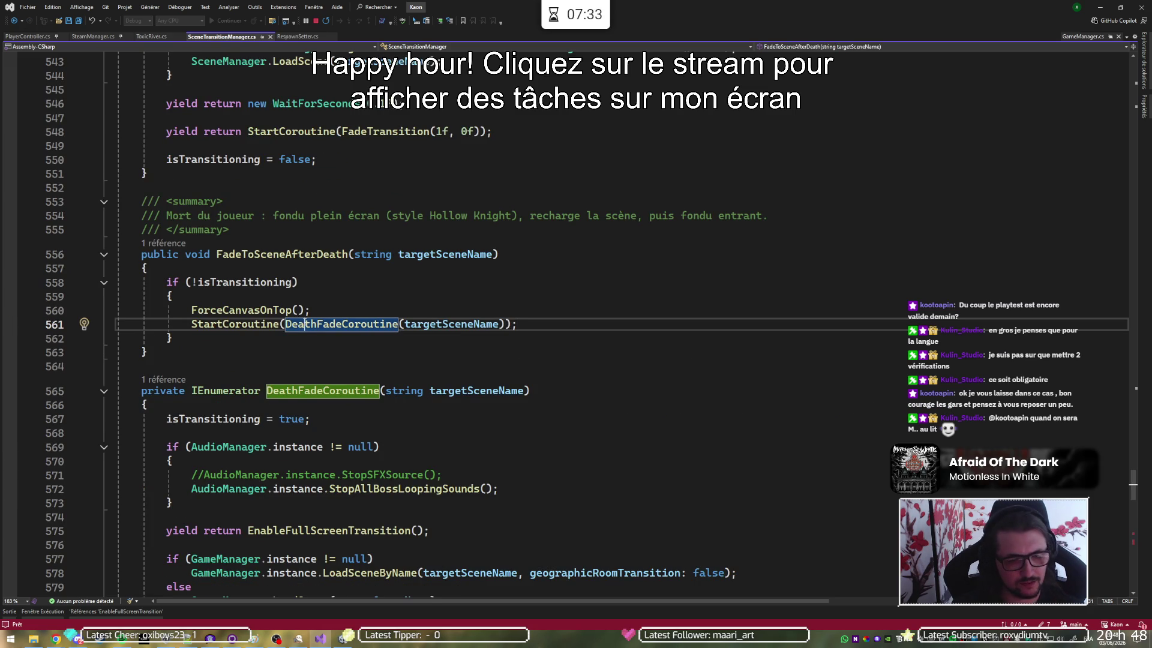
pyautogui.scroll(-7, 293, 257)
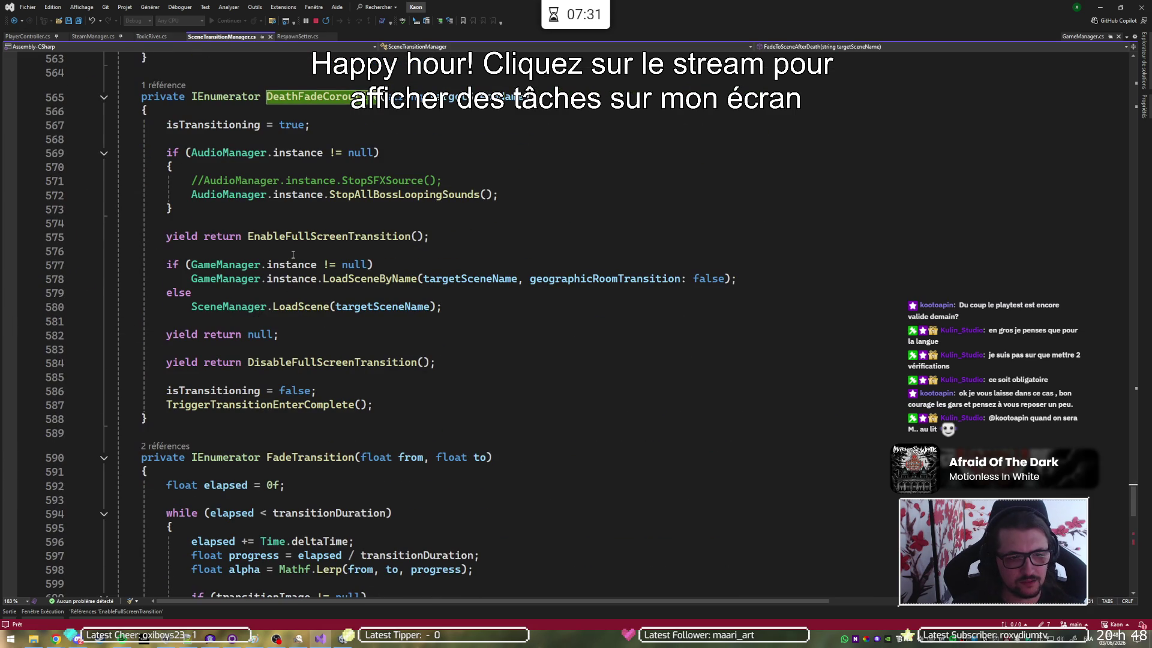
pyautogui.click(368, 236)
pyautogui.doubleClick(367, 236)
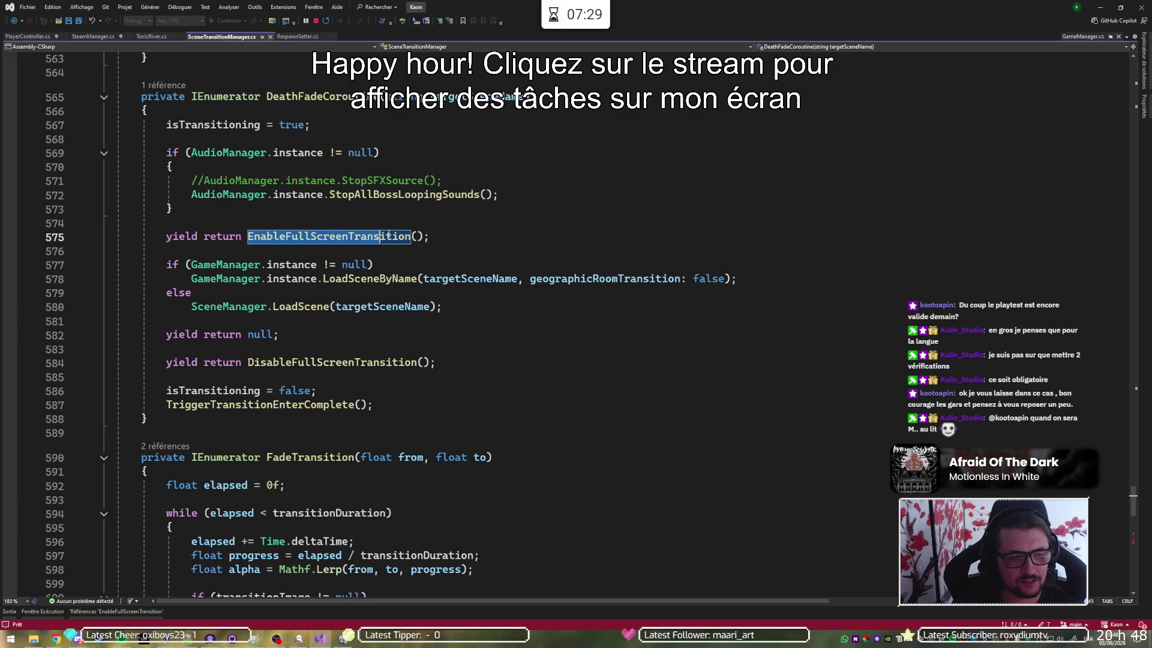
pyautogui.moveTo(367, 236); pyautogui.dragTo(452, 235)
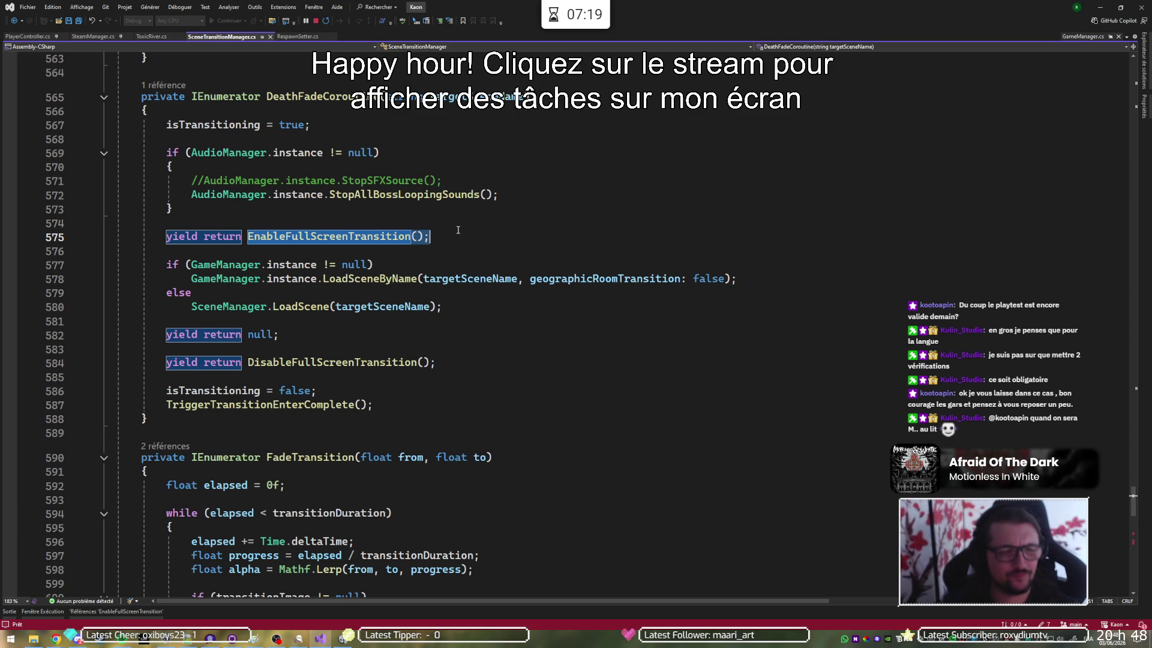
pyautogui.scroll(2, 457, 222)
pyautogui.scroll(2, 457, 221)
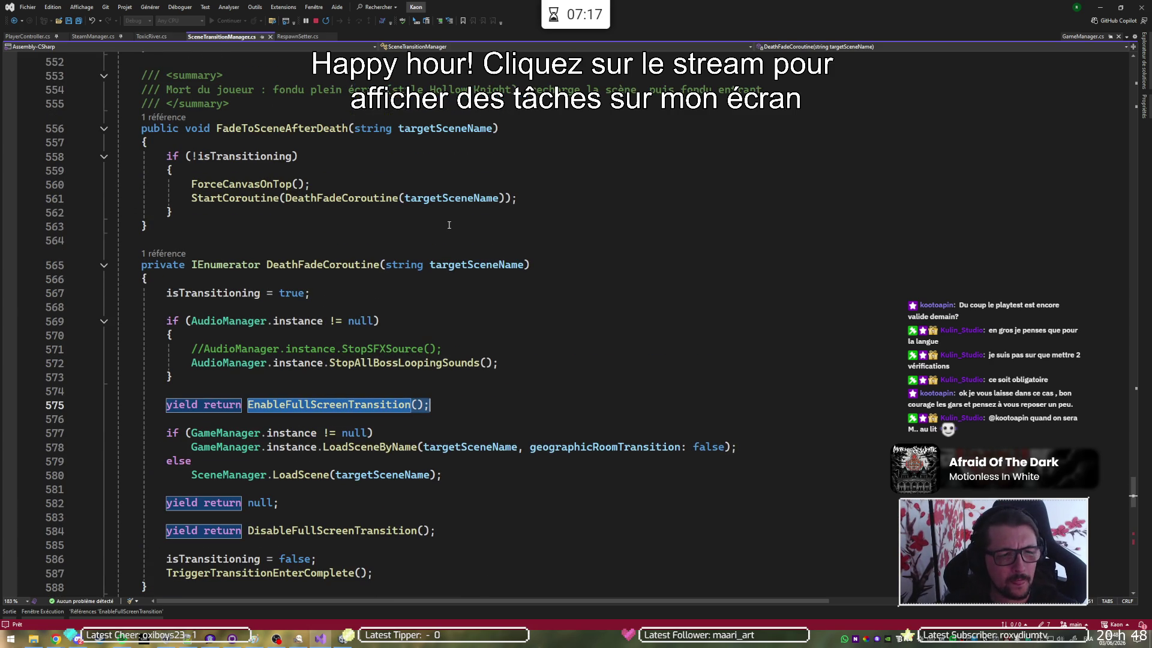
pyautogui.click(316, 265)
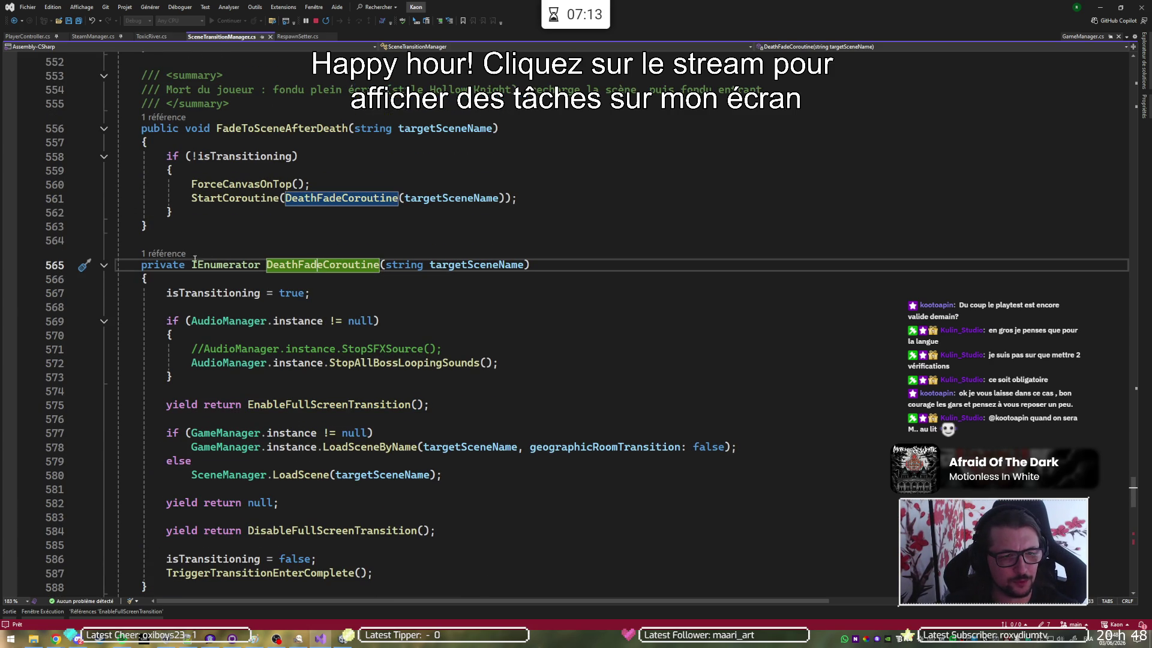
pyautogui.click(165, 253)
pyautogui.click(240, 227)
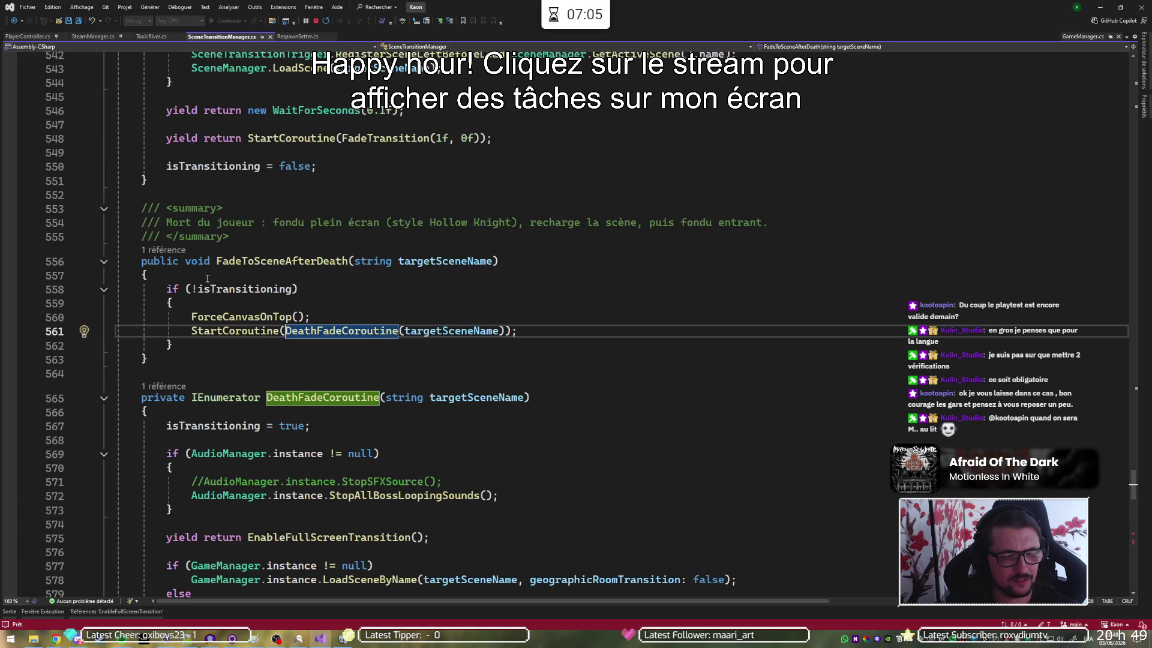
# Follow CodeLens references from FadeToSceneAfterDeath to the ChangeSceneAfterDeathAnim call on line 1824
pyautogui.click(165, 249)
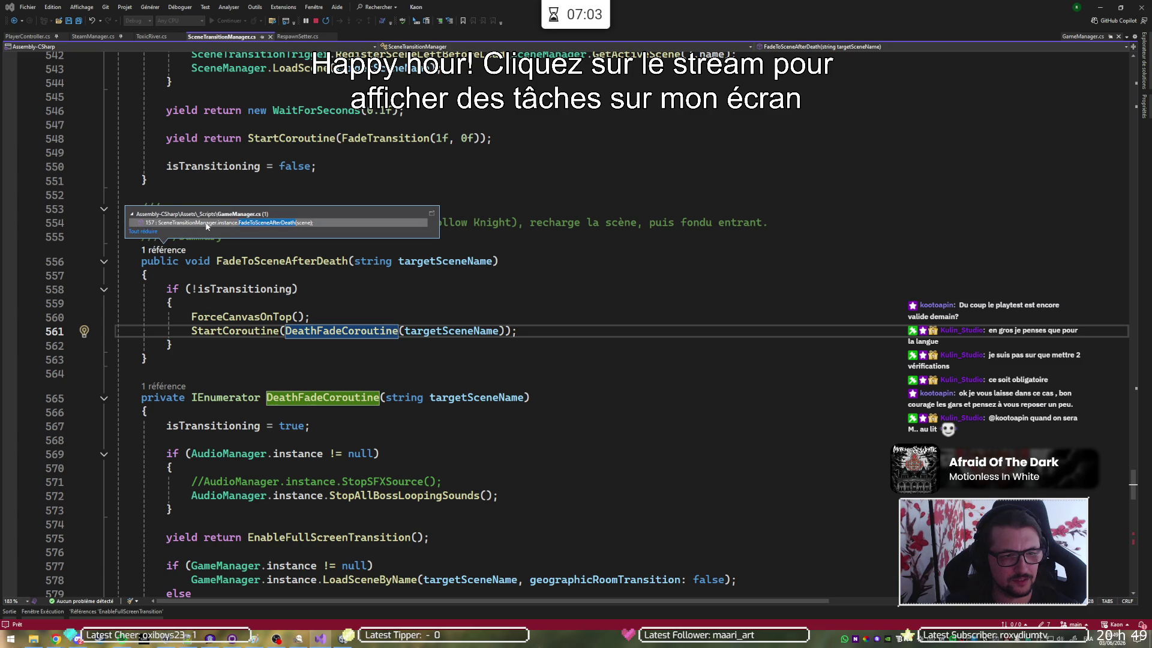
pyautogui.doubleClick(206, 228)
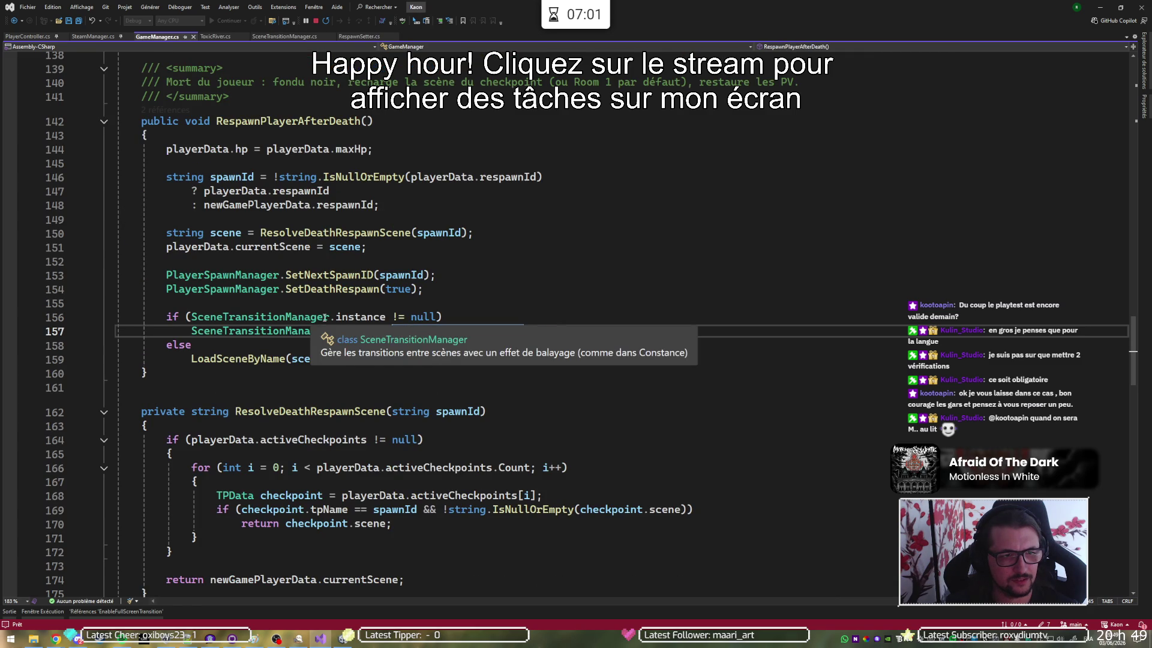
pyautogui.click(164, 110)
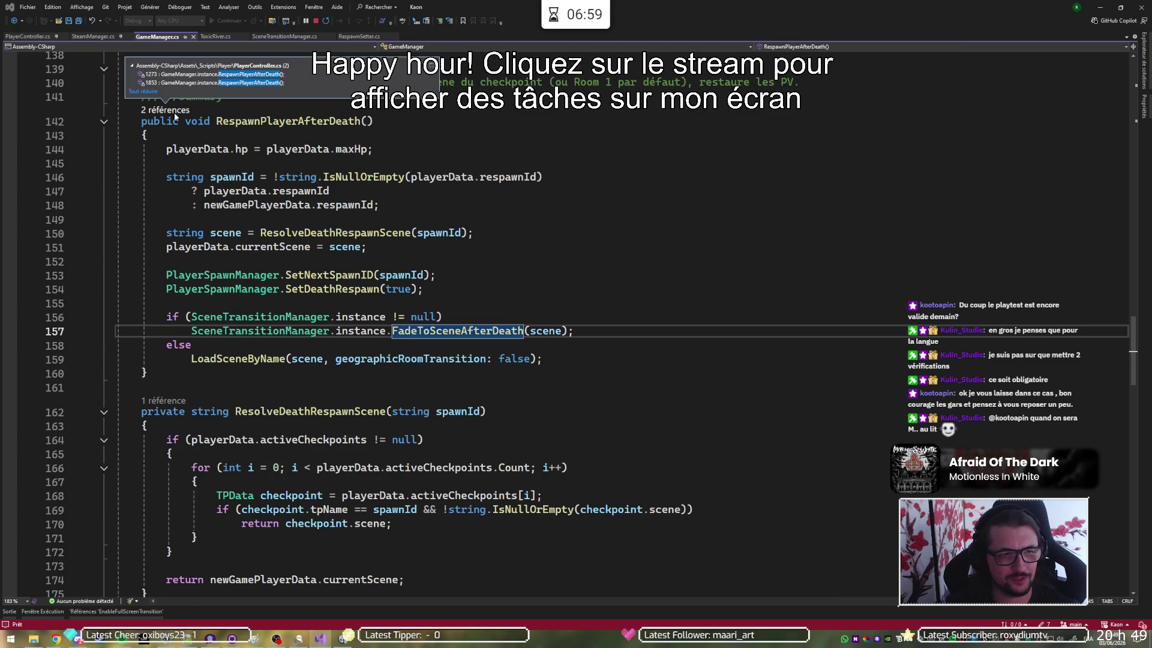
pyautogui.doubleClick(218, 84)
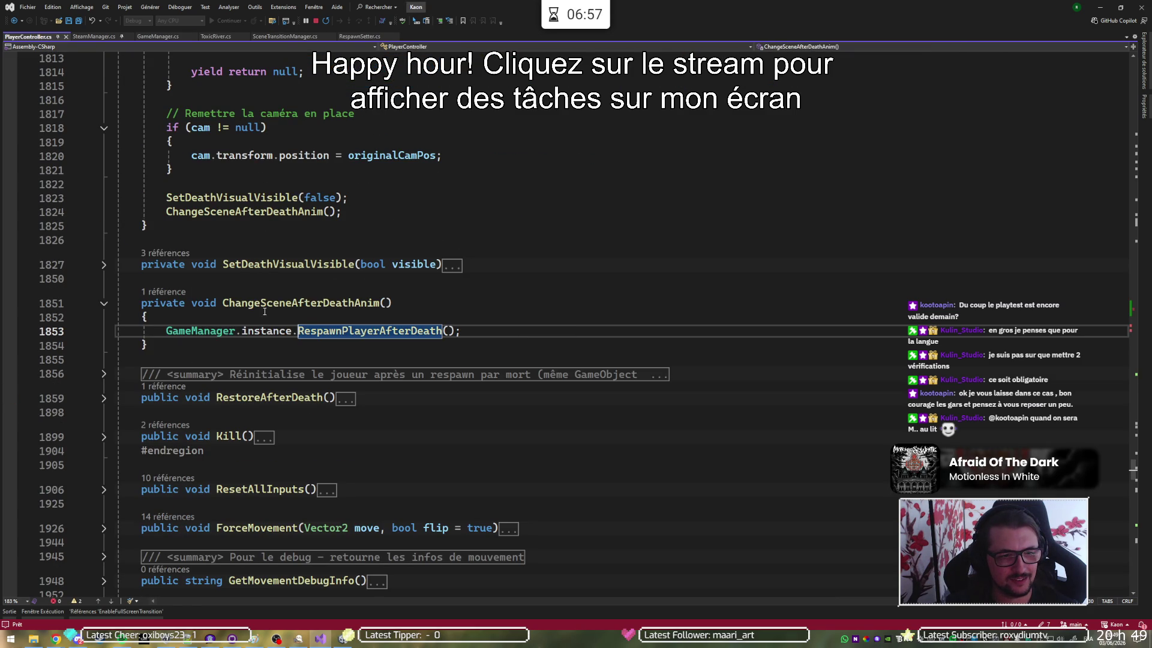
pyautogui.click(164, 292)
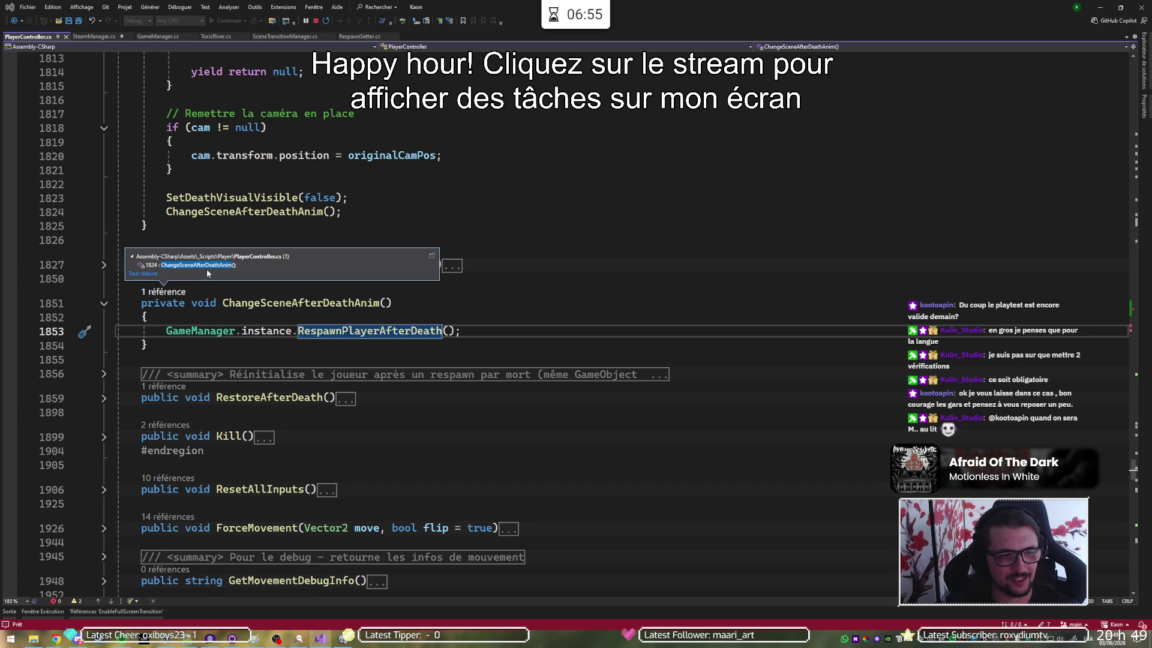
pyautogui.doubleClick(217, 263)
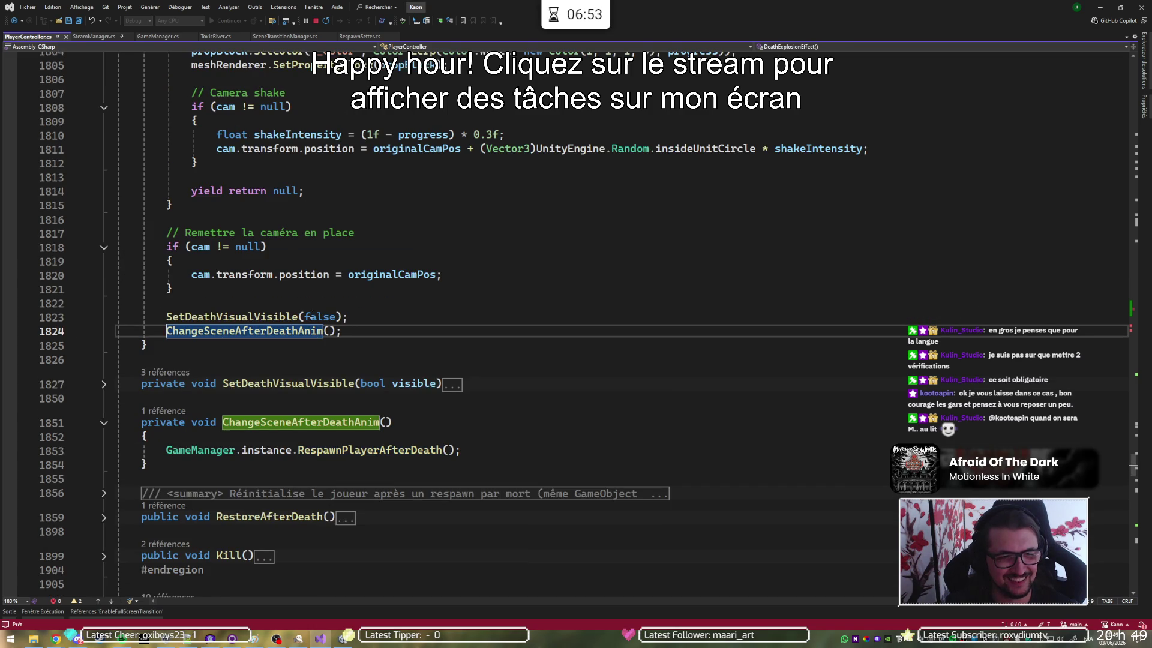
pyautogui.scroll(15, 309, 315)
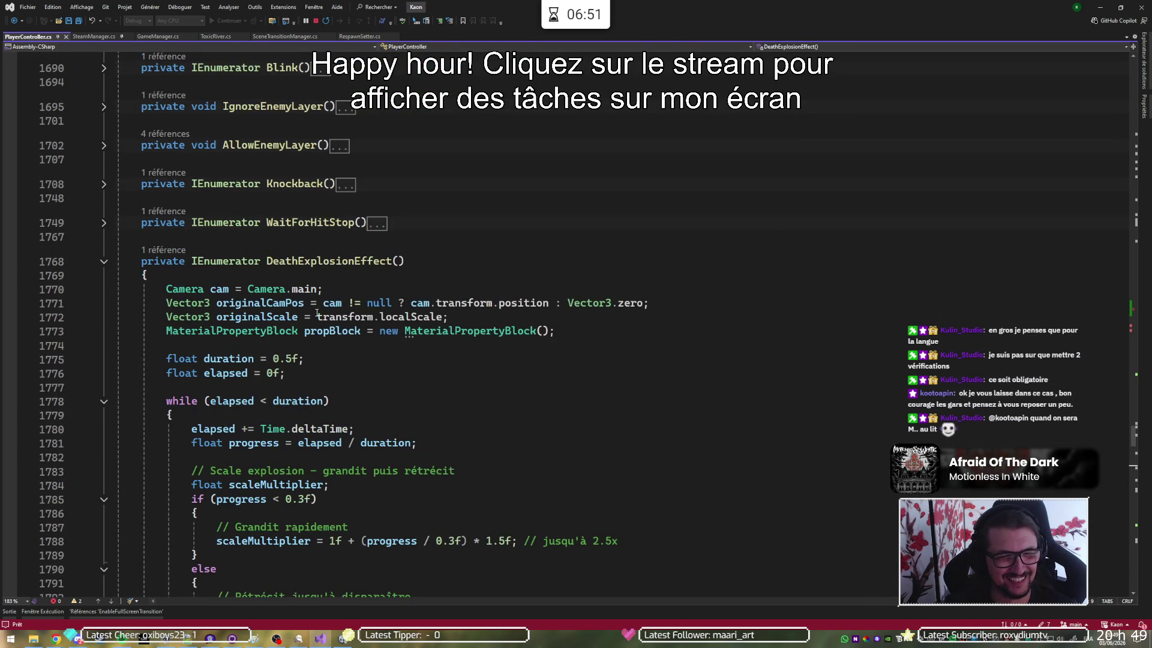
pyautogui.scroll(-3, 334, 285)
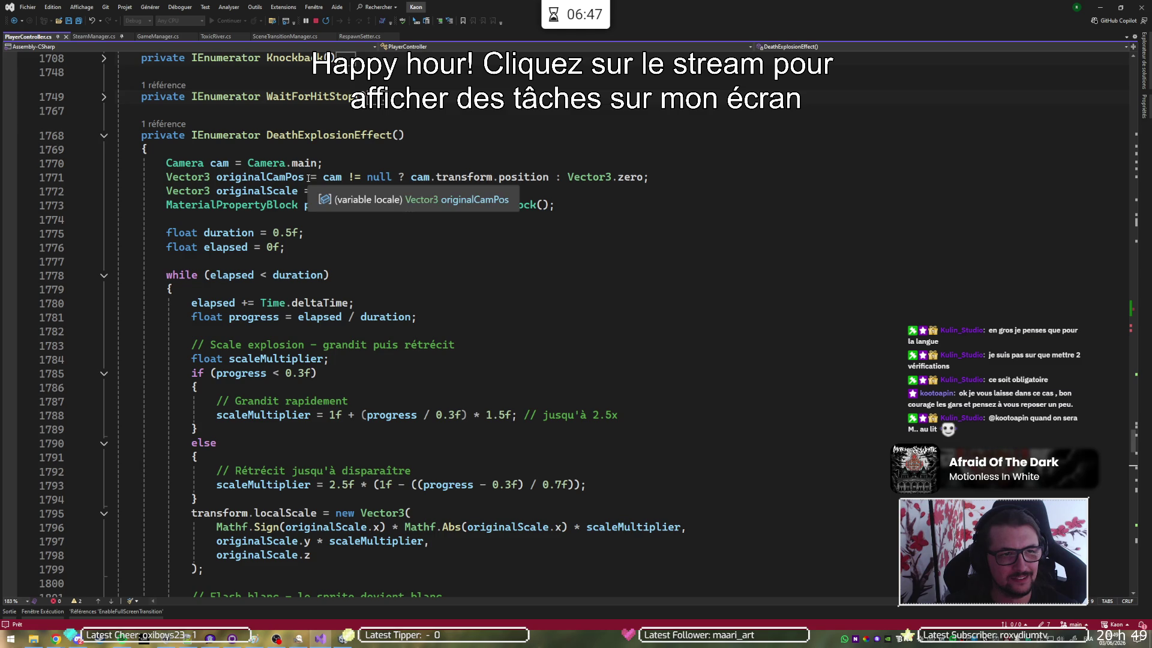
pyautogui.scroll(-15, 312, 258)
# Jump through RespawnPlayerAfterDeath's references to its PlayerController call on line 1273
pyautogui.click(165, 287)
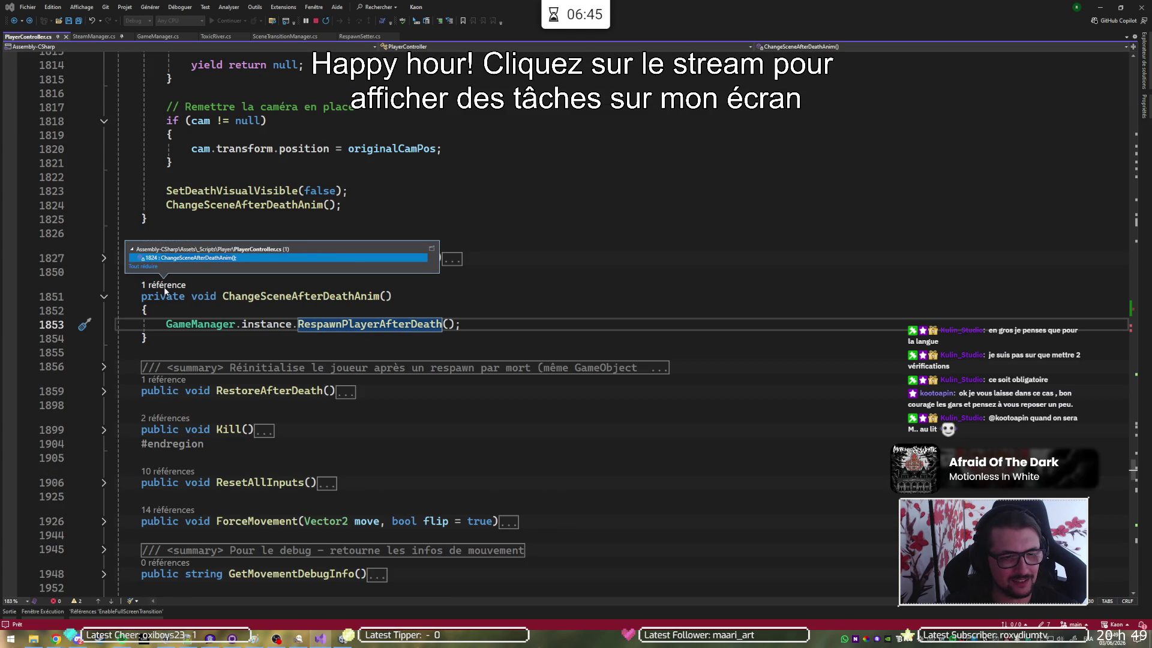
pyautogui.click(157, 36)
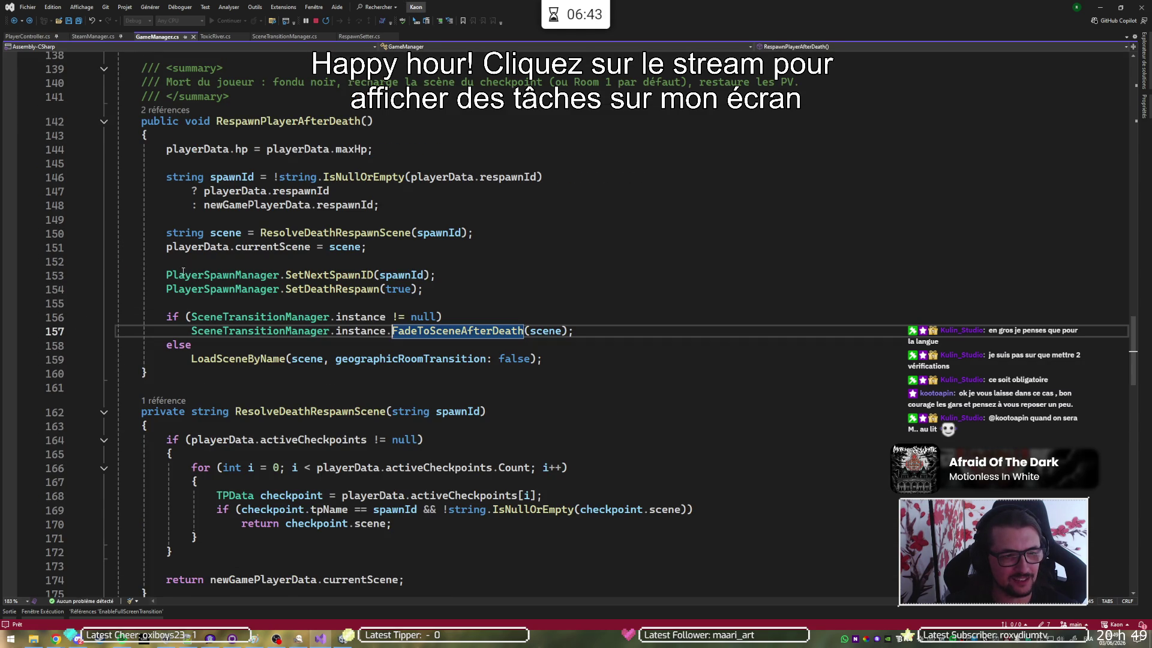
pyautogui.click(170, 110)
pyautogui.doubleClick(180, 90)
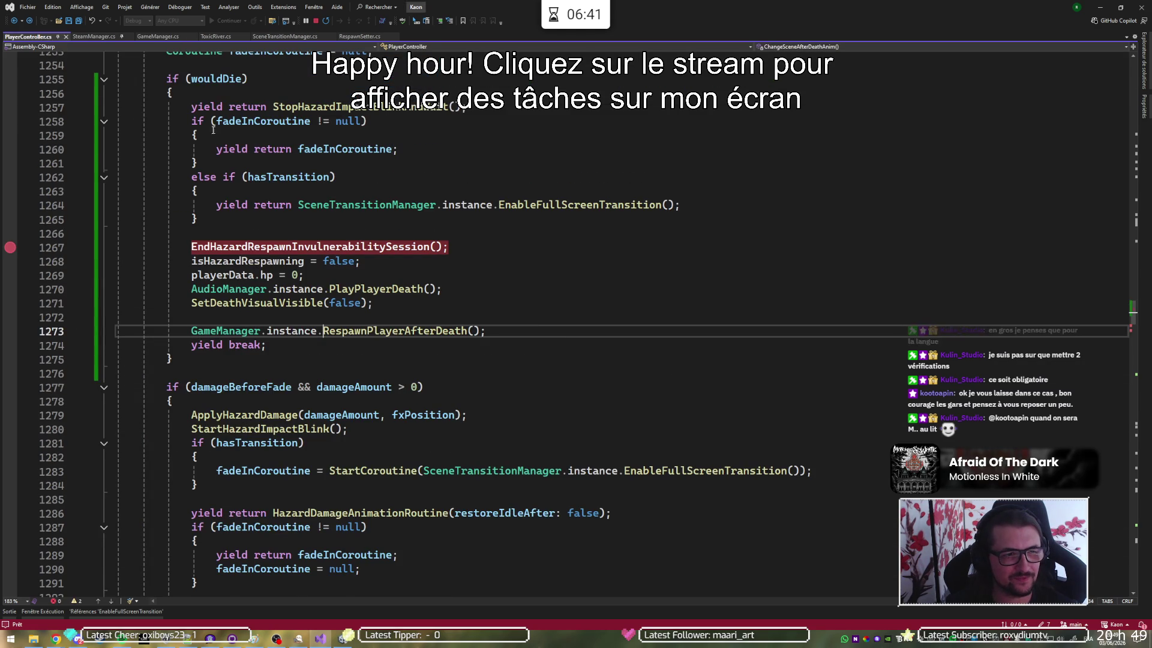
pyautogui.scroll(2, 324, 273)
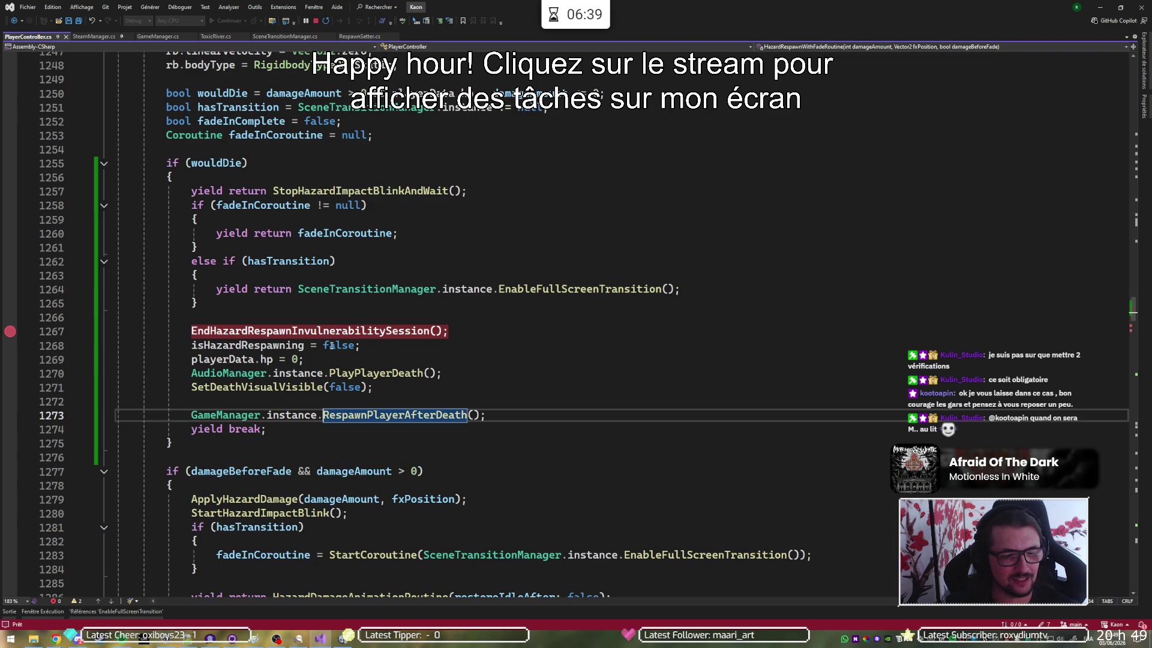
# Inspect RespawnPlayerAfterDeath's GameManager definition and its FadeToSceneAfterDeath call on line 157, then navigate back
pyautogui.moveTo(351, 416)
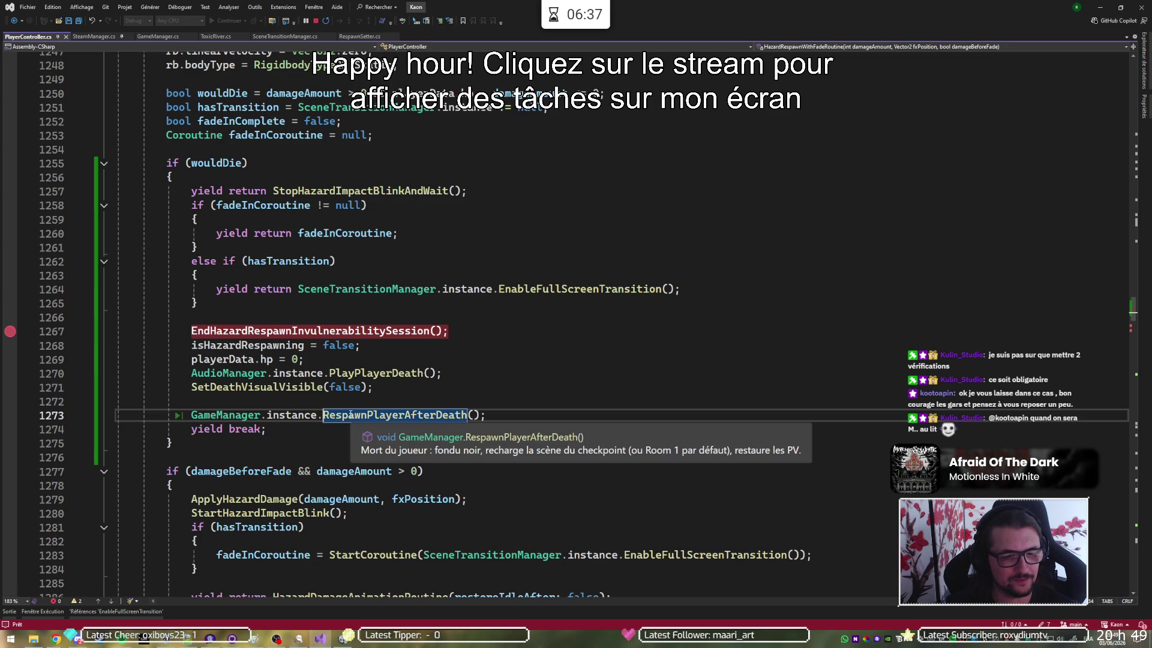
pyautogui.keyDown('ctrl'); pyautogui.click(355, 414); pyautogui.keyUp('ctrl')
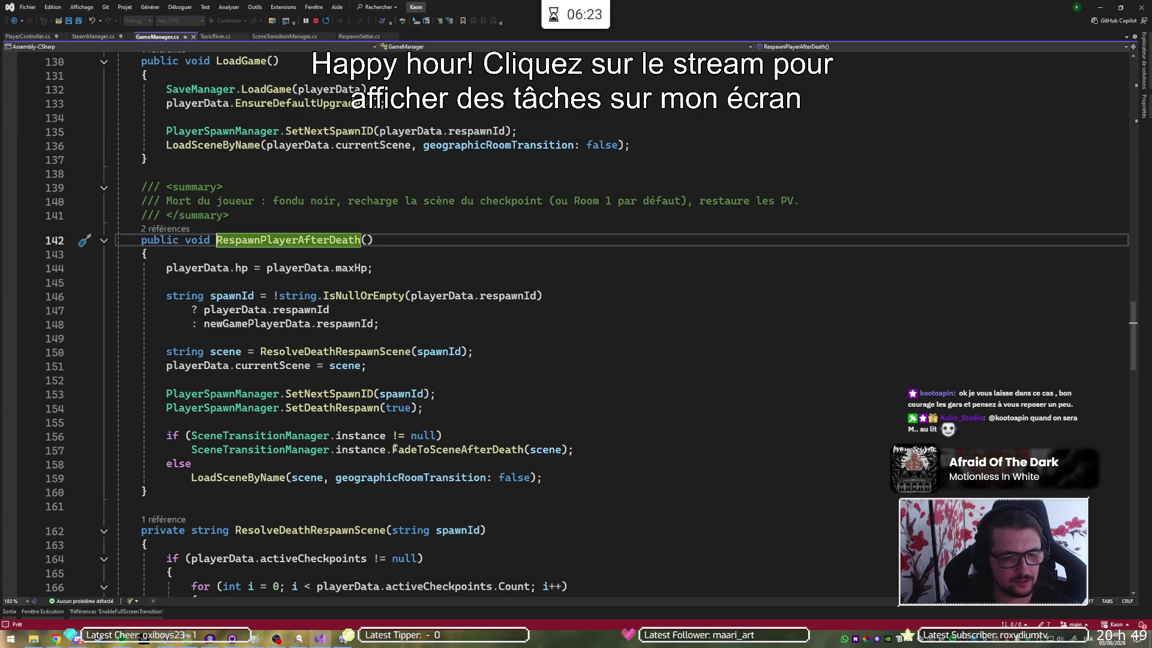
pyautogui.click(462, 453)
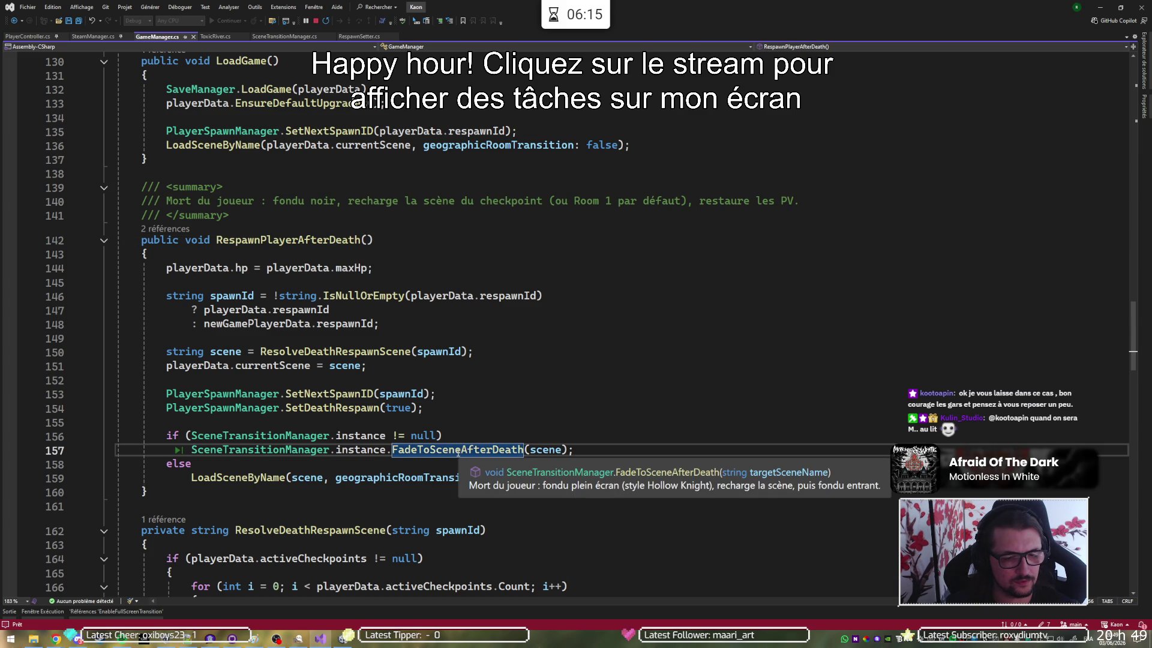
pyautogui.click(474, 450)
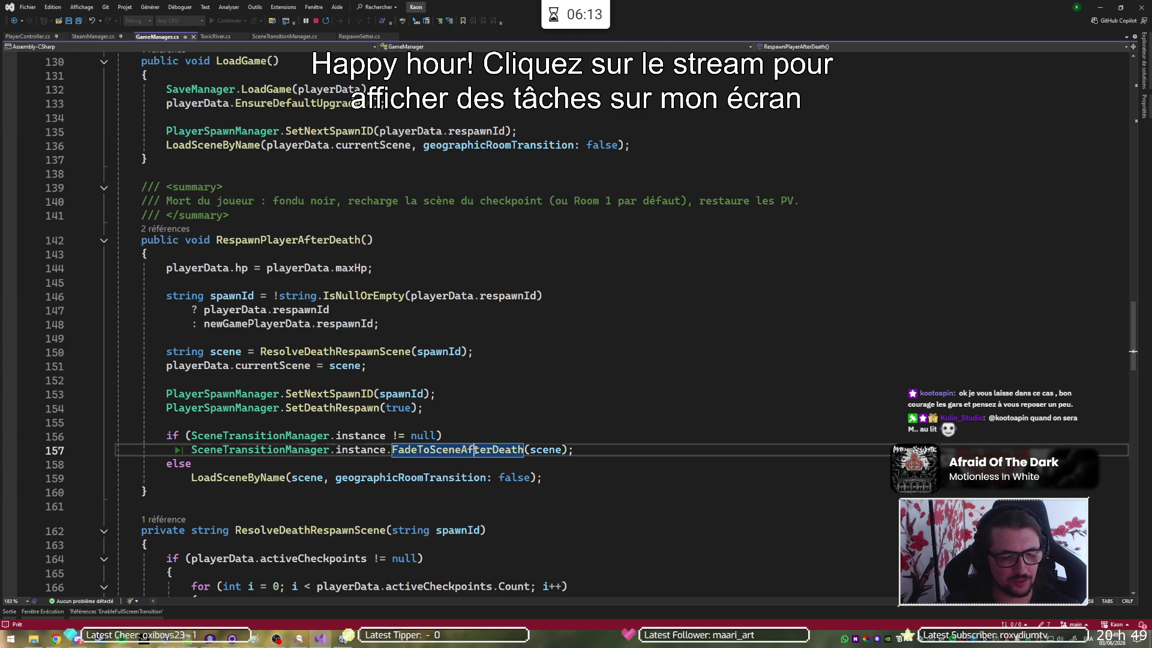
pyautogui.hotkey('ctrl', '-')
pyautogui.hotkey('ctrl', '-')
pyautogui.hotkey('ctrl', '-')
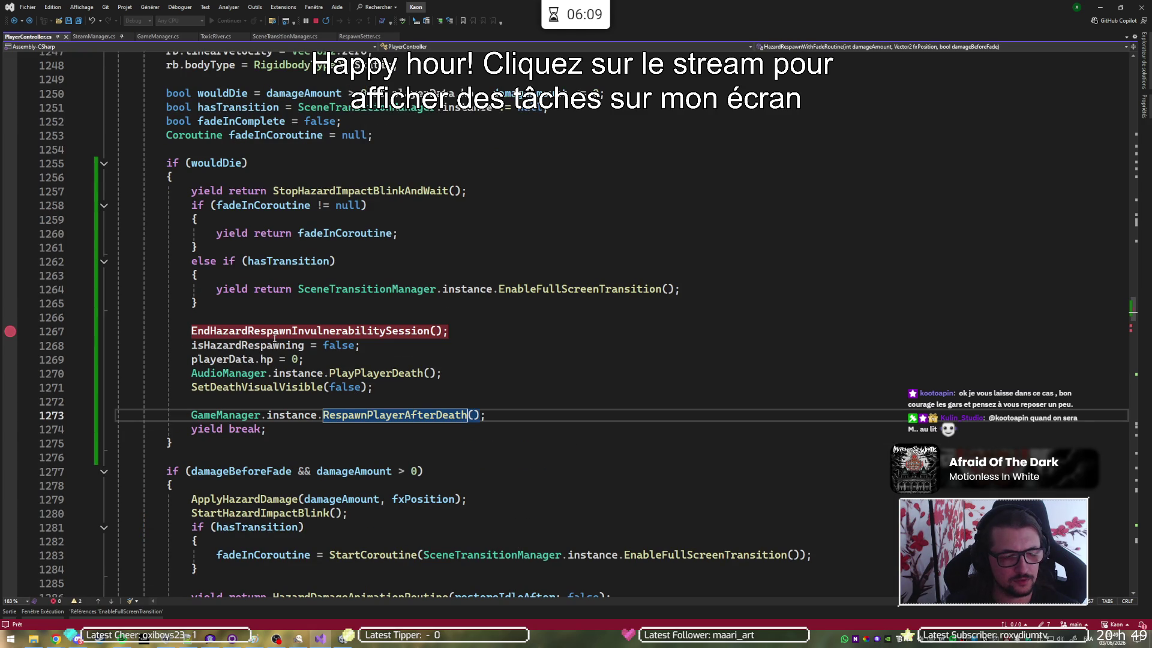
# Comment out lines 1262–1265, the else if hasTransition block, and save PlayerController.cs
pyautogui.moveTo(349, 417)
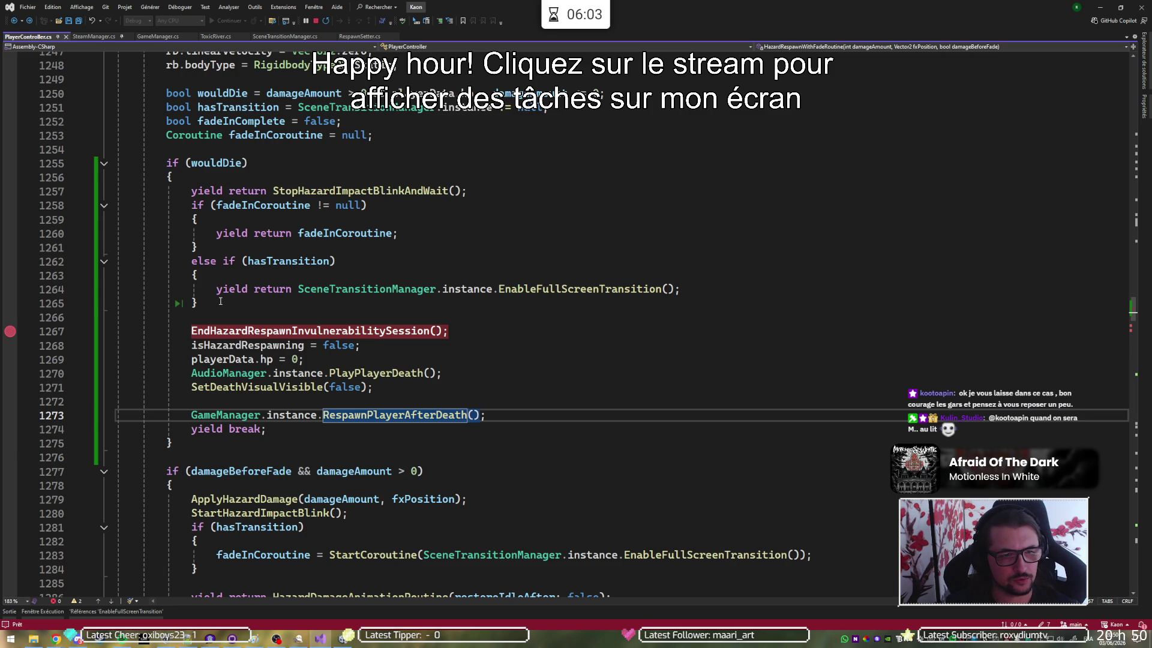
pyautogui.moveTo(212, 300); pyautogui.dragTo(199, 247)
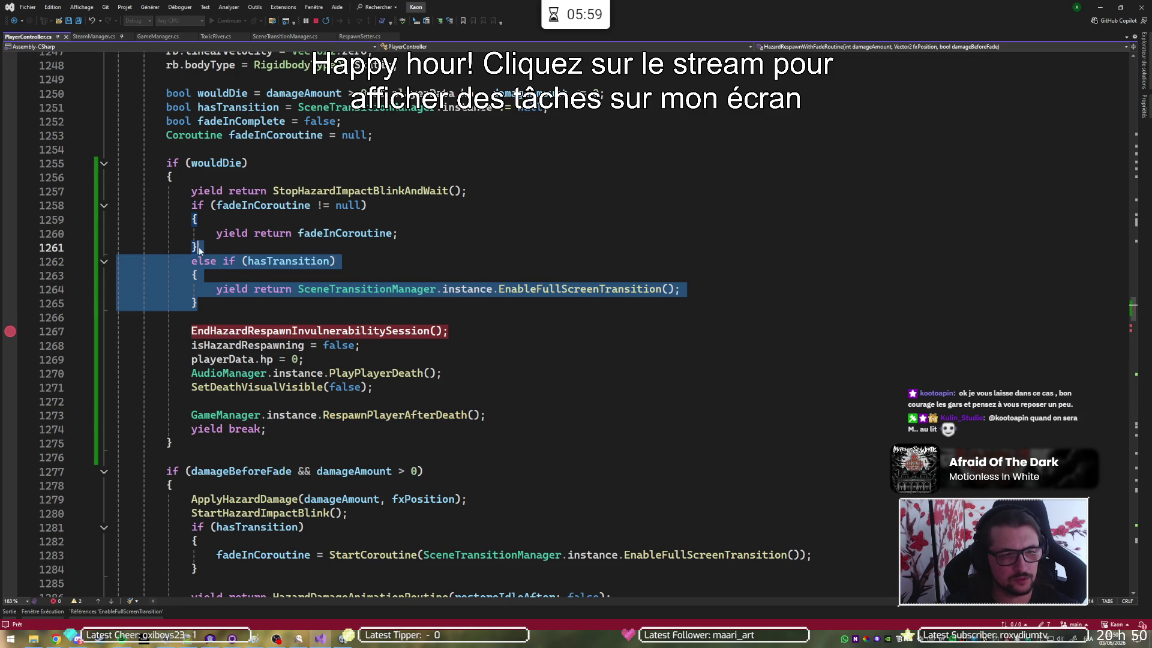
pyautogui.hotkey('shift', 'Right')
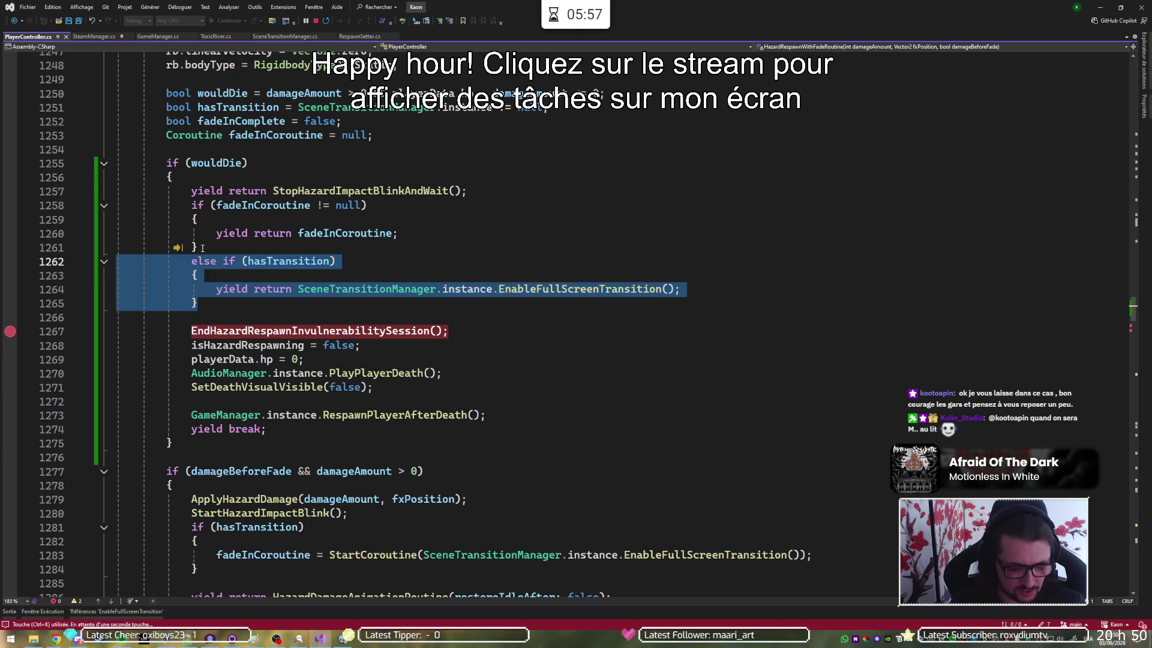
pyautogui.hotkey('ctrl', 'k')
pyautogui.hotkey('ctrl', 'c')
pyautogui.hotkey('ctrl', 's')
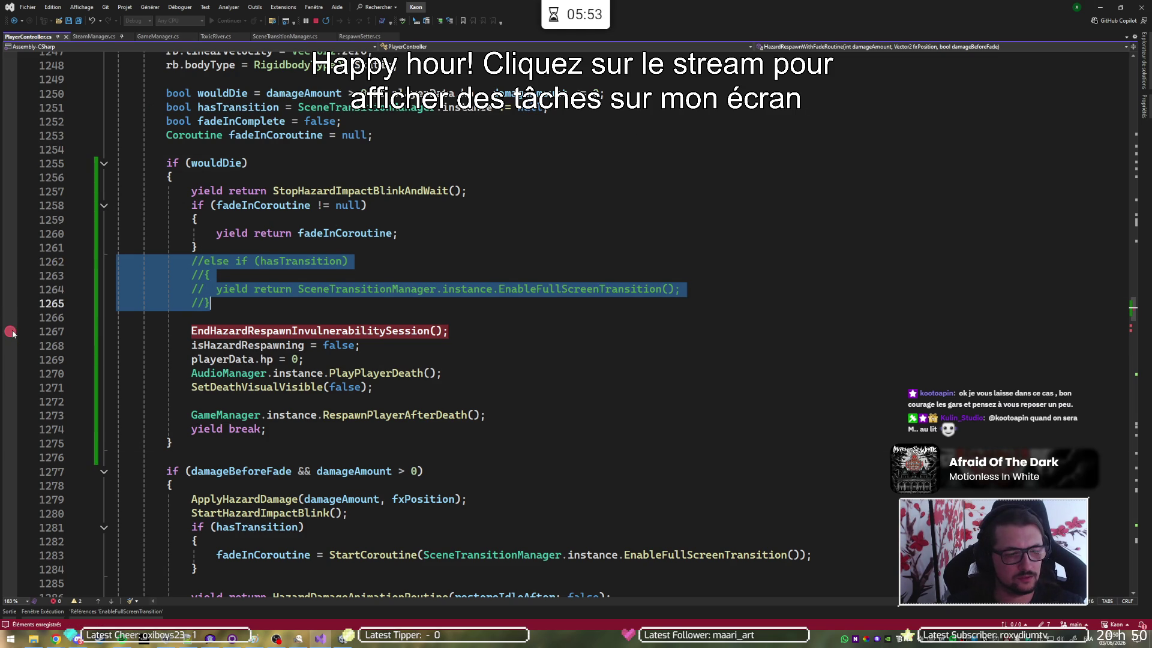
# Switch to the Unity editor so it recompiles the edited scripts
pyautogui.click(12, 333)
pyautogui.scroll(2, 12, 333)
pyautogui.click(1100, 7)
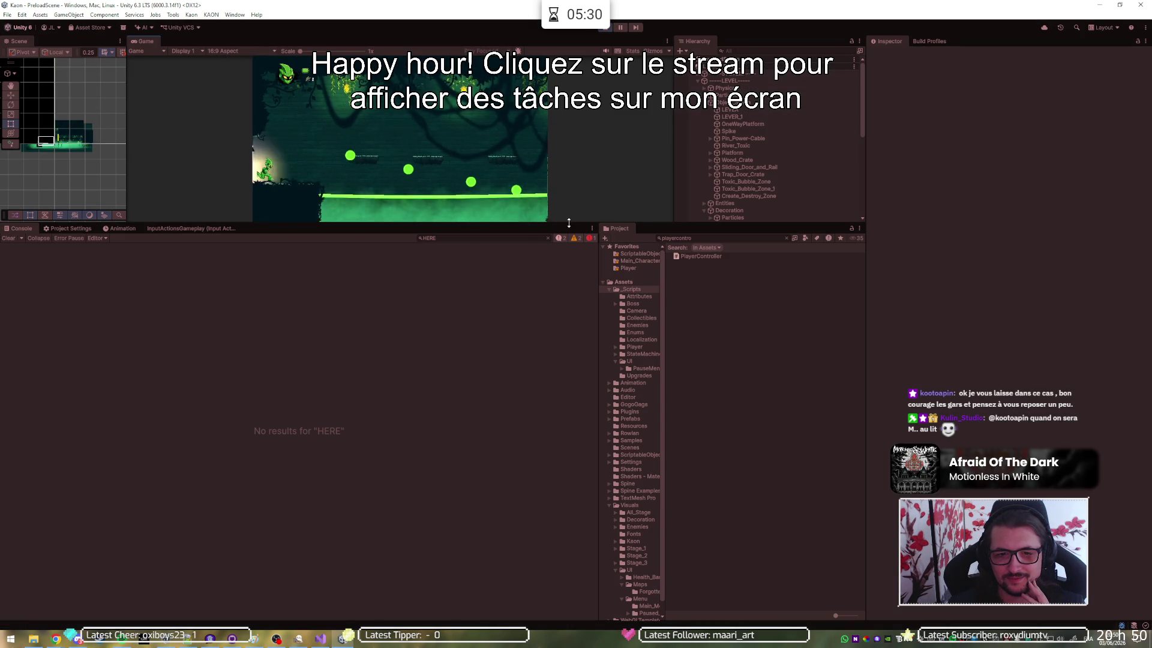
# Drag the Game view's lower splitter down over the Console and Project panels
pyautogui.moveTo(566, 224); pyautogui.dragTo(516, 516)
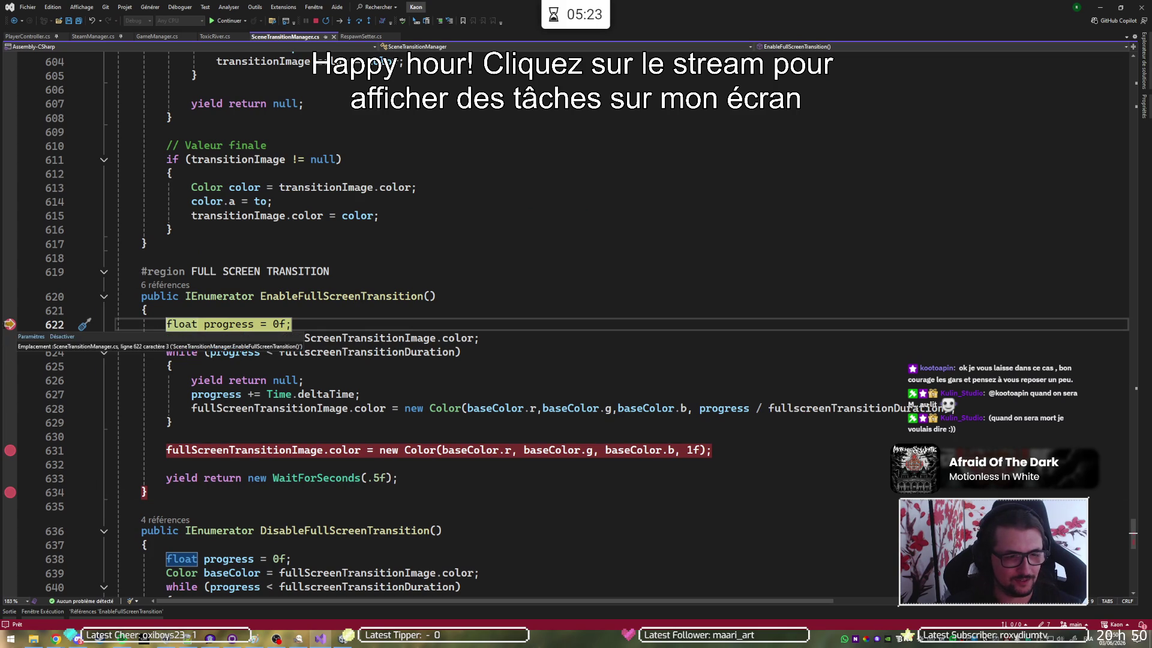
# Remove the breakpoints on lines 622 and 631 and resume the game with F5
pyautogui.click(10, 325)
pyautogui.click(10, 450)
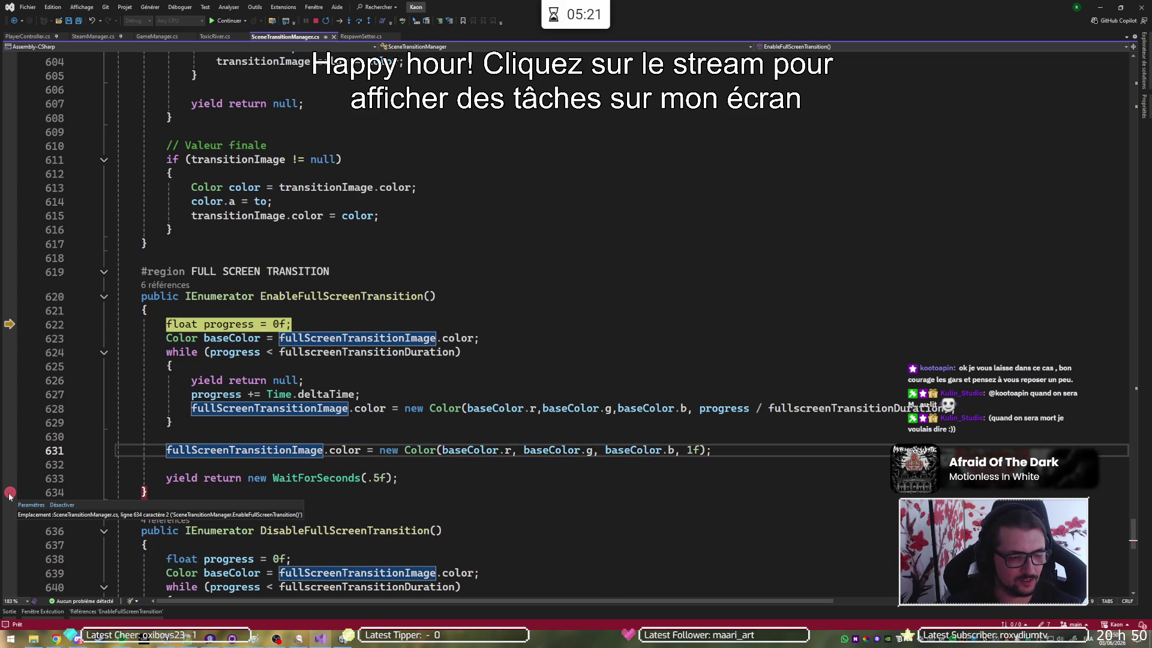
pyautogui.press('F5')
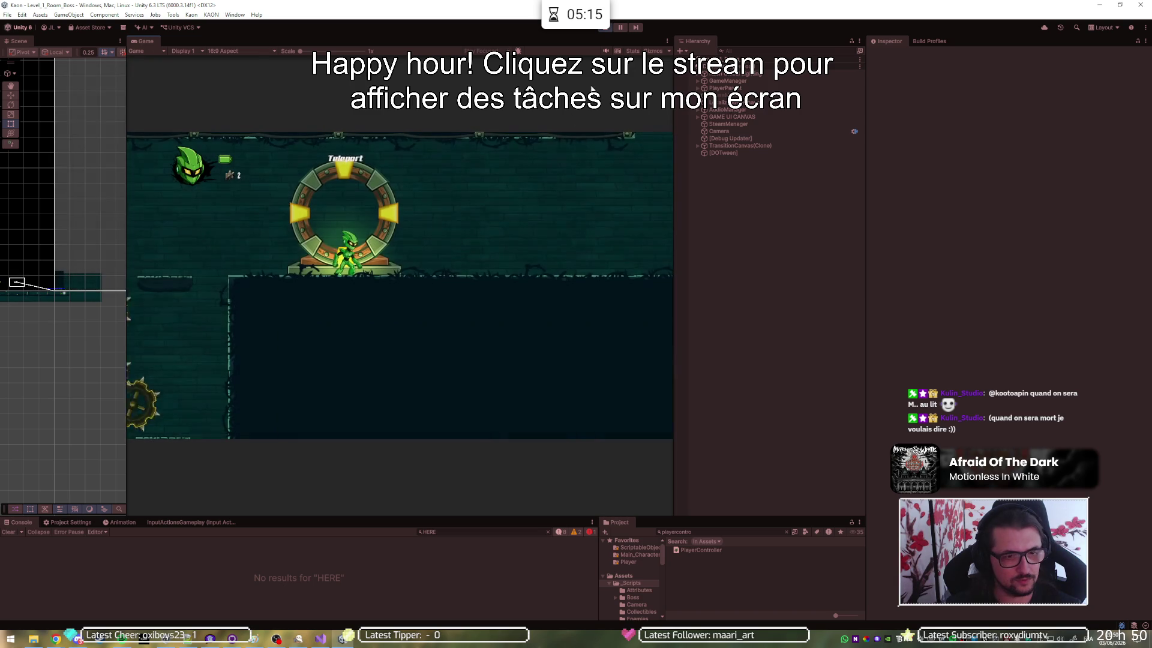
# Stop the running game and remove the breakpoint on line 634 in Visual Studio
pyautogui.click(605, 27)
pyautogui.hotkey('alt', 'Tab')
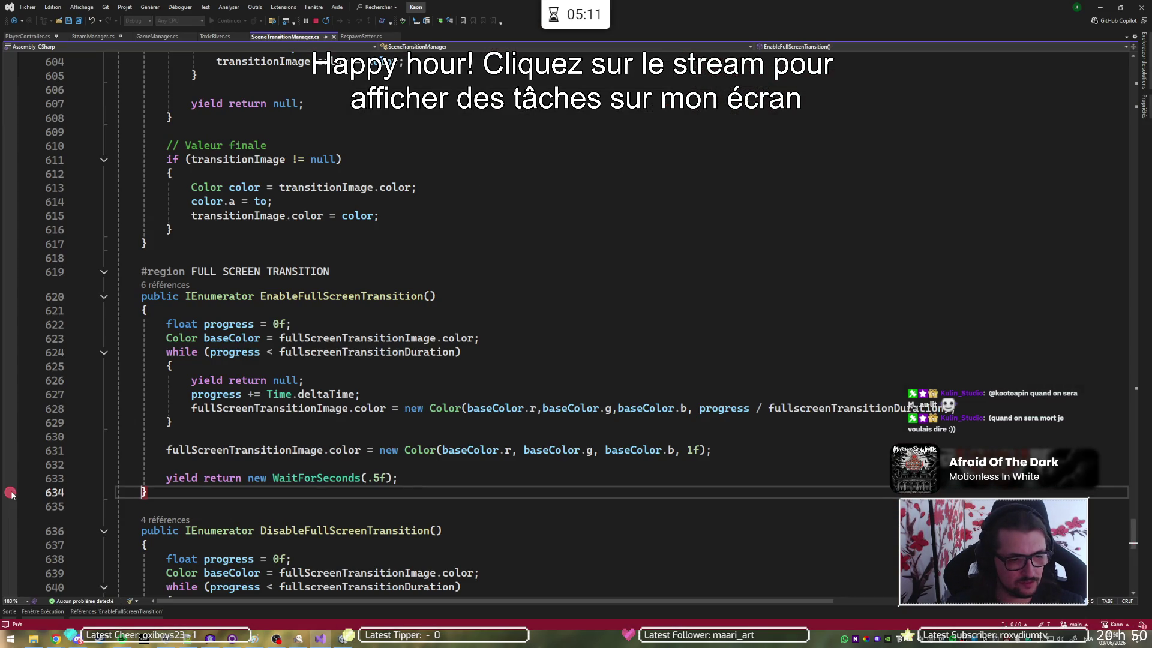
pyautogui.click(10, 492)
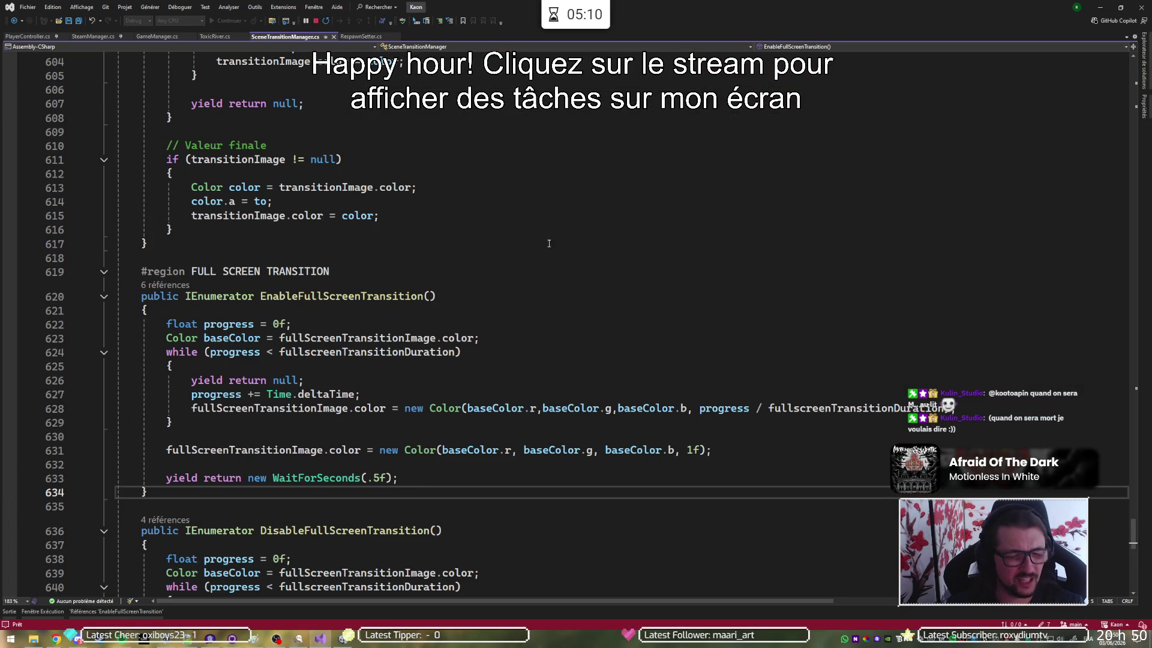
pyautogui.click(1097, 8)
# Replay the game in Unity twice to check the death fade, ending on the pause menu
pyautogui.click(605, 28)
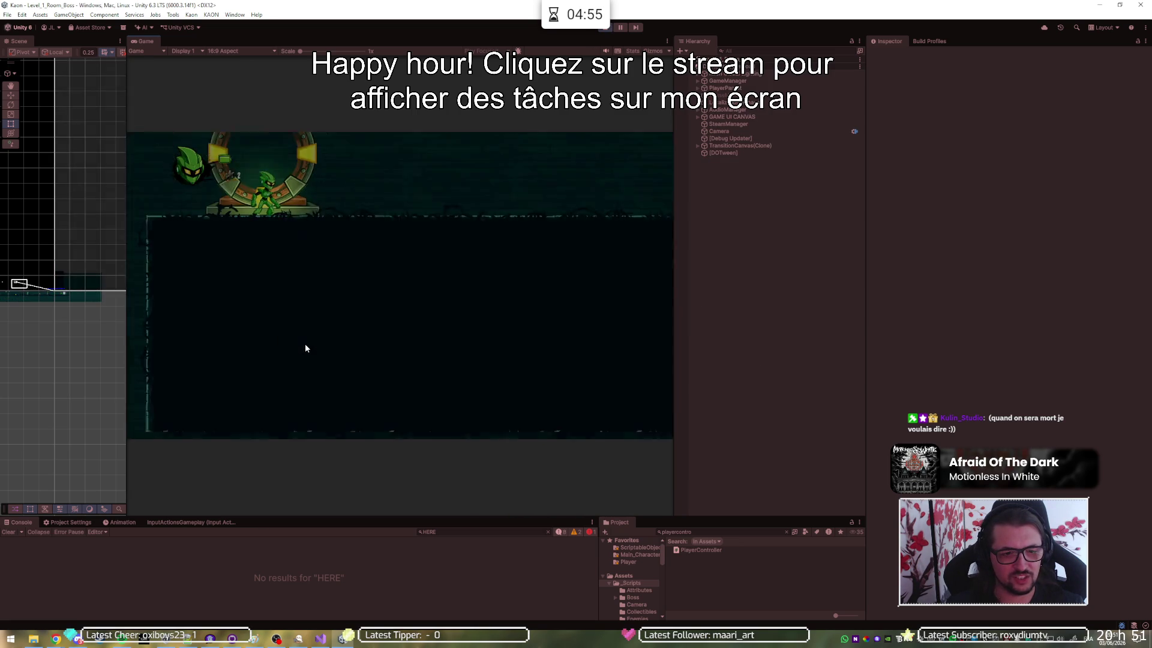
pyautogui.click(606, 28)
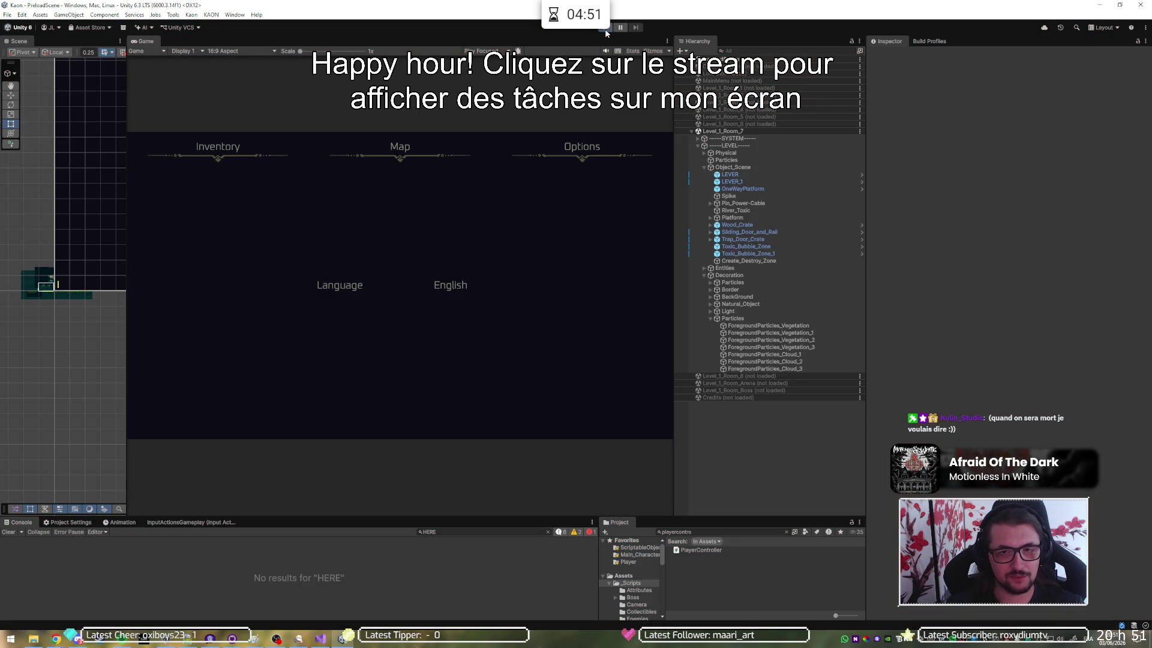
pyautogui.click(605, 30)
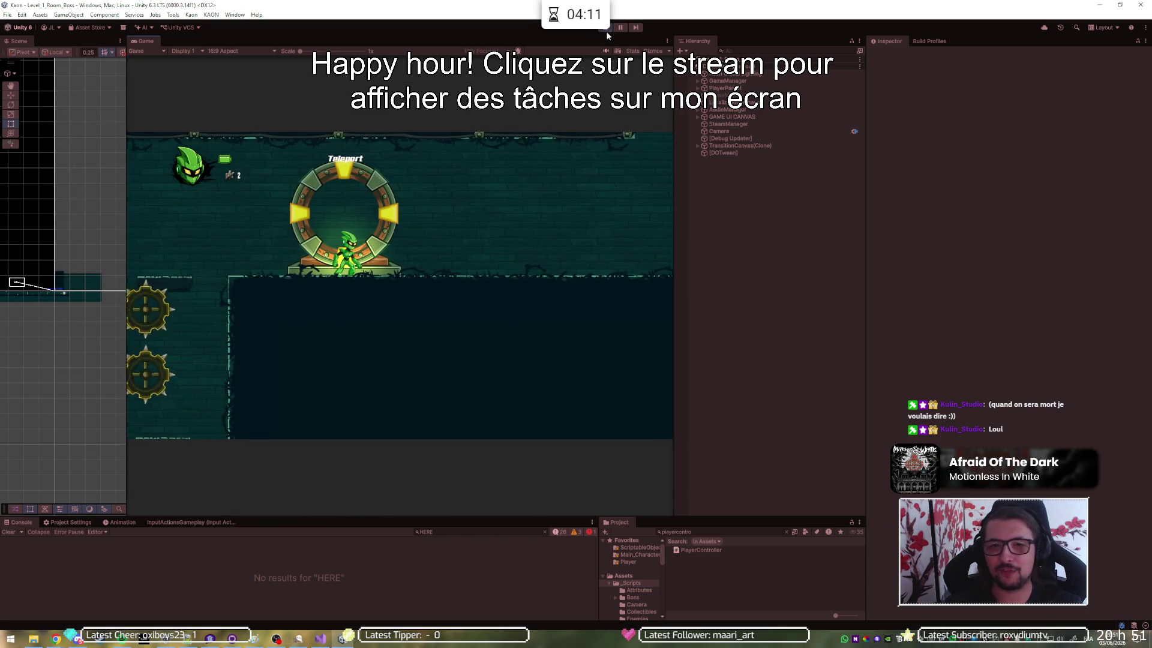
pyautogui.press('Escape')
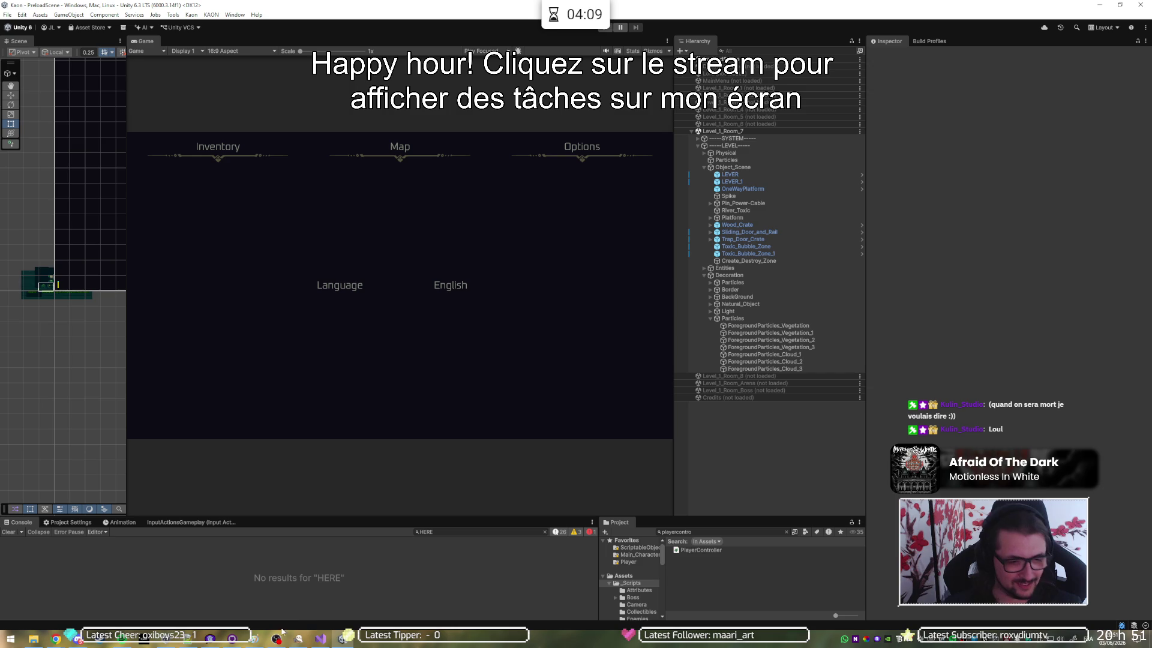
pyautogui.click(249, 641)
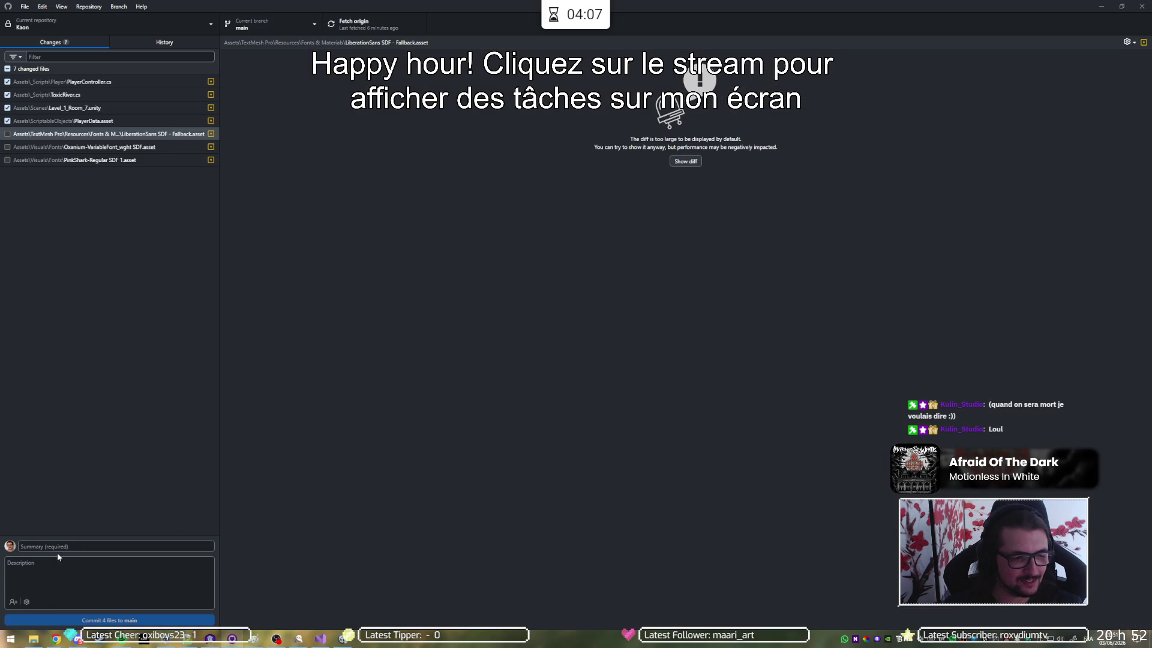
# Discard the PlayerData.asset changes, then inspect the ToxicRiver.cs and Level_1_Room_7.unity diffs
pyautogui.click(111, 121)
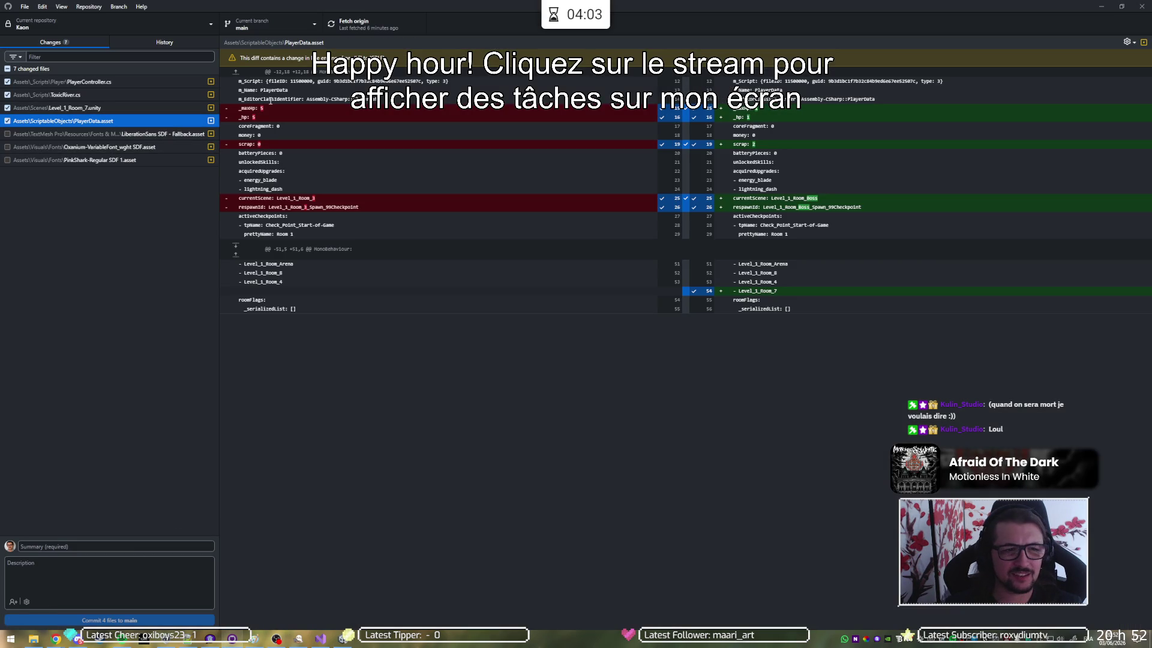
pyautogui.rightClick(93, 124)
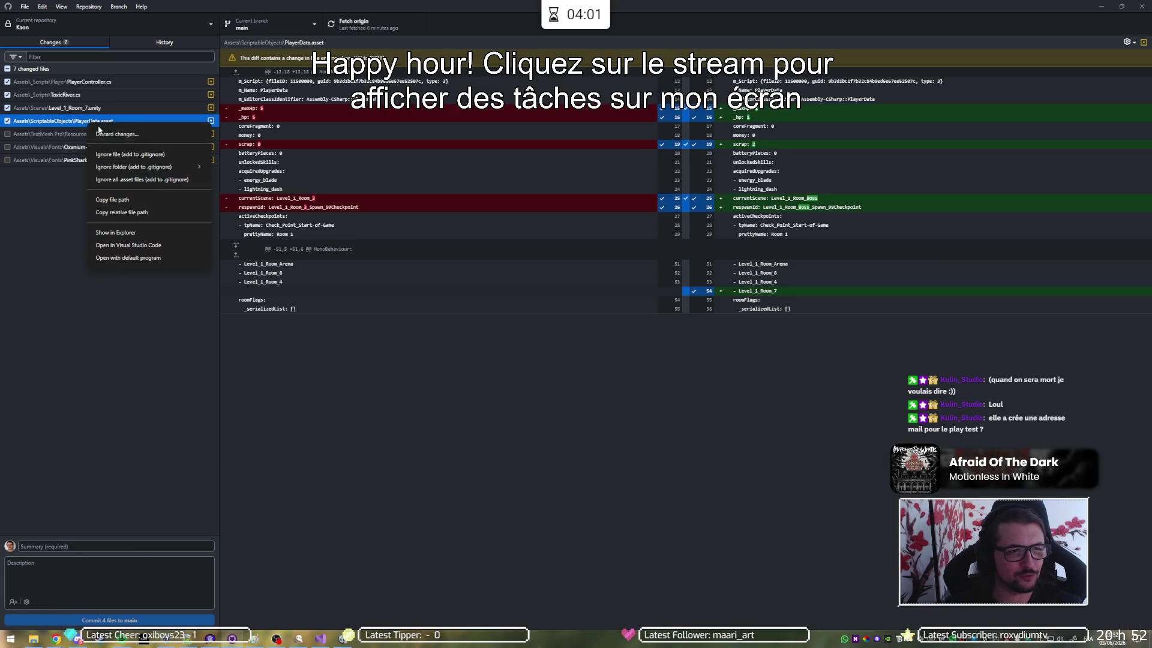
pyautogui.click(110, 130)
pyautogui.click(570, 362)
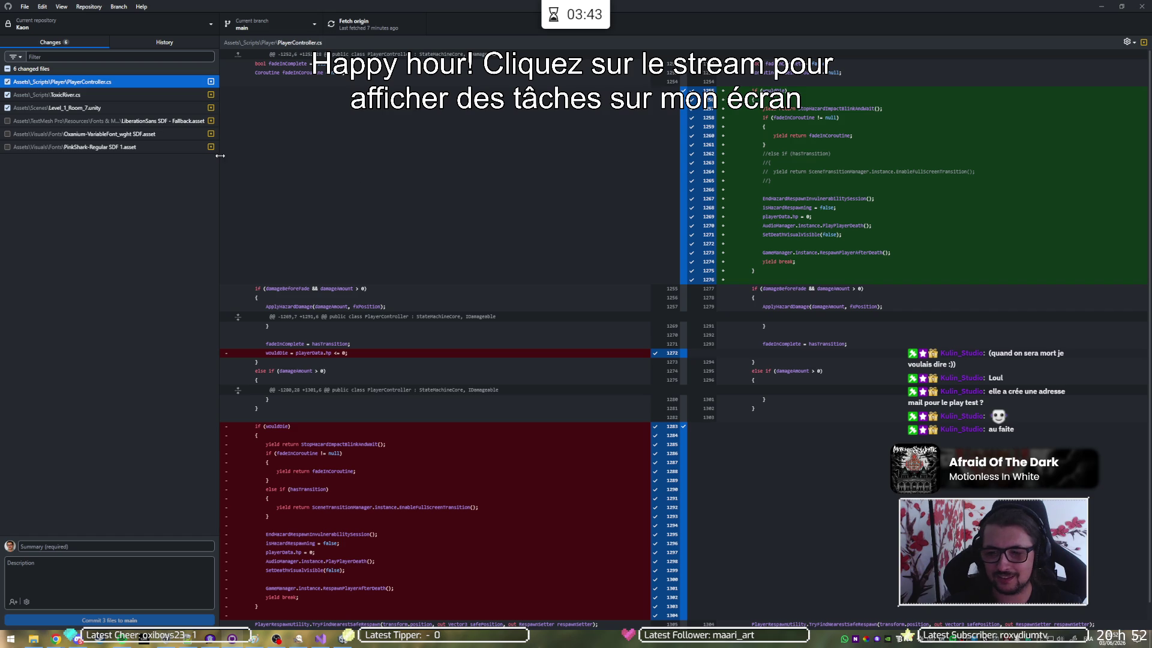
pyautogui.click(106, 93)
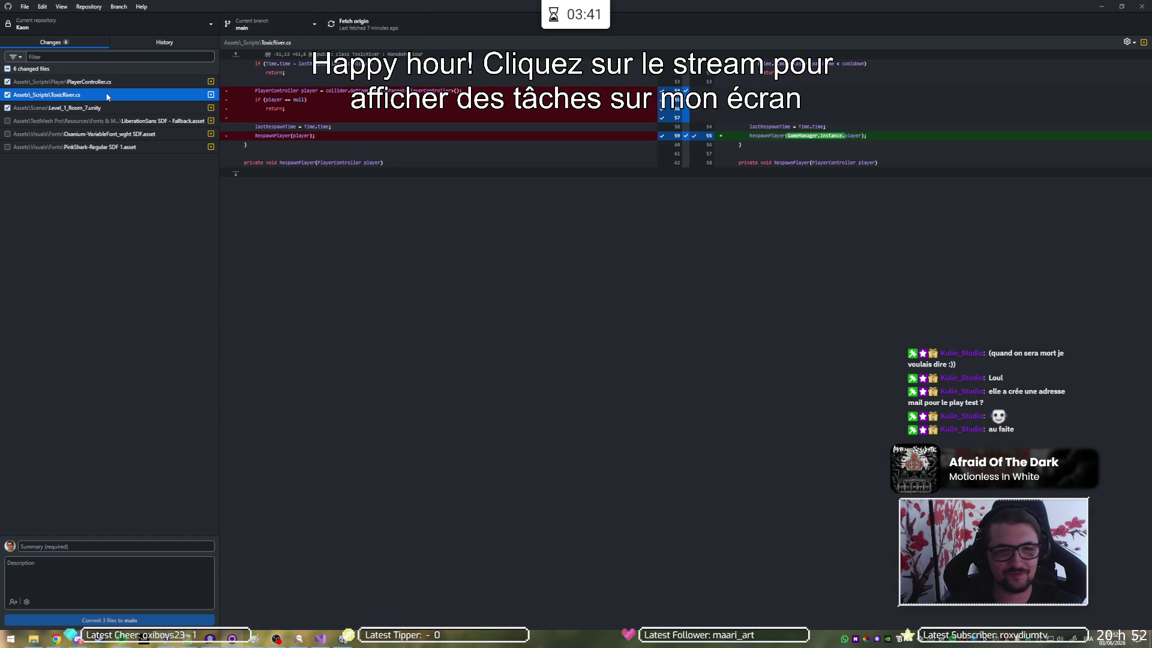
pyautogui.click(109, 108)
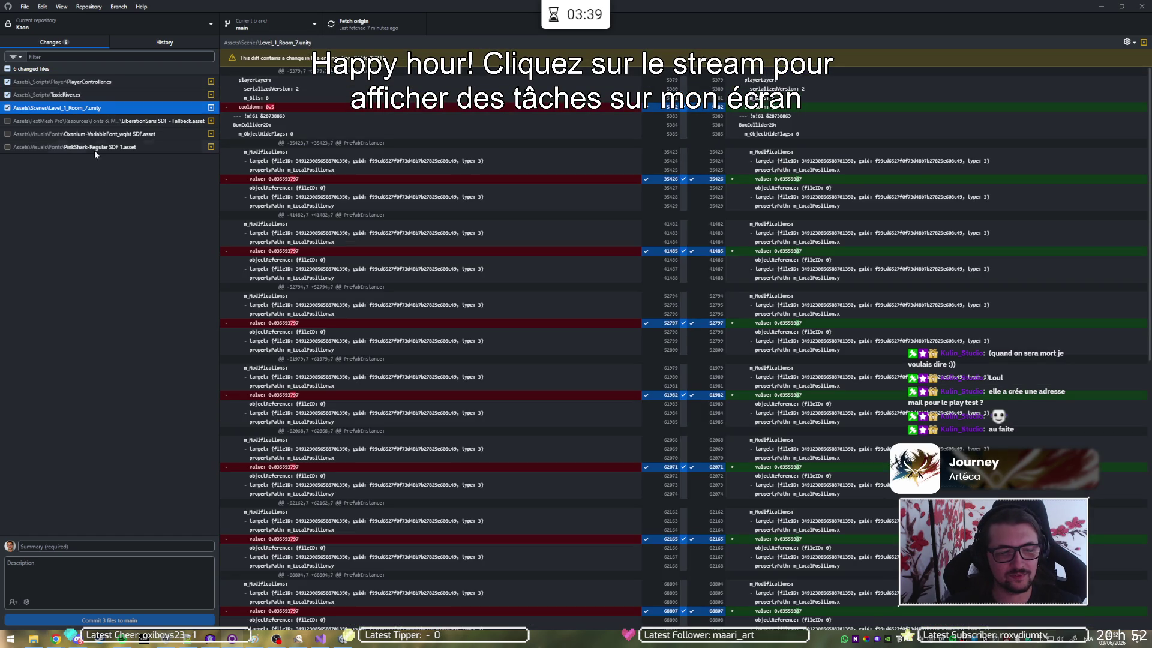
# Commit the 3 files to main with a summary about fixing multiple death fadeouts, then push to origin
pyautogui.click(80, 547)
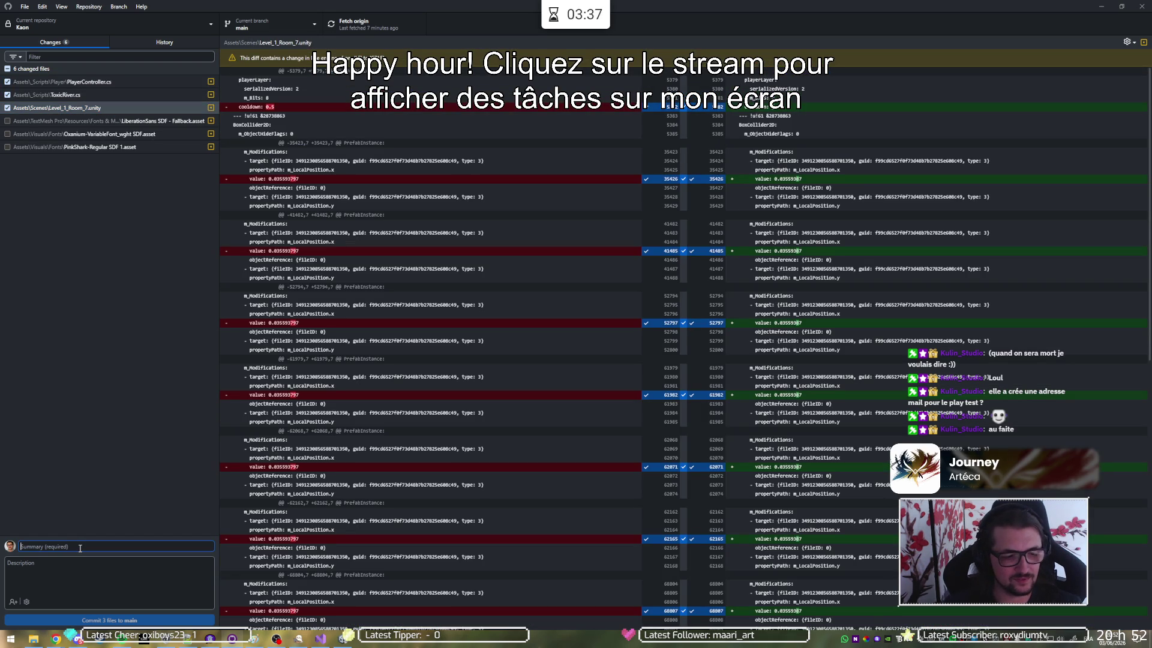
pyautogui.write('F')
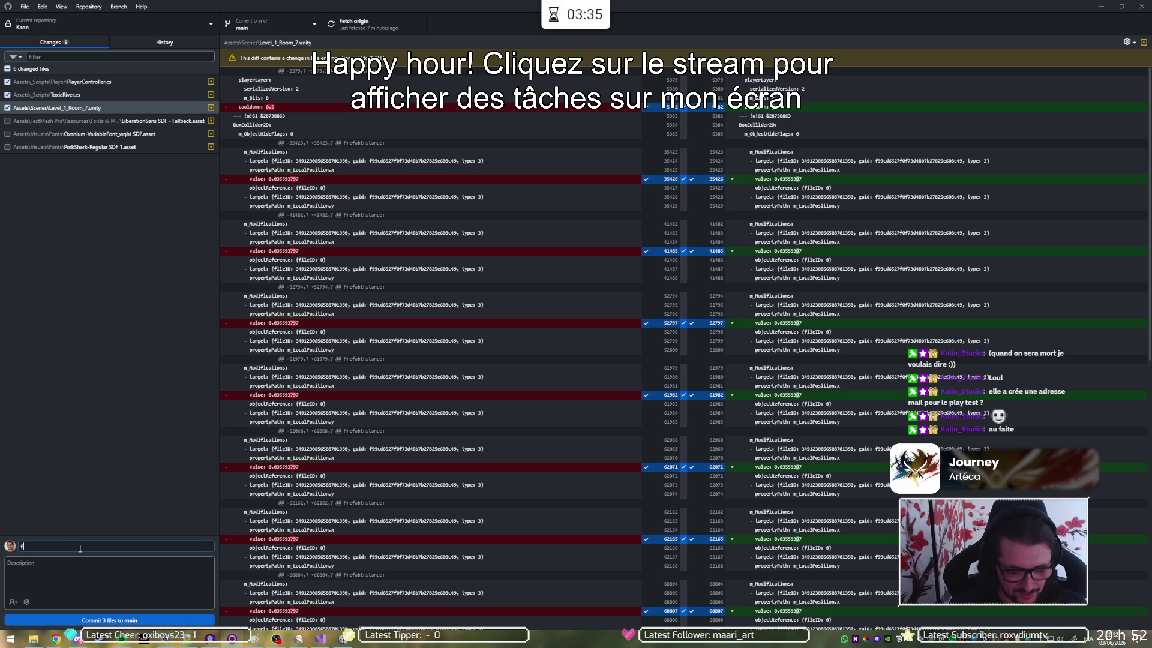
pyautogui.write('fo')
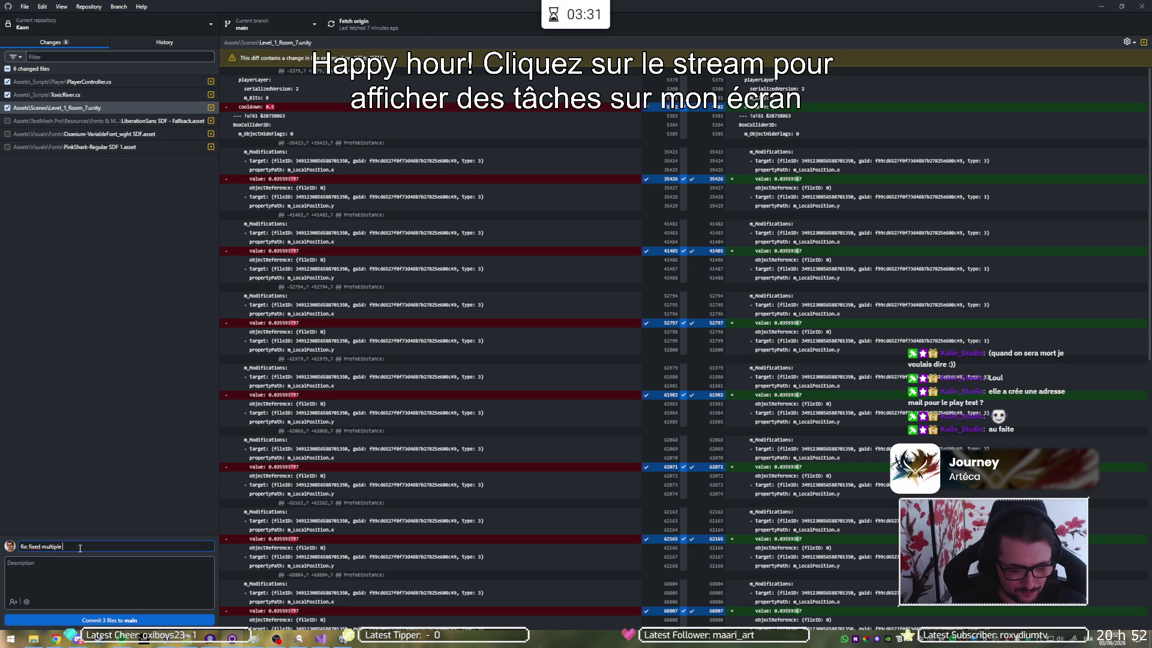
pyautogui.write('deouts when dyying to tap')
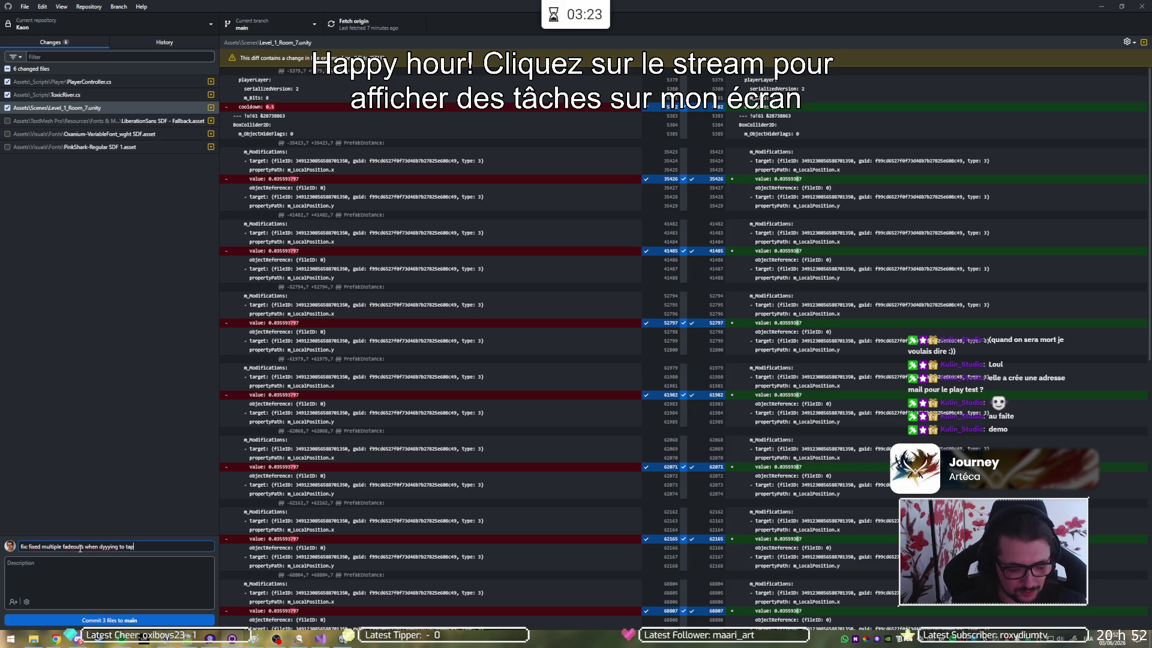
pyautogui.write('/river')
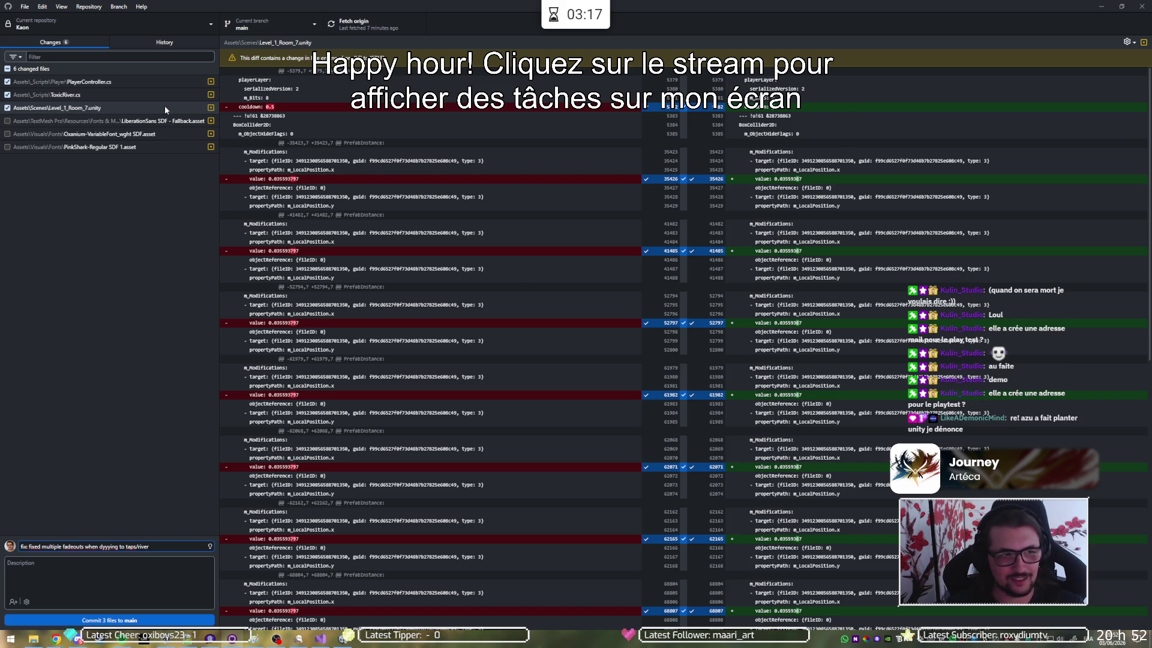
pyautogui.click(141, 619)
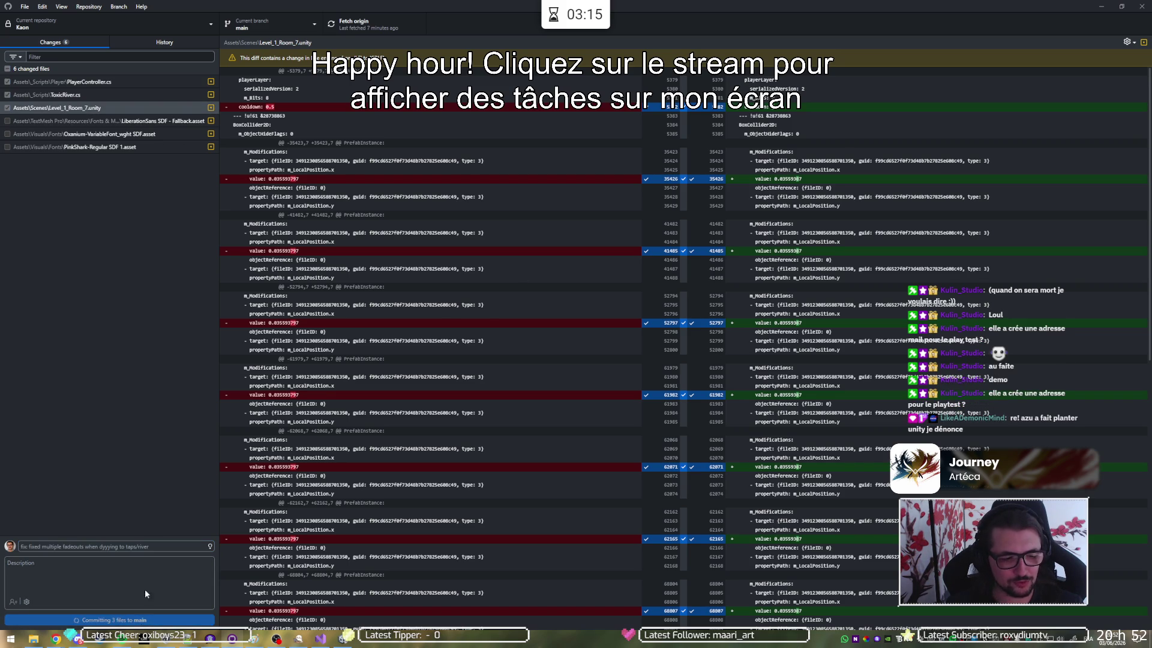
pyautogui.click(374, 22)
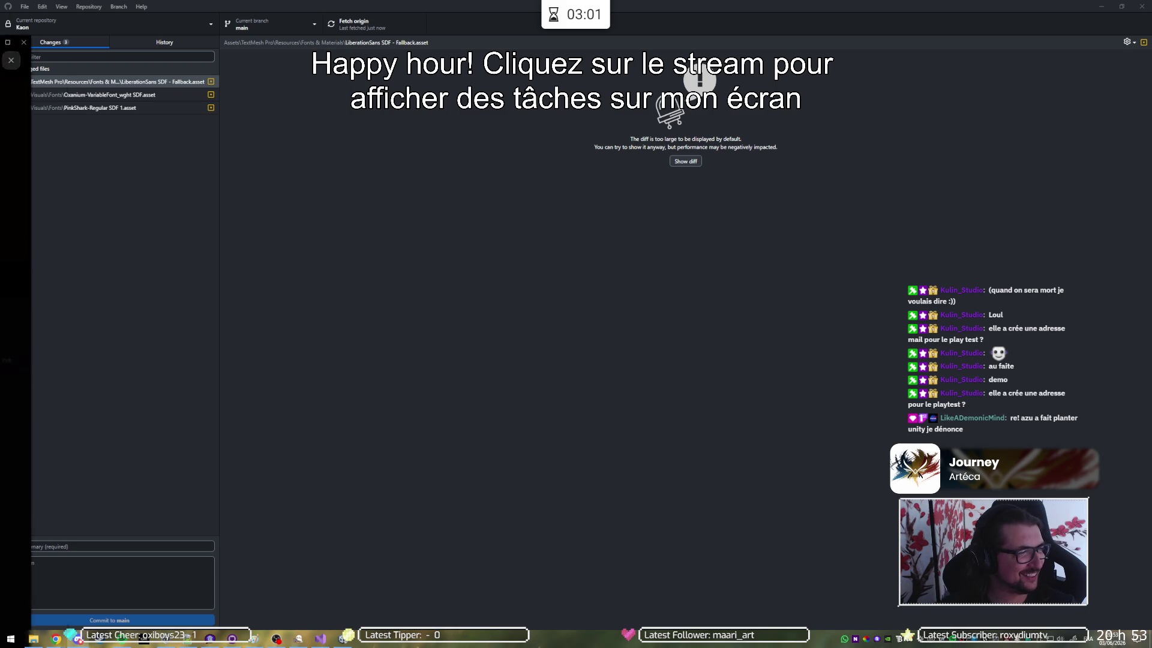
# Switch from GitHub Desktop to the monday dev Tasks board in Chrome
pyautogui.hotkey('alt', 'Tab')
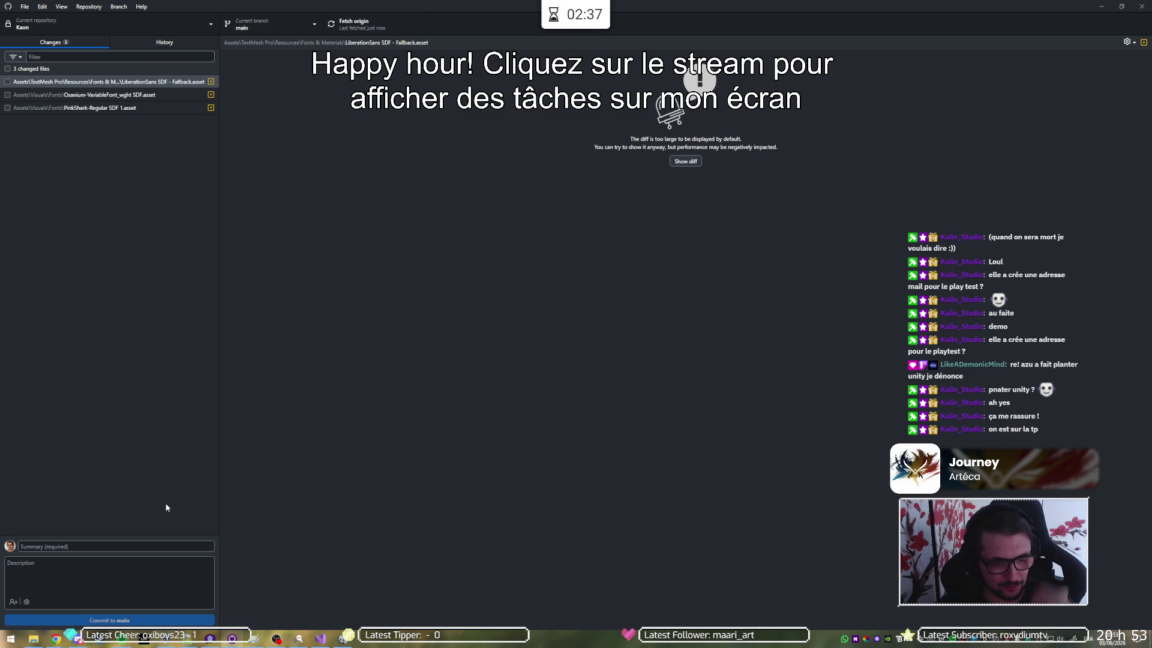
pyautogui.moveTo(56, 639)
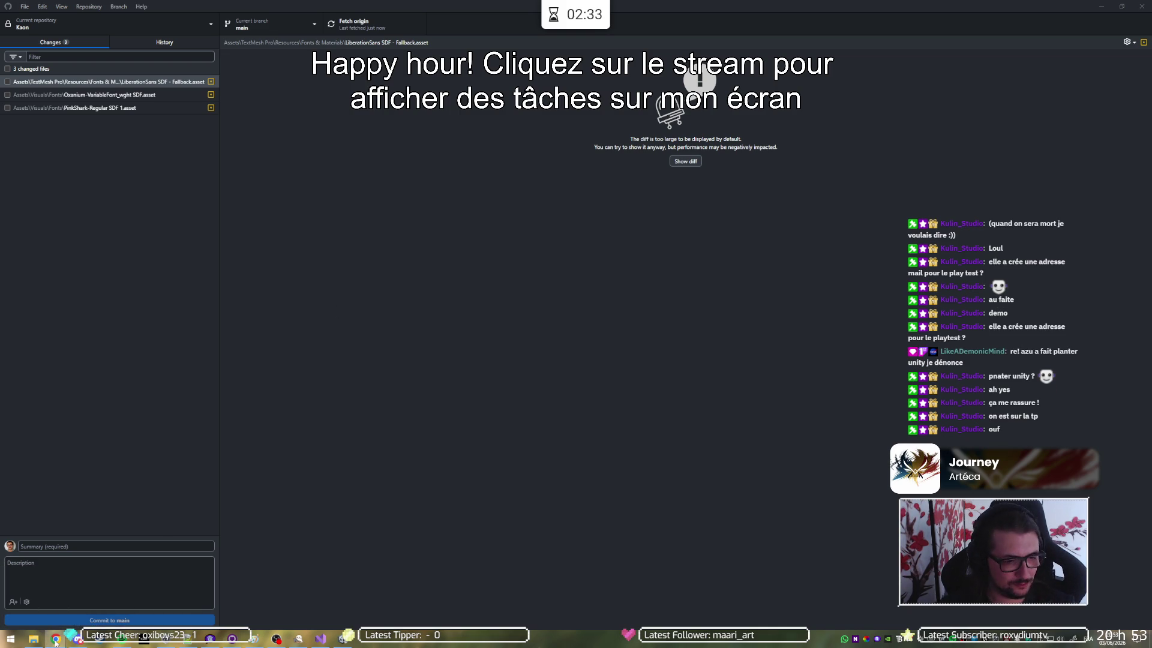
pyautogui.click(55, 639)
pyautogui.click(209, 5)
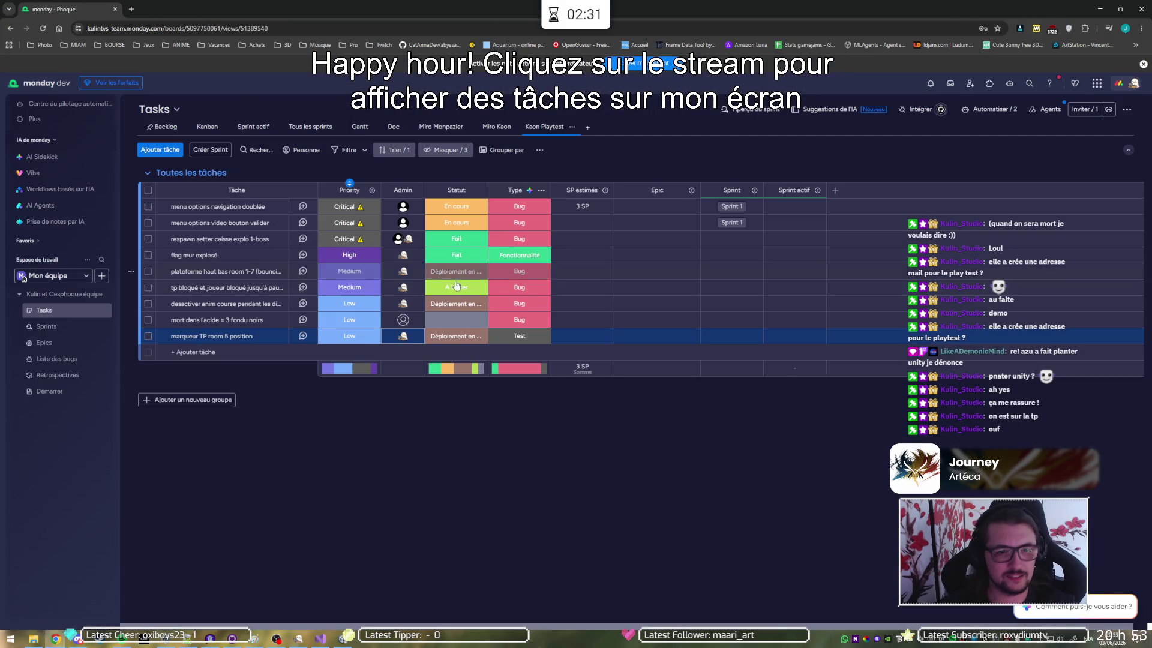
# Pick an assignee in the Admin cell and set the acid-death bug's Statut to 'Déploiement en…'
pyautogui.click(405, 321)
pyautogui.click(375, 389)
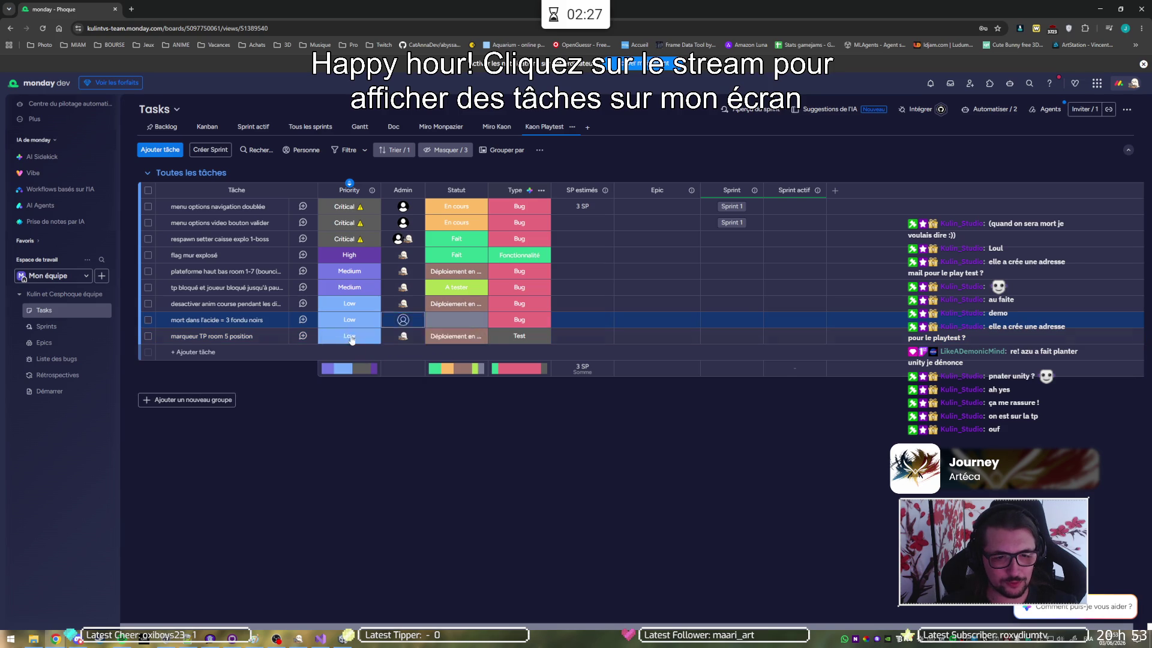
pyautogui.click(443, 322)
pyautogui.click(436, 405)
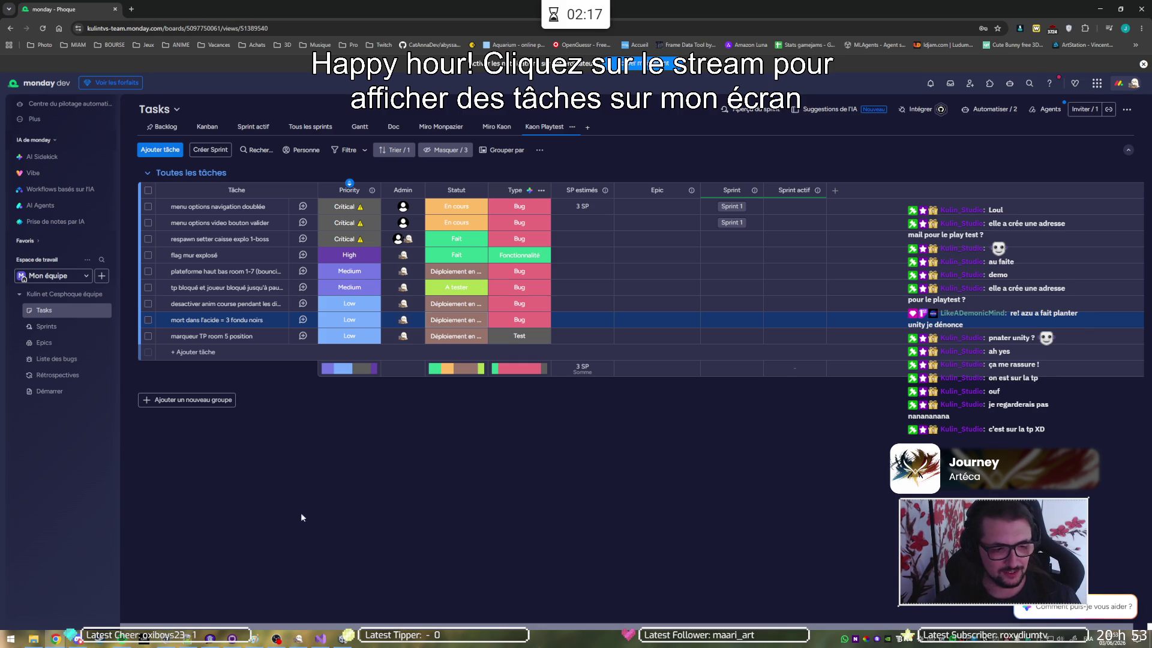
pyautogui.click(39, 642)
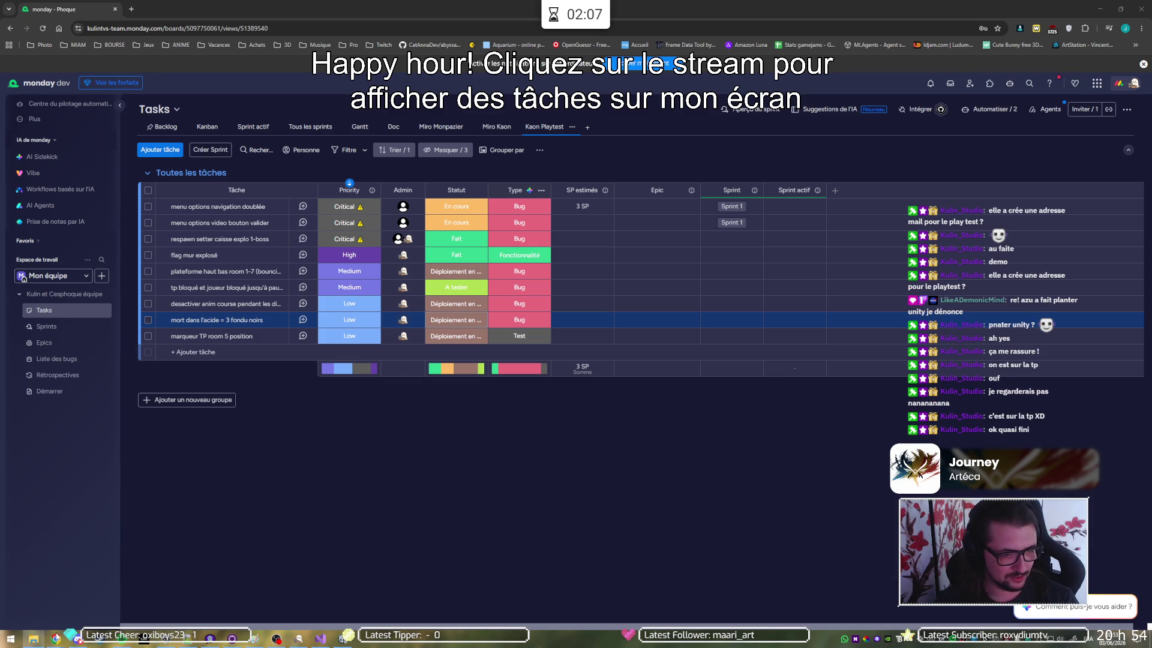
pyautogui.moveTo(54, 639)
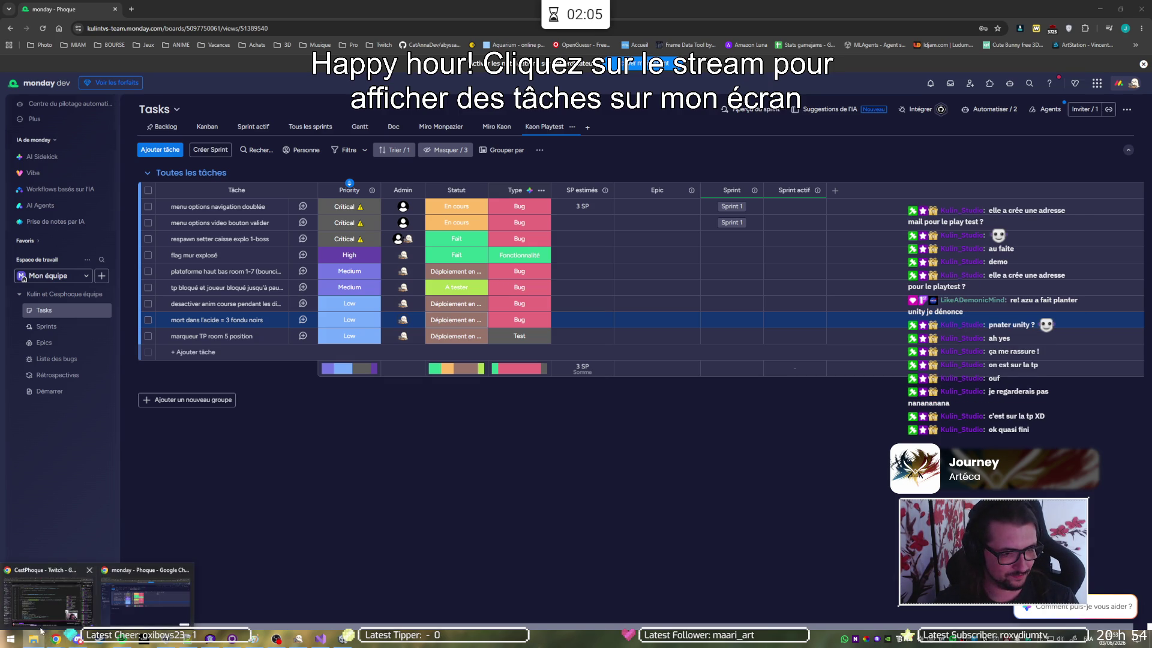
pyautogui.press('super')
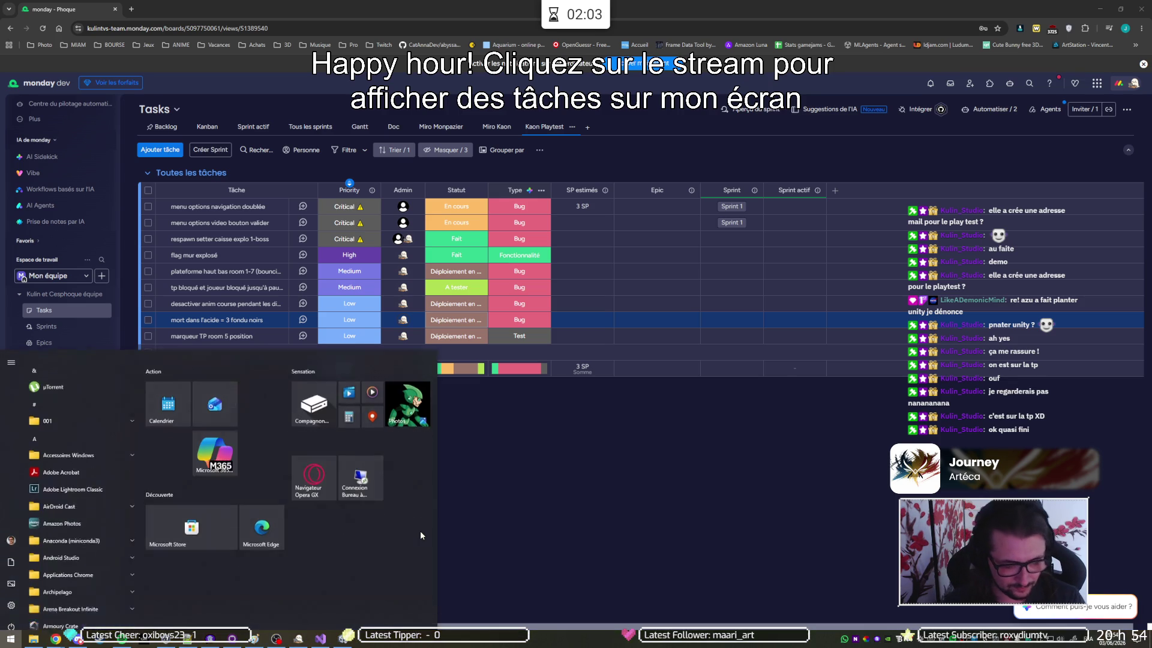
pyautogui.write('ap^p')
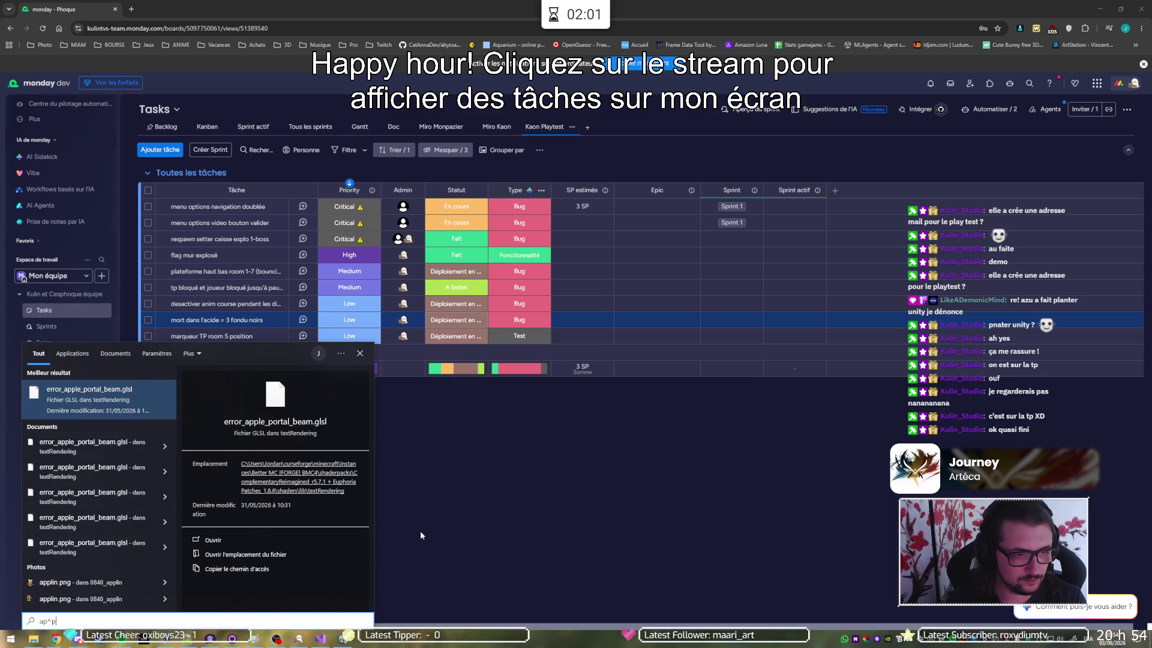
pyautogui.press('BackSpace')
pyautogui.press('BackSpace')
pyautogui.write('p')
pyautogui.press('Return')
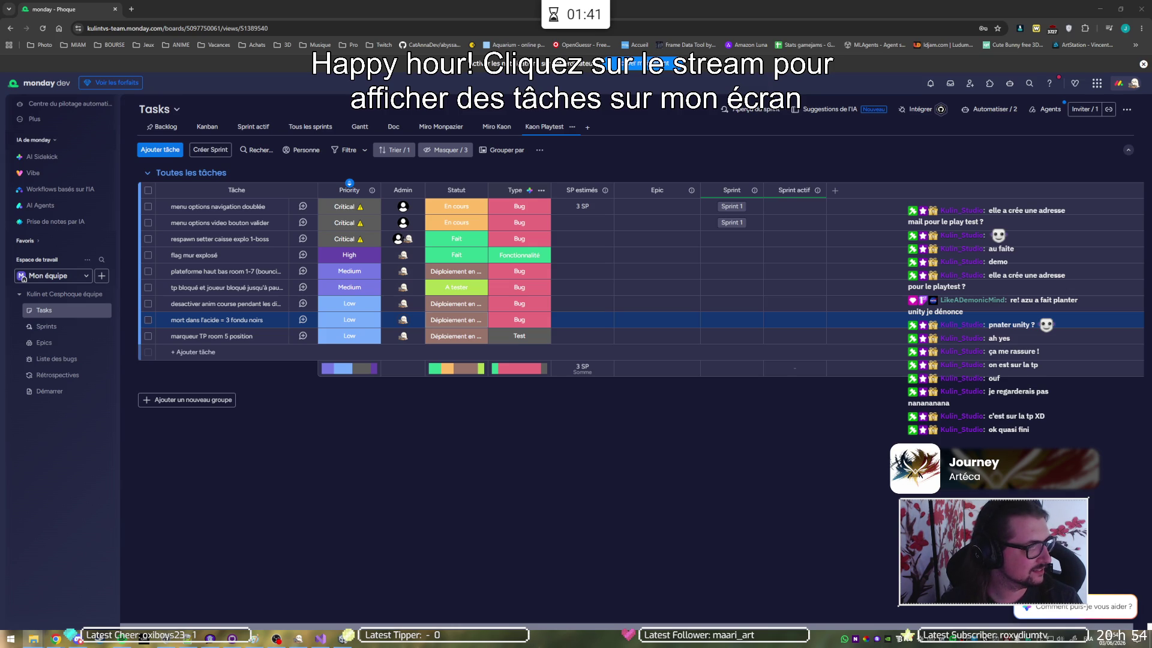
pyautogui.press('super+shift+s')
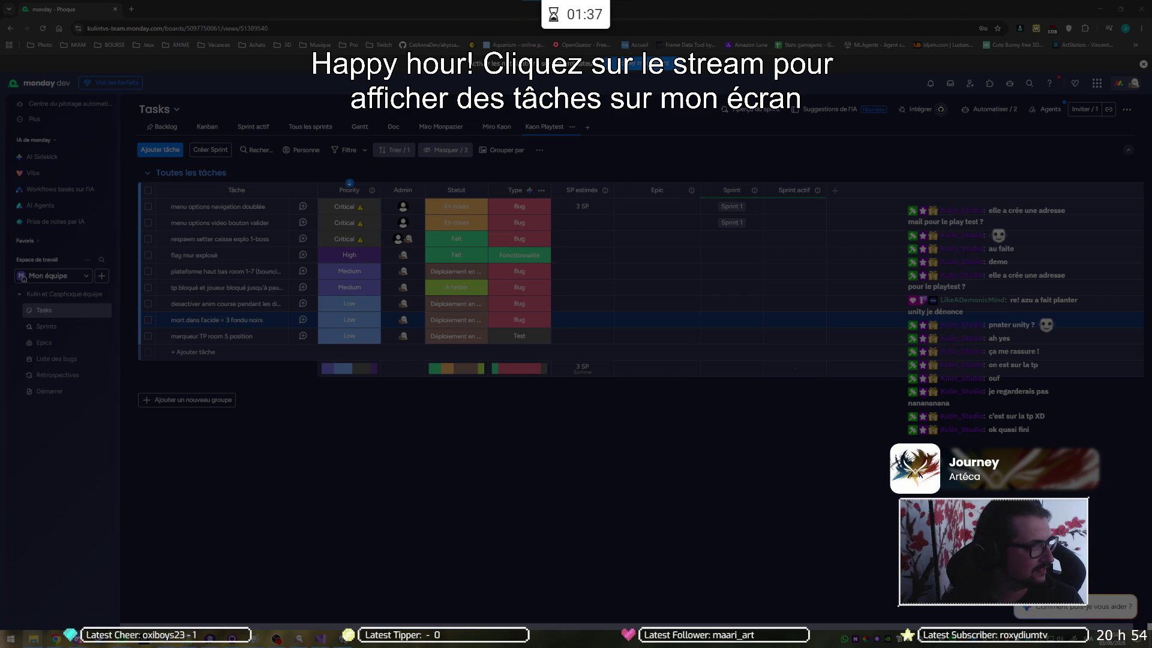
pyautogui.press('Escape')
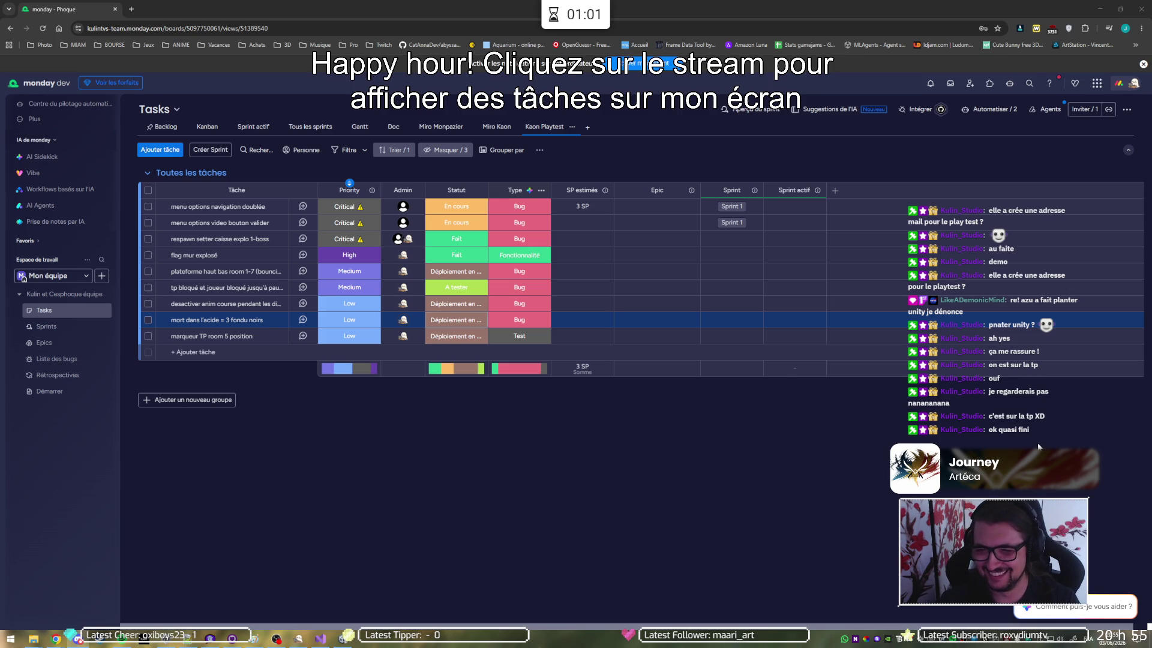
pyautogui.click(436, 423)
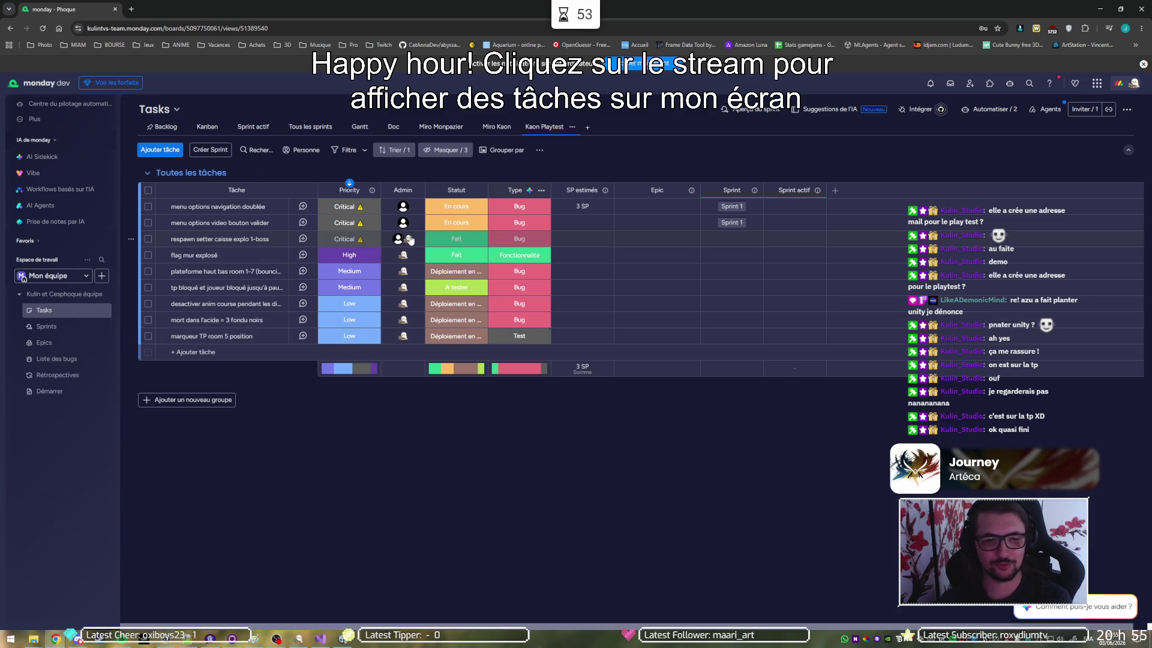
pyautogui.moveTo(398, 238)
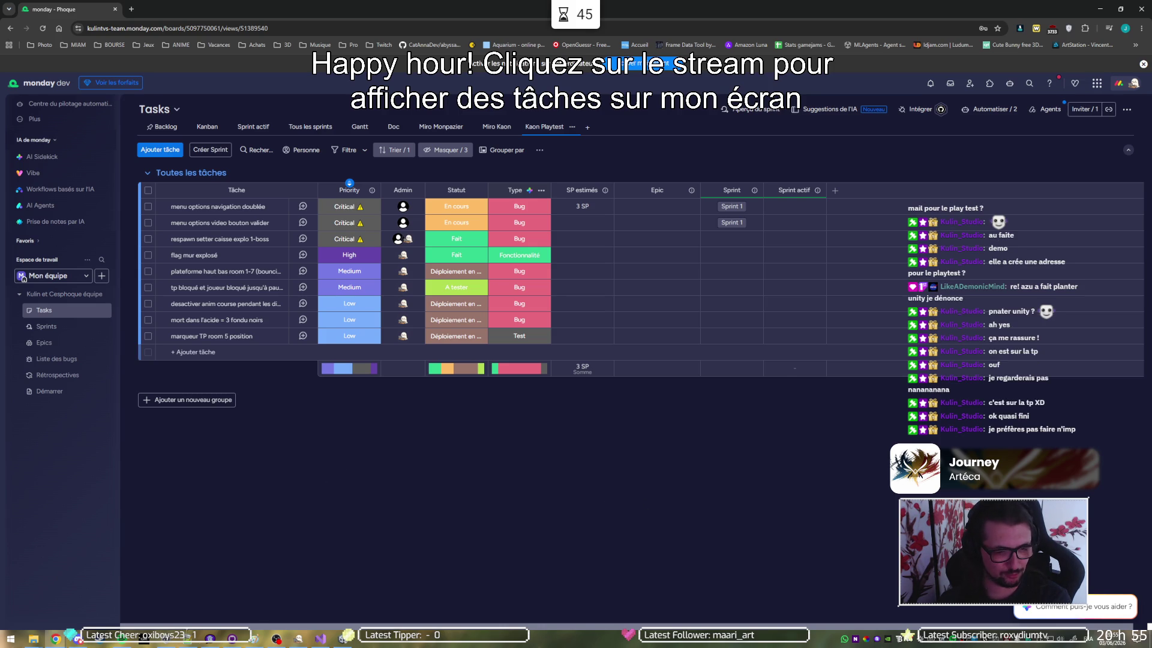
pyautogui.moveTo(218, 640)
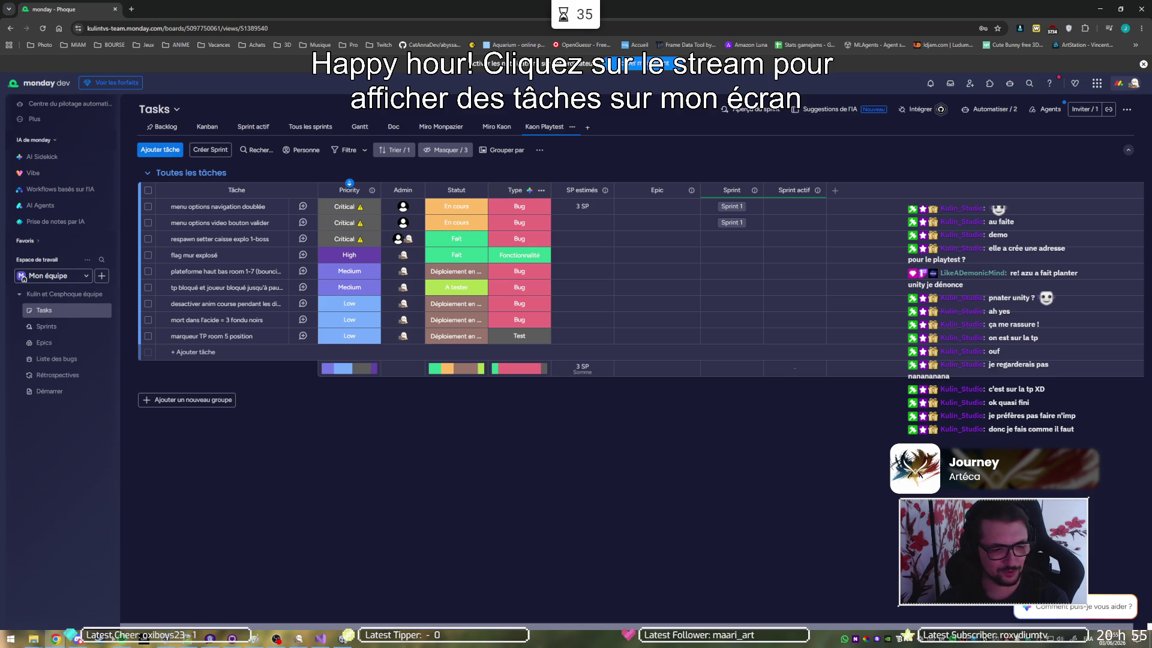
pyautogui.click(212, 639)
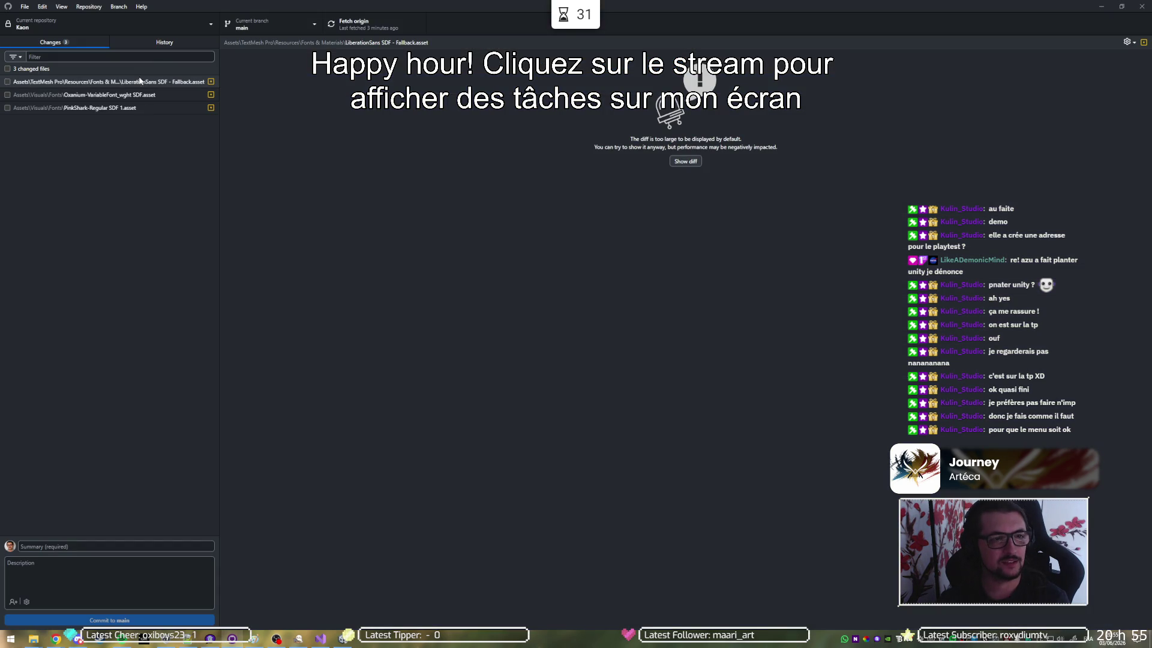
pyautogui.hotkey('alt', 'Tab')
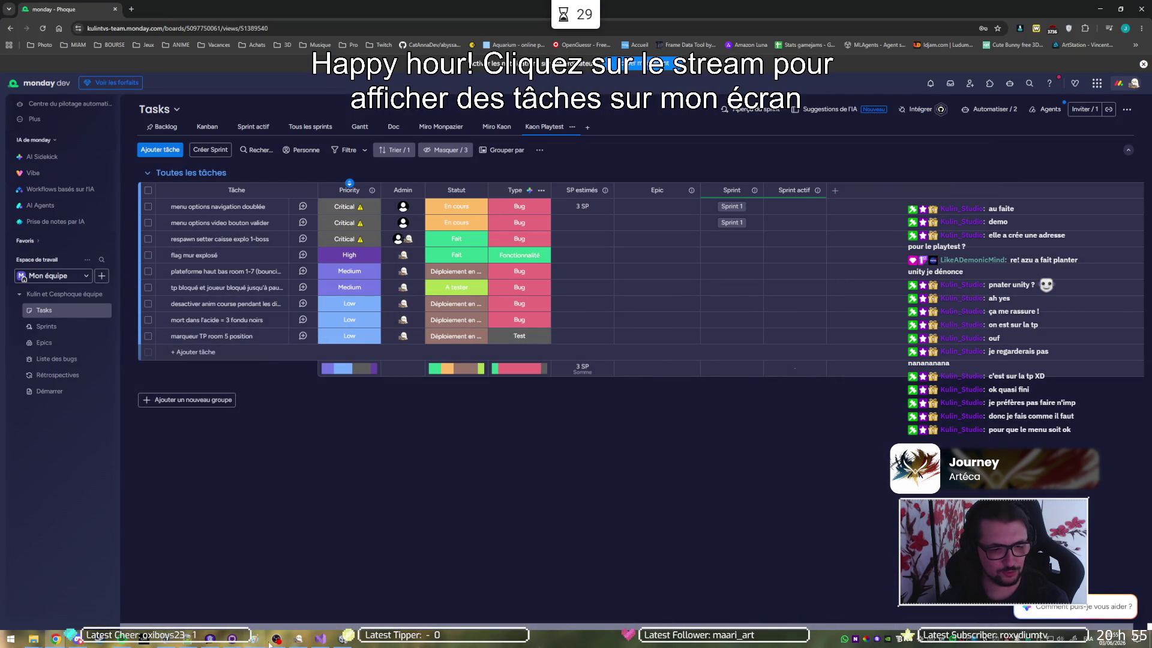
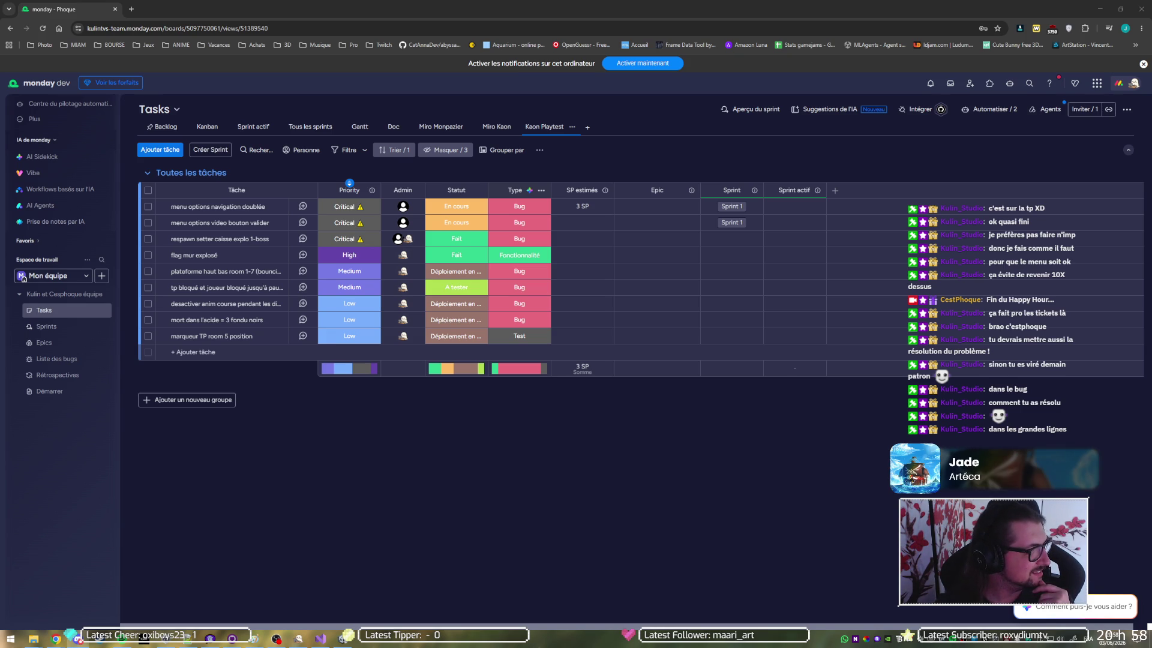
# Switch from the monday dev Tasks board to the Player-prev.log preview in Discord
pyautogui.hotkey('alt', 'Tab')
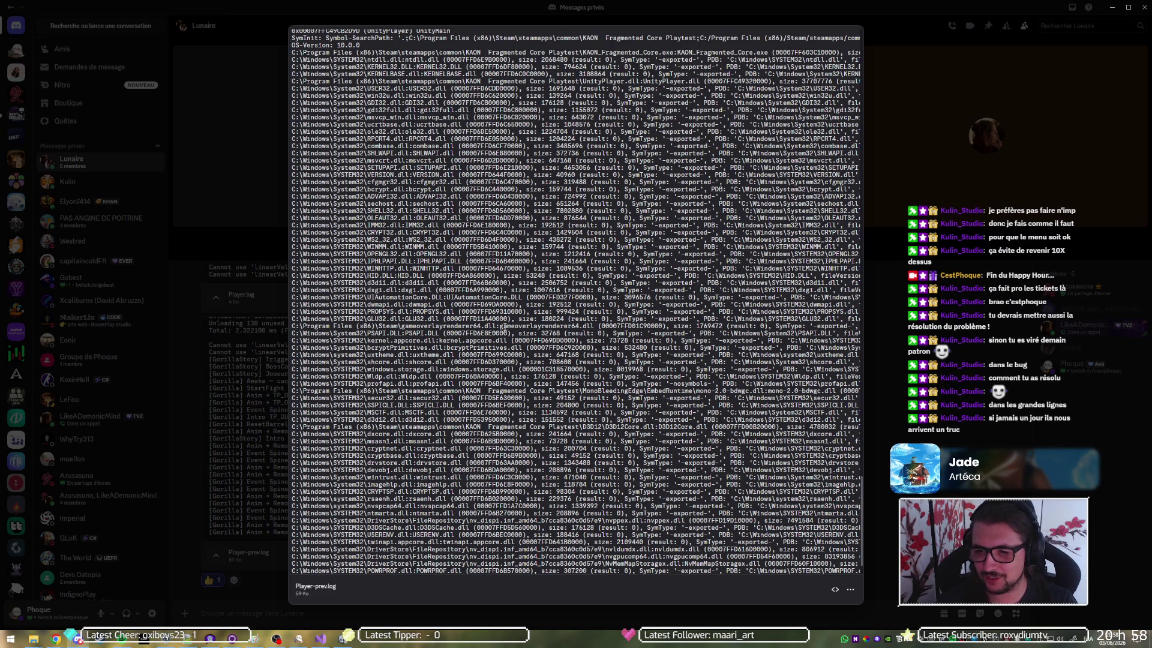
# Scroll up Player-prev.log to the GorillaStory entries and select a Remote_Idle line
pyautogui.scroll(10, 569, 424)
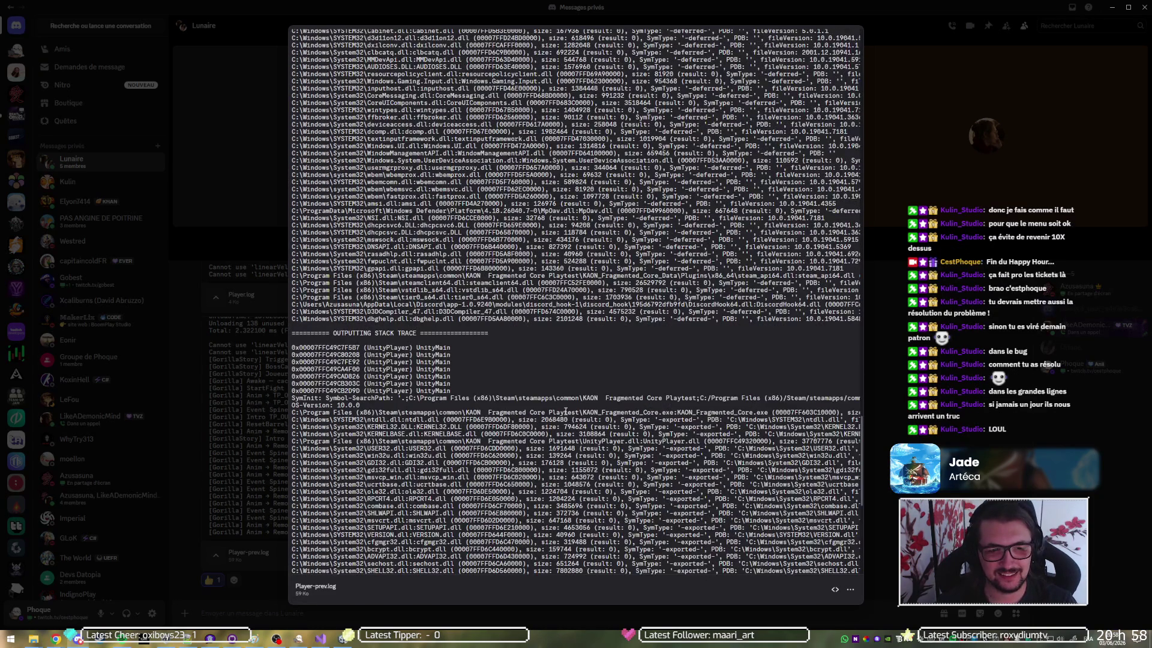
pyautogui.scroll(10, 569, 414)
pyautogui.scroll(10, 571, 392)
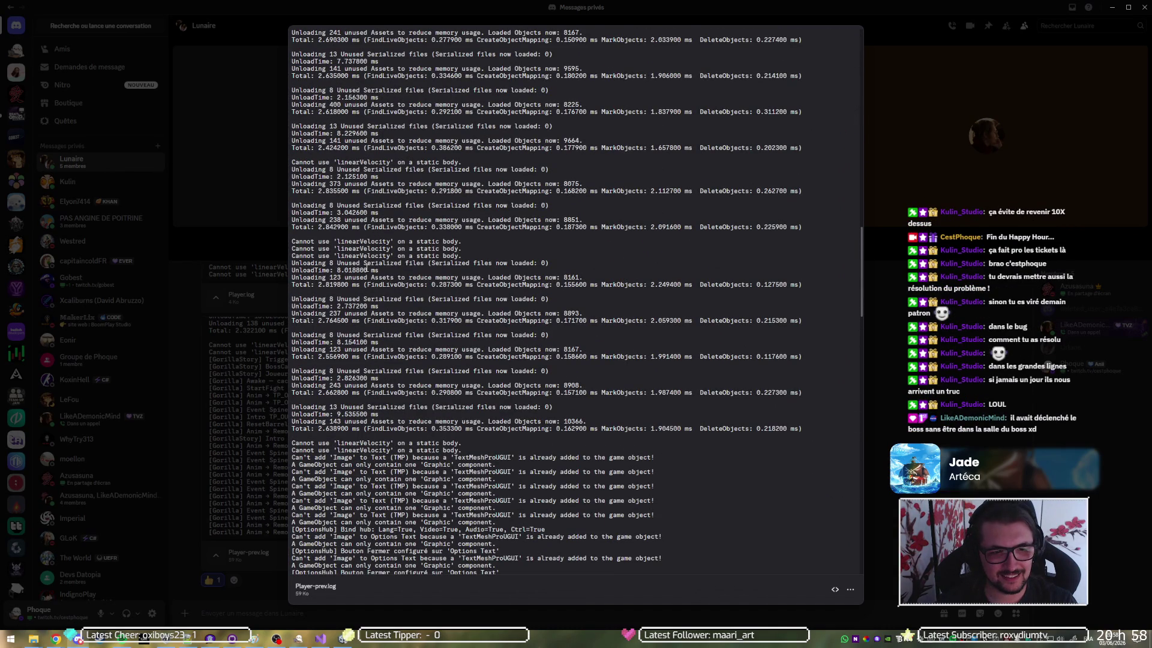
pyautogui.scroll(5, 357, 274)
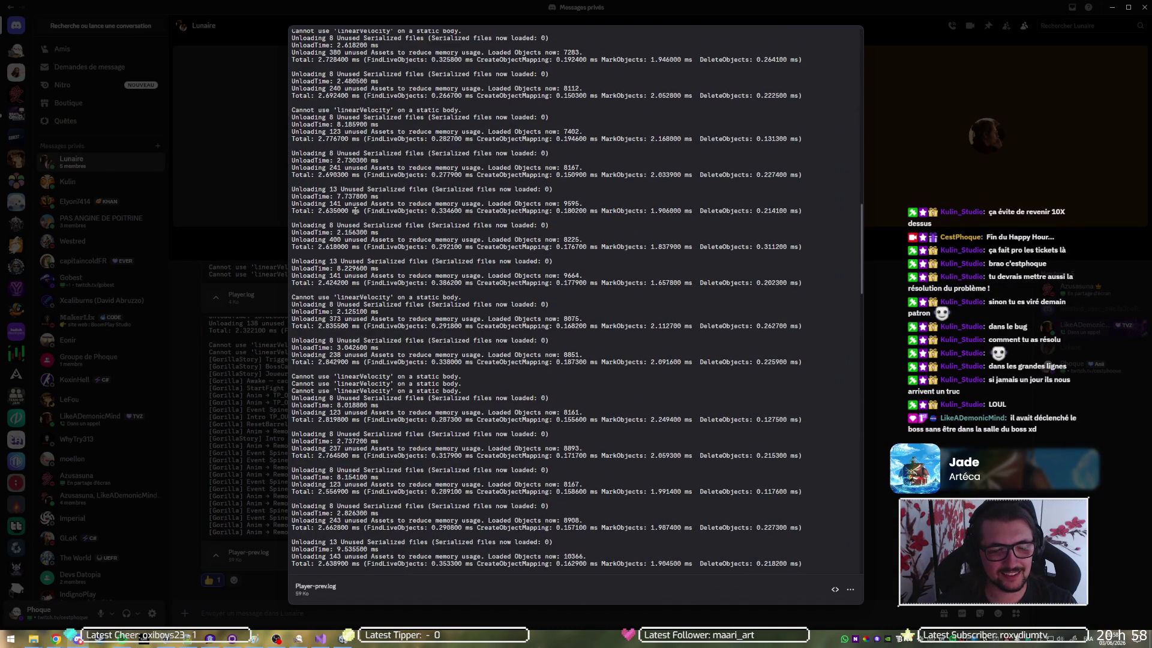
pyautogui.scroll(10, 396, 216)
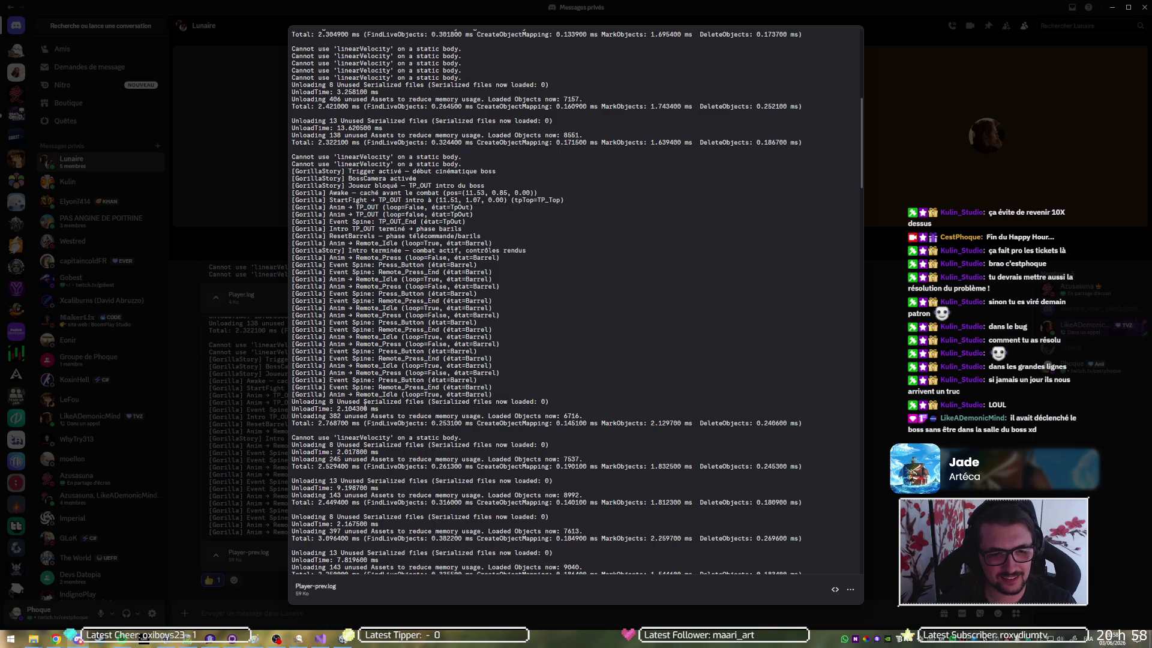
pyautogui.scroll(-2, 365, 406)
pyautogui.moveTo(308, 352); pyautogui.dragTo(454, 353)
# Read further down the log, then bring GitHub Desktop to the front
pyautogui.scroll(-4, 374, 382)
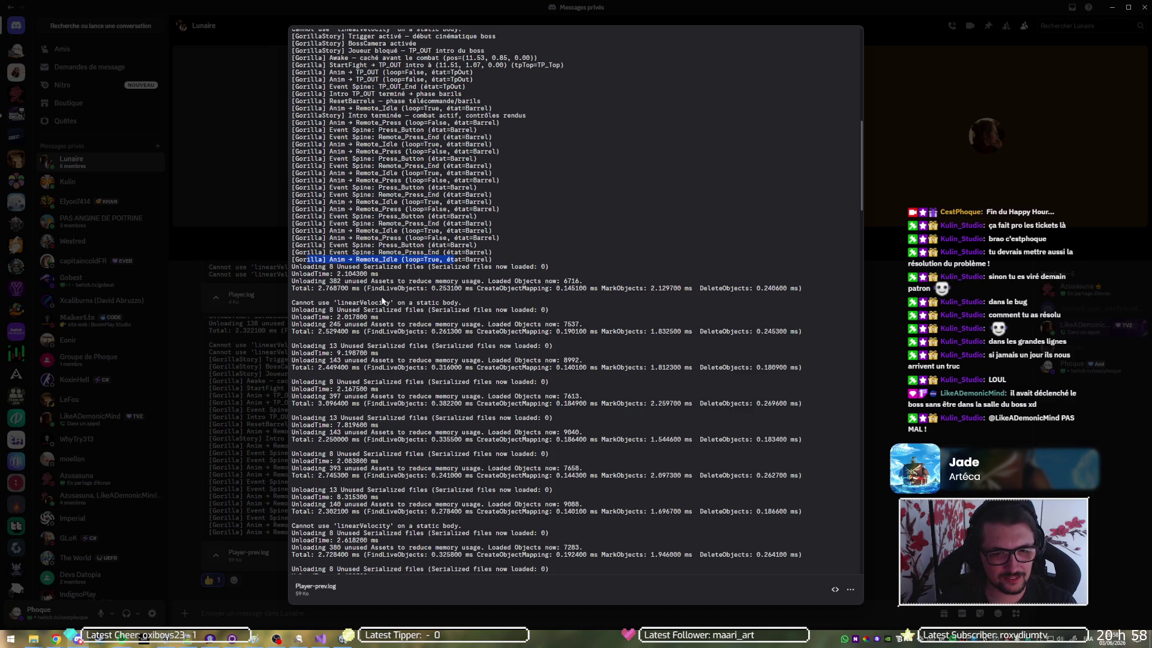
pyautogui.scroll(-10, 383, 301)
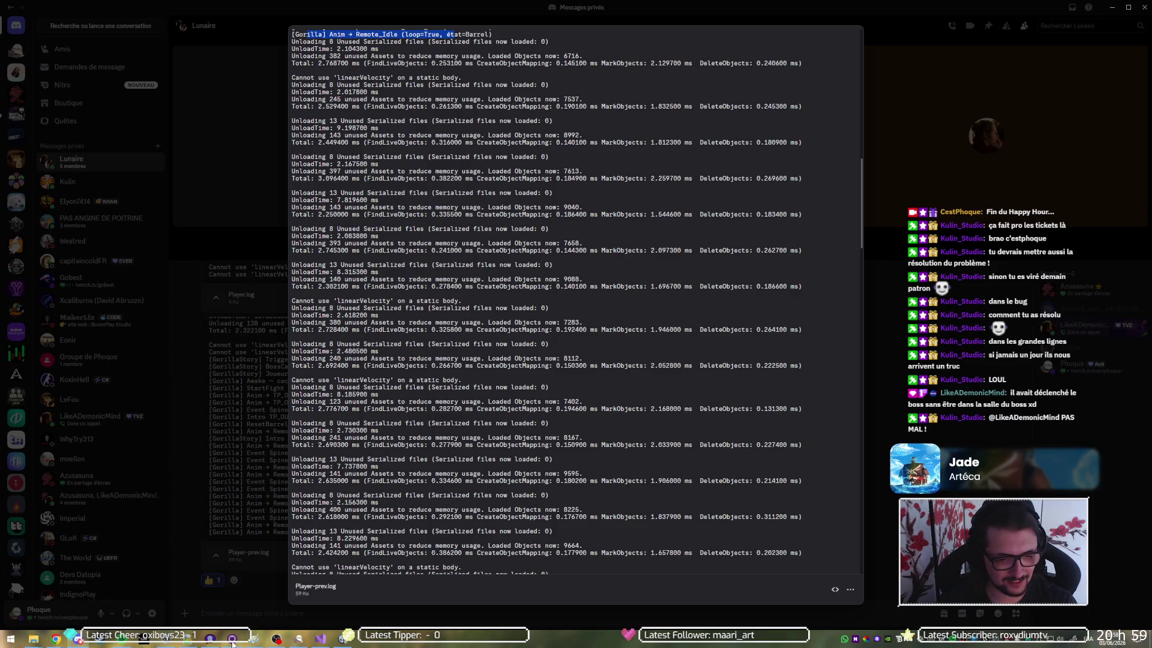
pyautogui.click(232, 640)
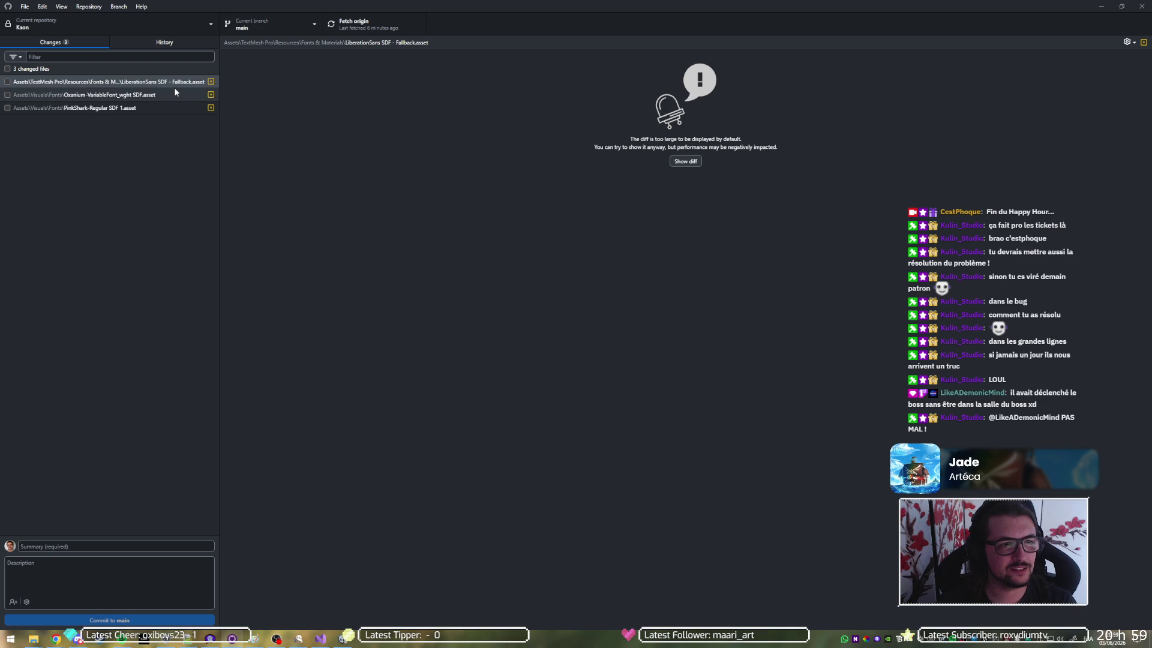
# Minimize GitHub Desktop after seeing the Kaon repository's 3 changed files
pyautogui.click(1101, 6)
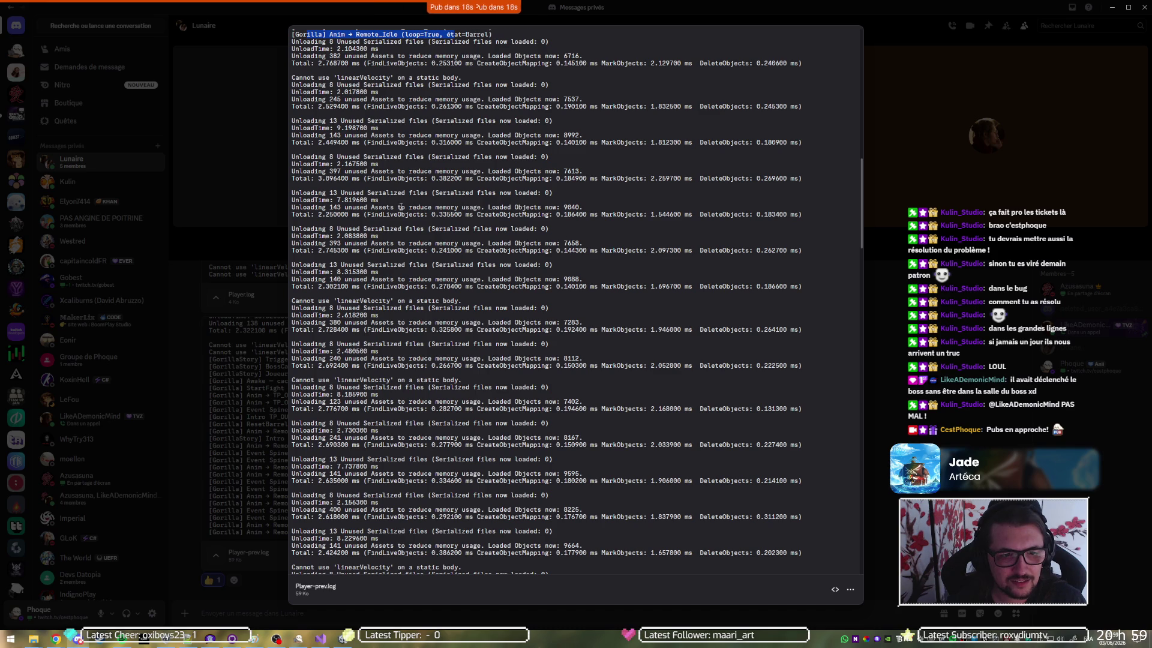
# Scroll Player-prev.log down to the crash output
pyautogui.scroll(-1, 389, 348)
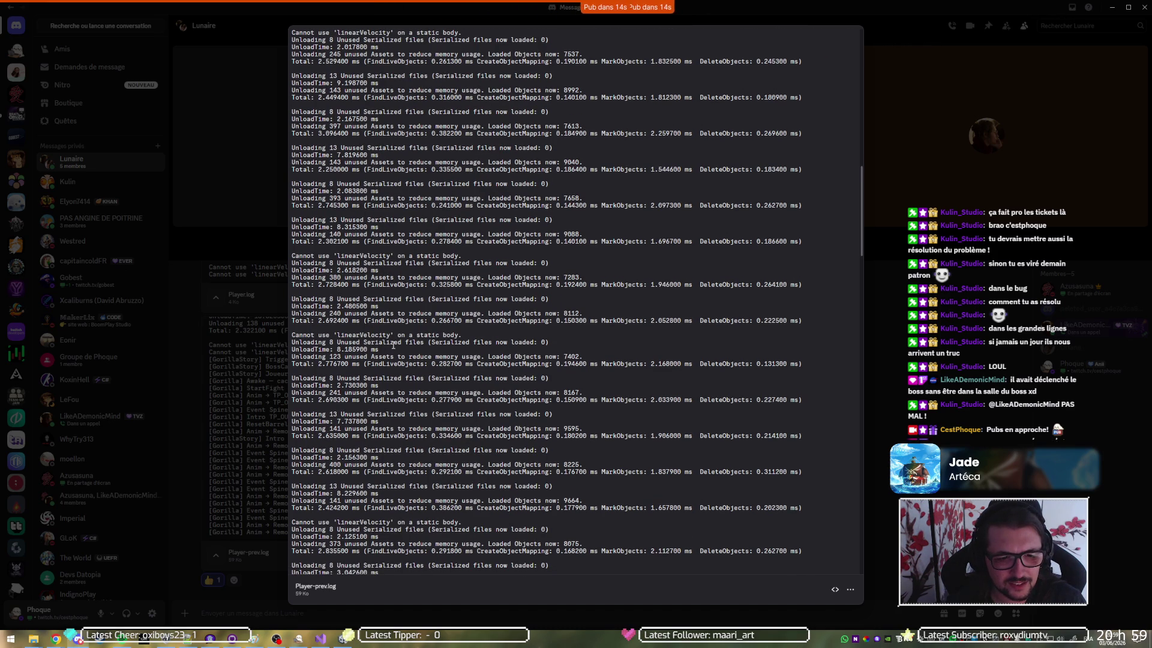
pyautogui.scroll(-2, 393, 345)
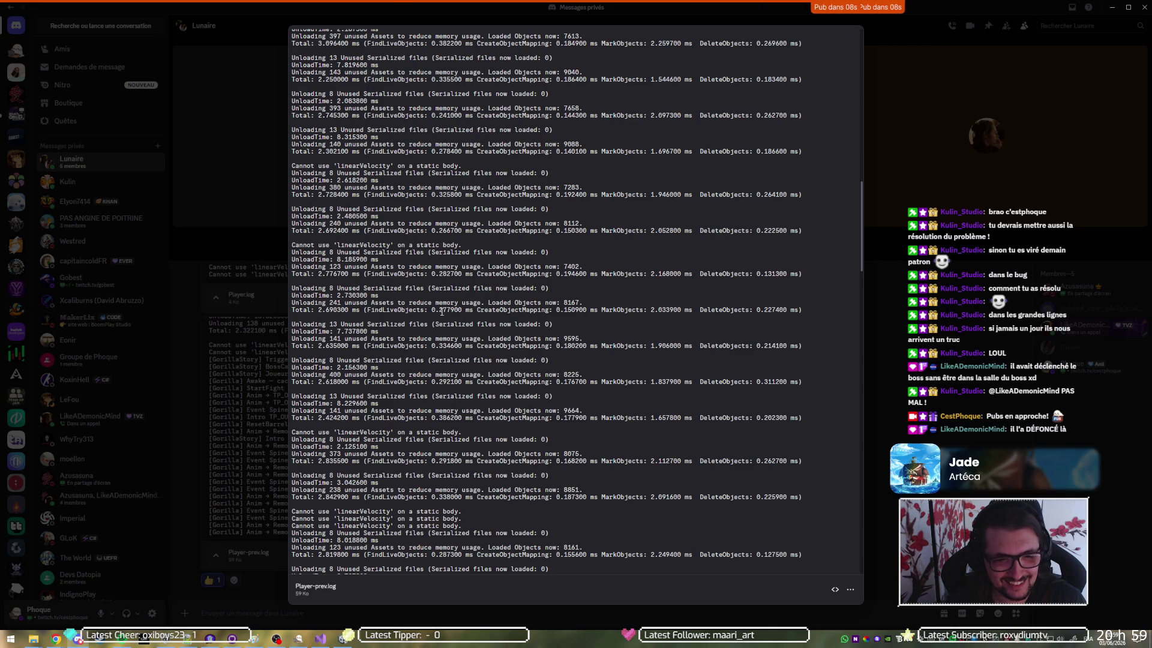
pyautogui.scroll(-2, 422, 378)
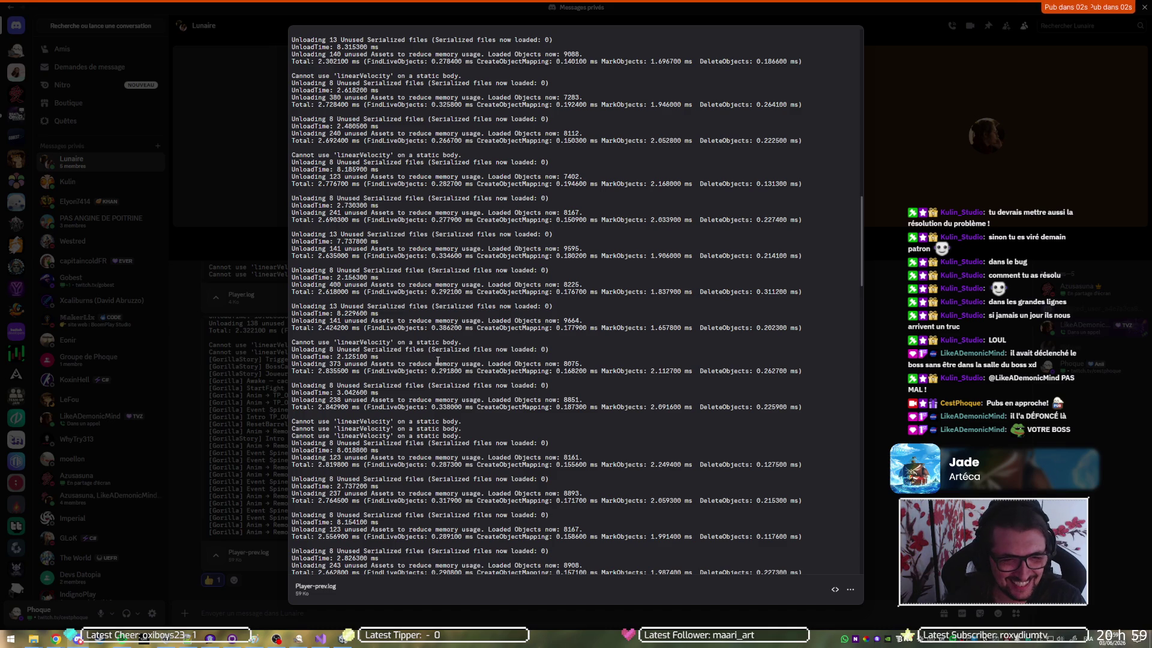
pyautogui.scroll(-2, 435, 375)
pyautogui.scroll(-6, 434, 375)
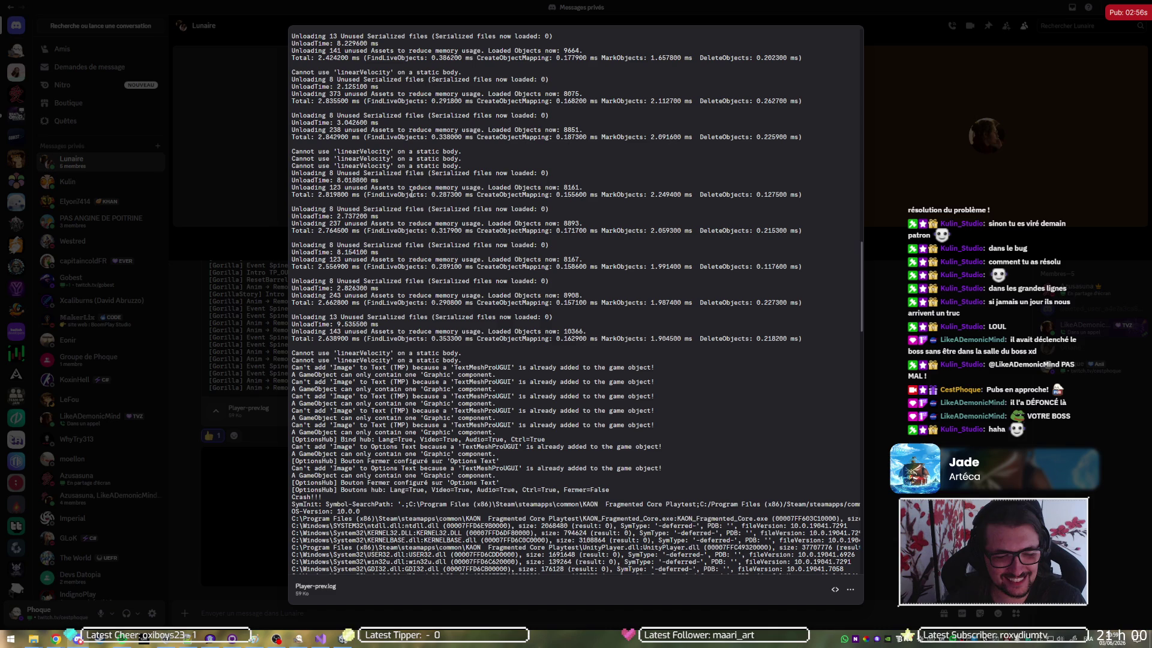
# Close the log preview and return to the monday dev Tasks board
pyautogui.click(192, 505)
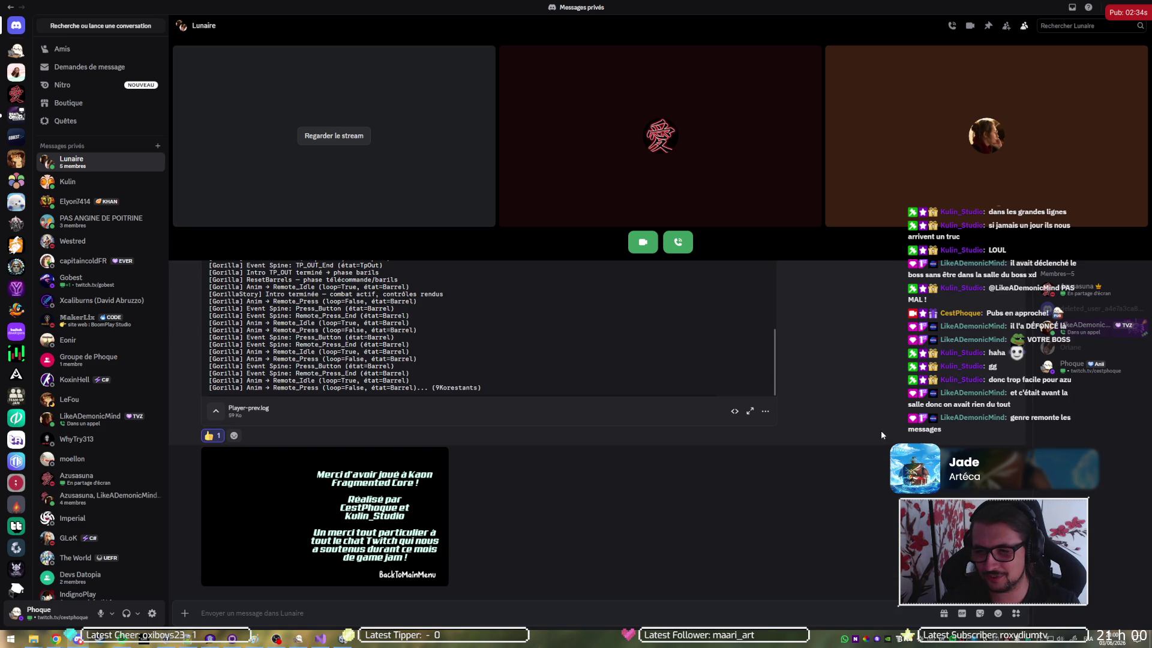
pyautogui.scroll(5, 726, 498)
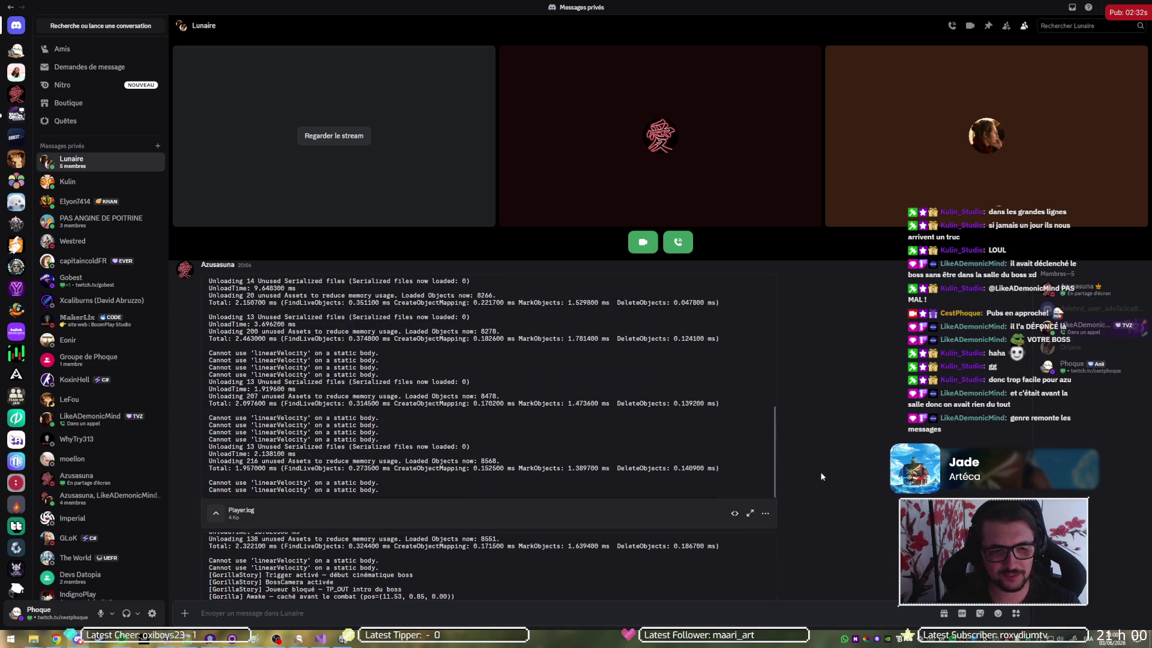
pyautogui.hotkey('alt', 'Tab')
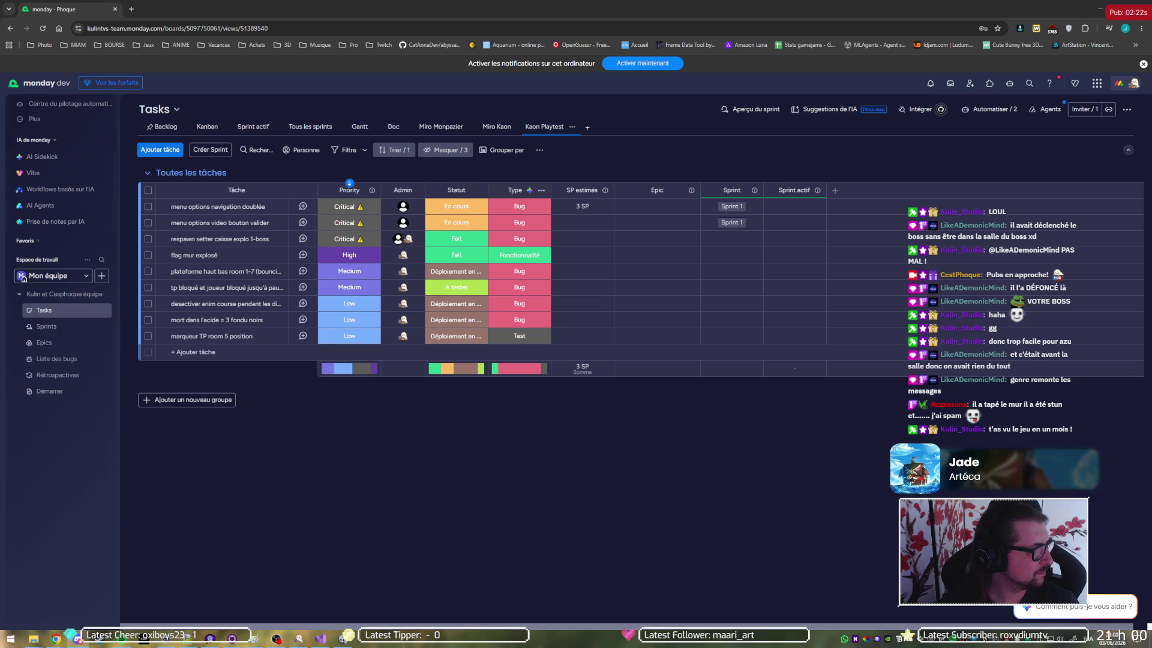
# Switch to Discord's video of the G-R1L The Primarch of Iron boss fight
pyautogui.hotkey('alt', 'Tab')
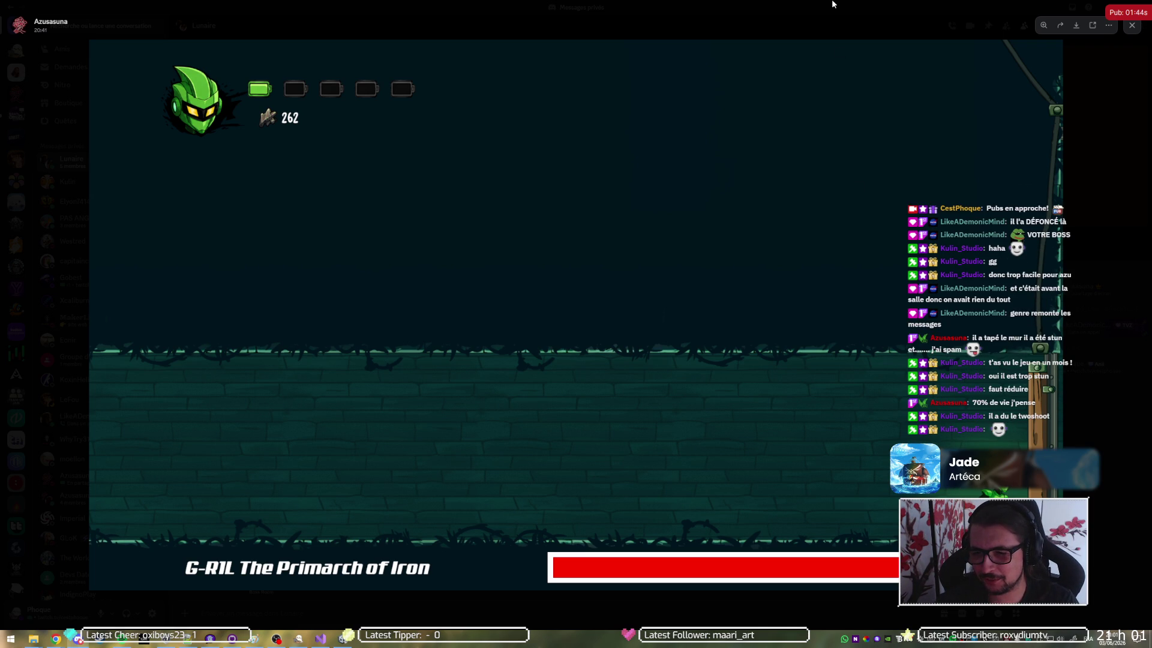
# Leave the boss-fight video and bring the Unity editor with the Kaon project forward
pyautogui.hotkey('alt', 'Tab')
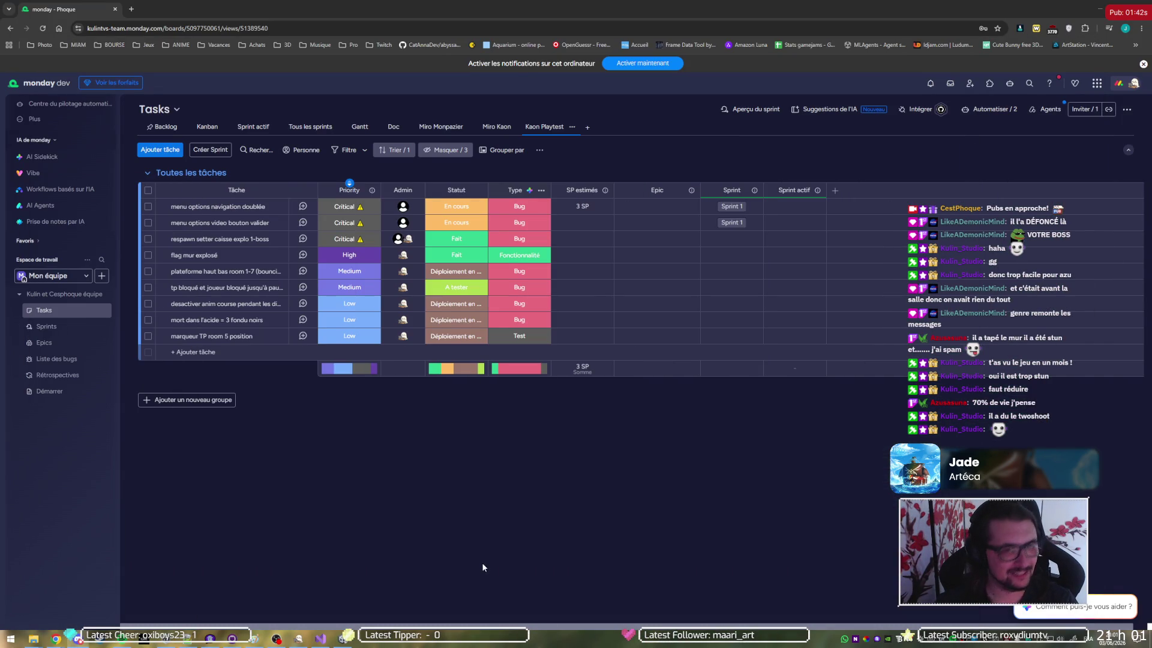
pyautogui.click(344, 639)
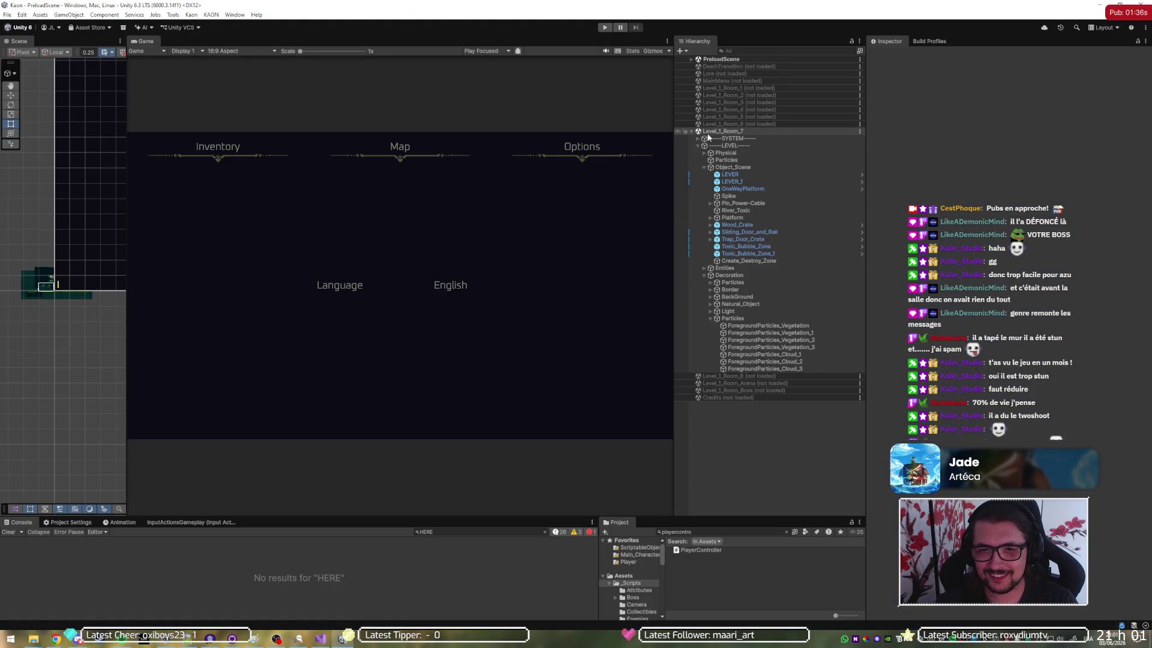
# Collapse Level_1_Room_7 and load the Level_1_Room_Boss scene in the Hierarchy
pyautogui.click(691, 131)
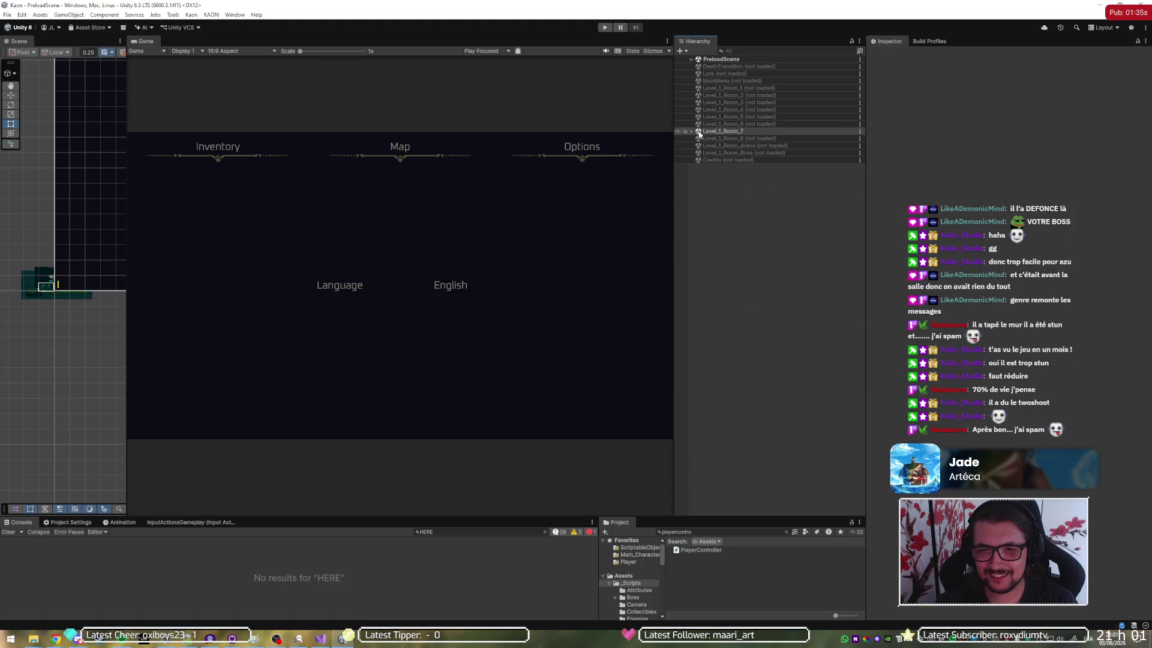
pyautogui.rightClick(733, 152)
pyautogui.click(750, 160)
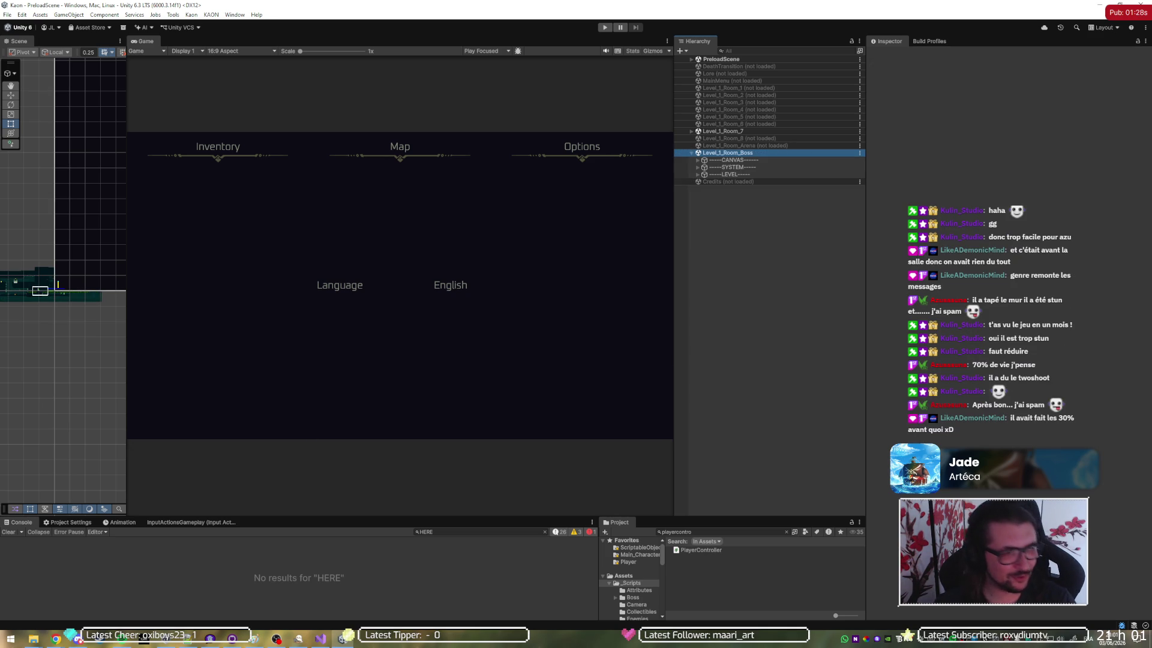
pyautogui.click(760, 5)
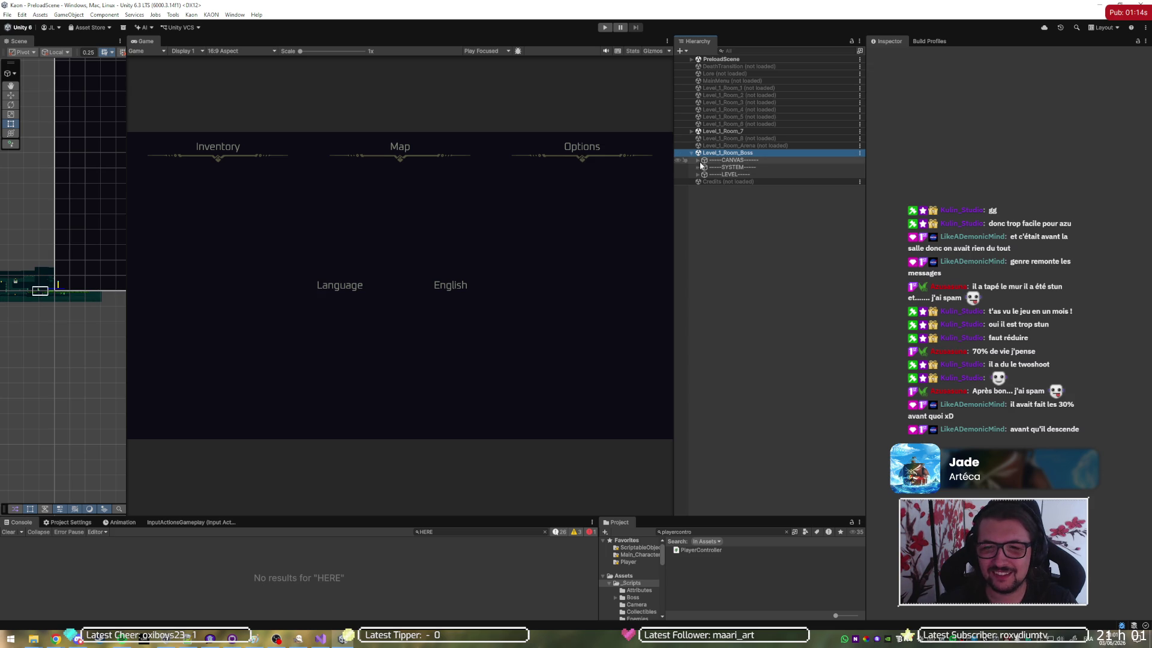
# Expand LEVEL > Boss_Room > Entities_Boss and select Gorilla to inspect its components
pyautogui.click(698, 174)
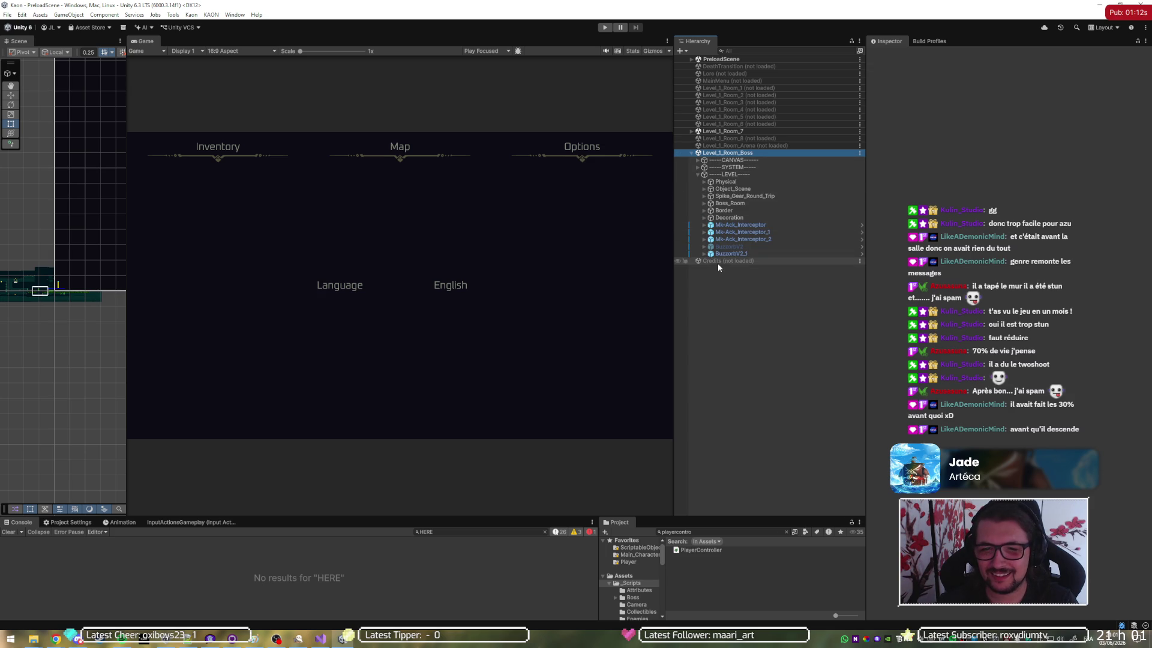
pyautogui.click(704, 203)
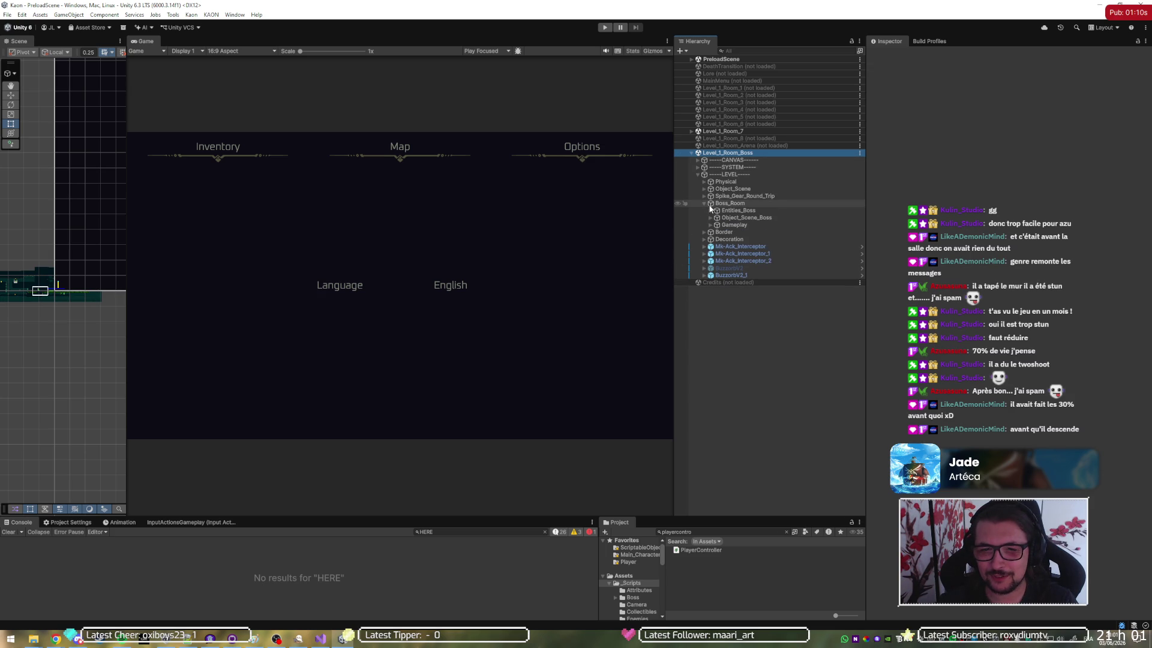
pyautogui.click(710, 210)
pyautogui.click(722, 219)
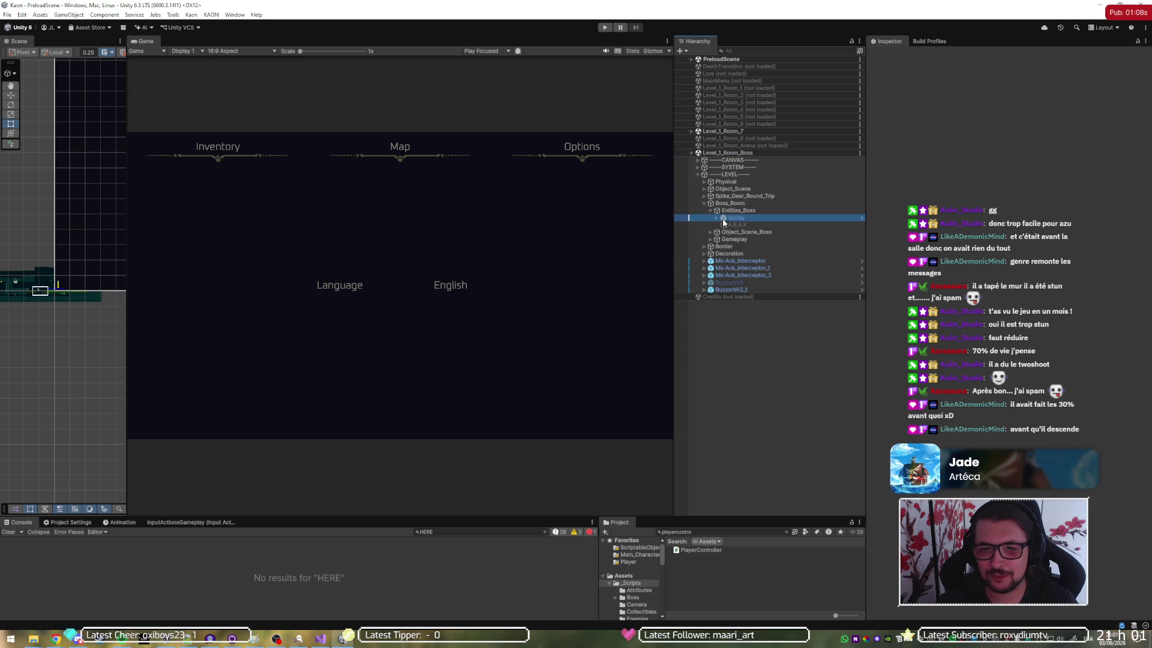
pyautogui.click(935, 148)
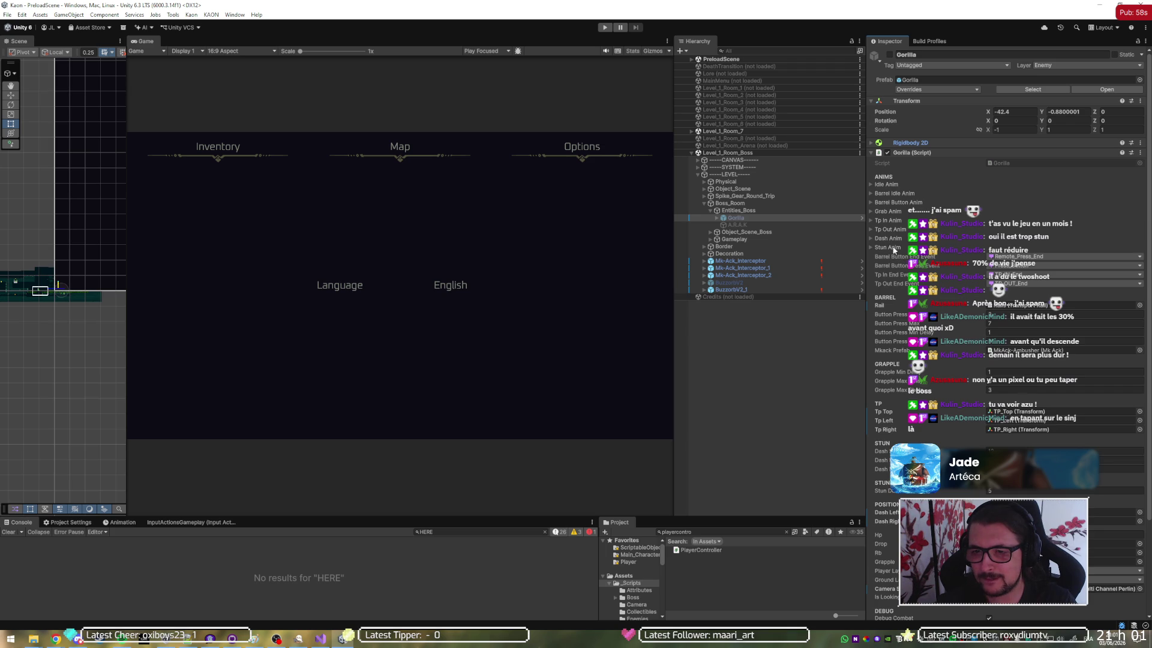
# Locate the Gorilla script from its Script field and open Gorilla.cs in Visual Studio
pyautogui.click(997, 162)
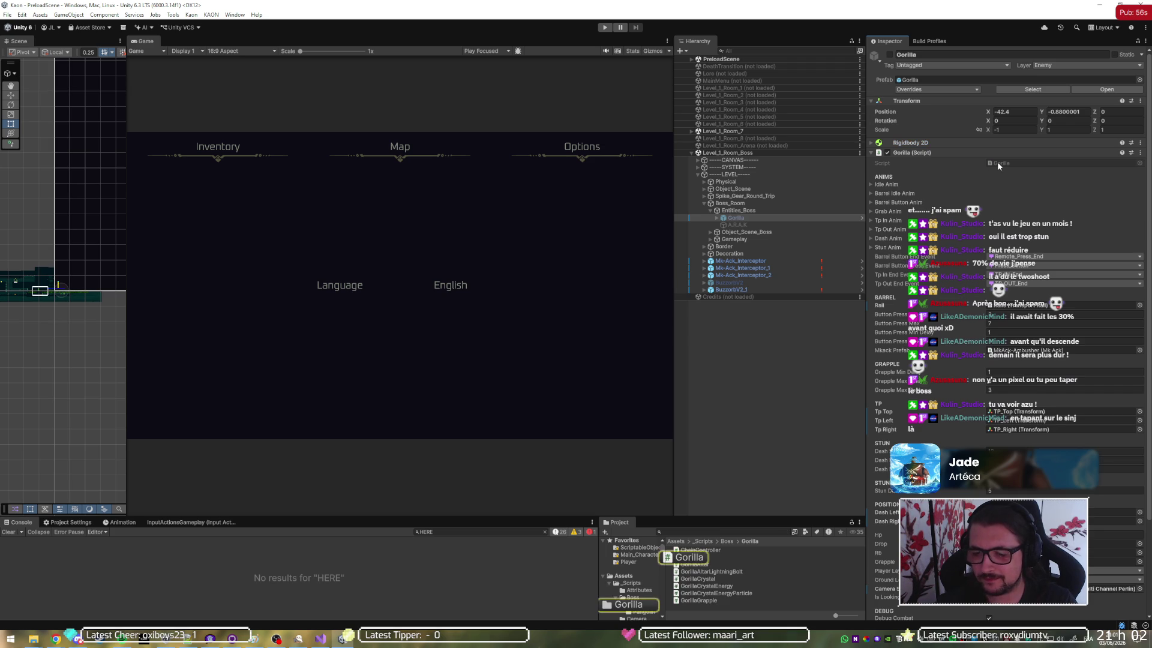
pyautogui.doubleClick(998, 161)
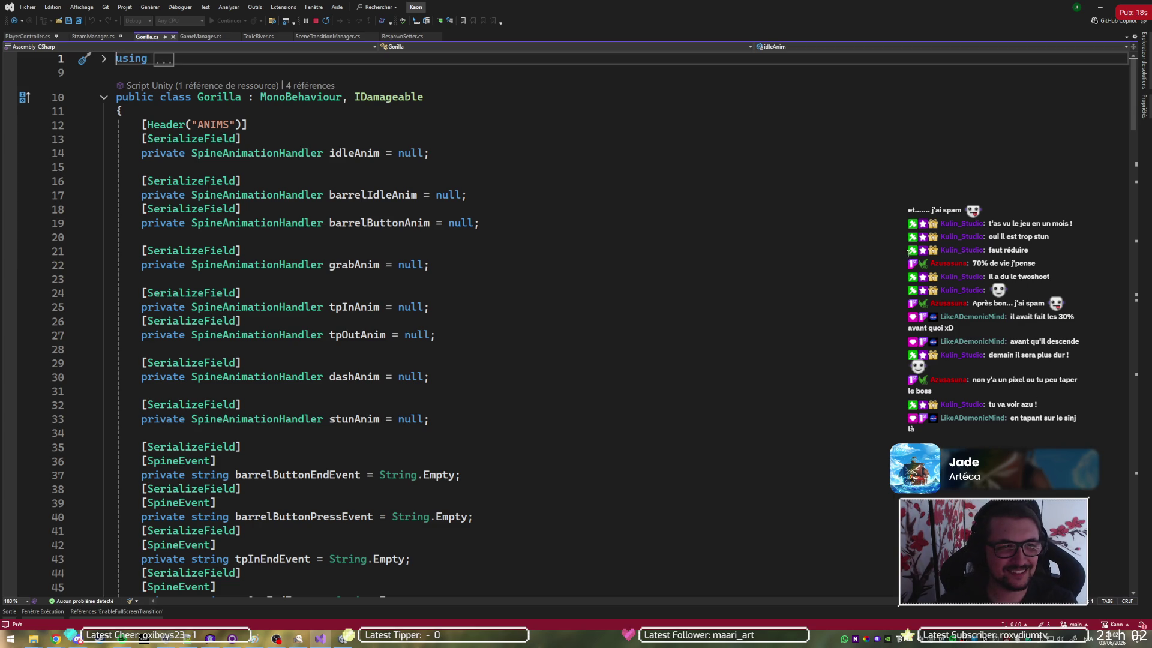
# Scroll through Gorilla.cs to the Spine event handling code
pyautogui.scroll(-20, 486, 223)
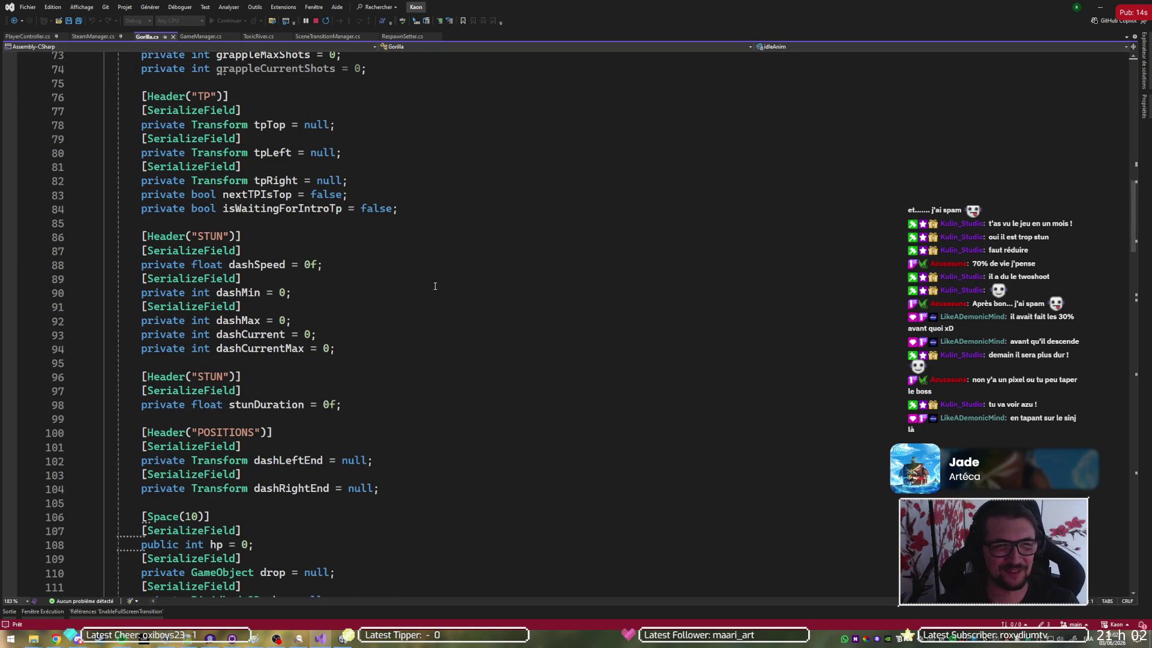
pyautogui.scroll(-3, 393, 303)
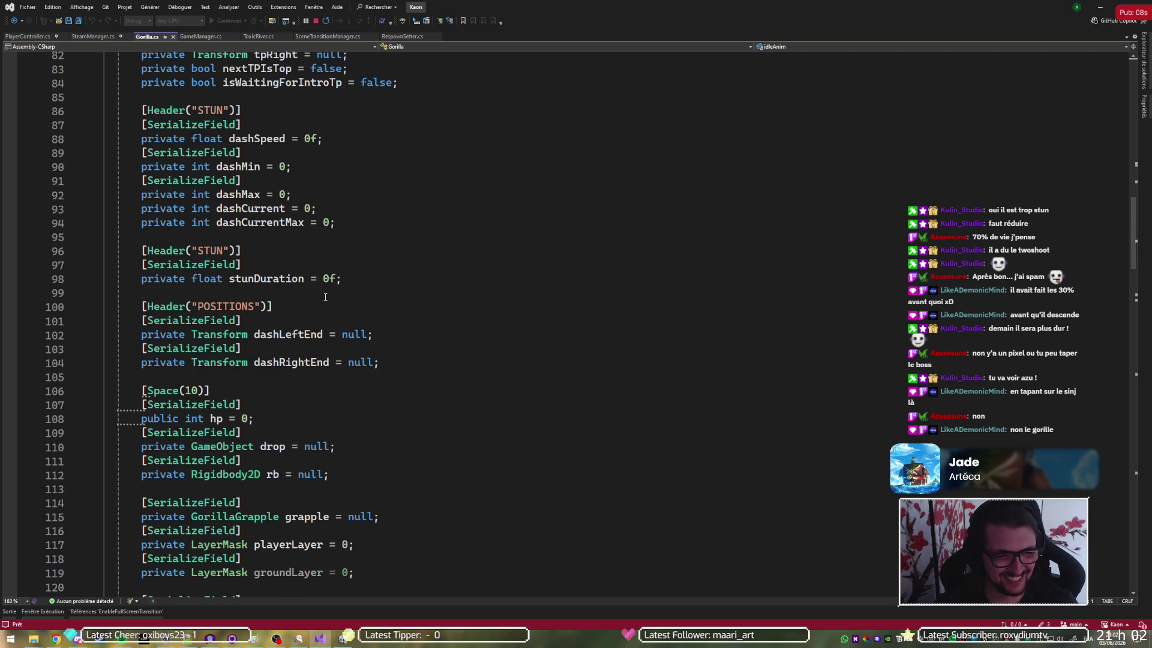
pyautogui.scroll(-12, 325, 298)
pyautogui.scroll(-6, 138, 294)
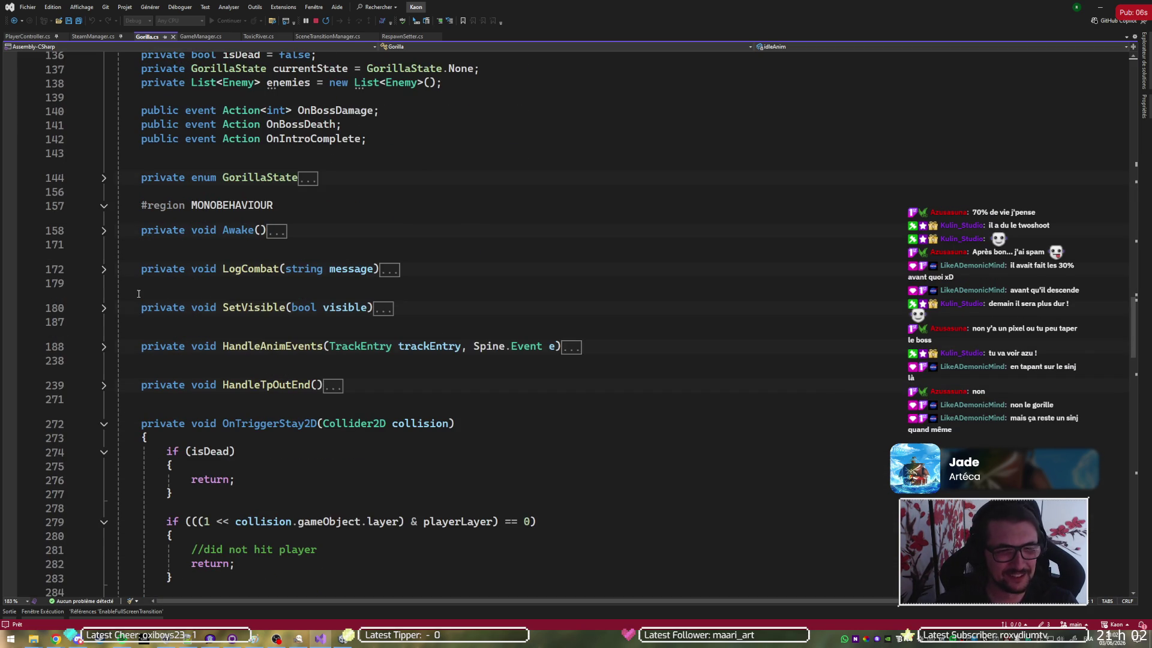
pyautogui.scroll(-5, 131, 287)
pyautogui.scroll(-3, 119, 234)
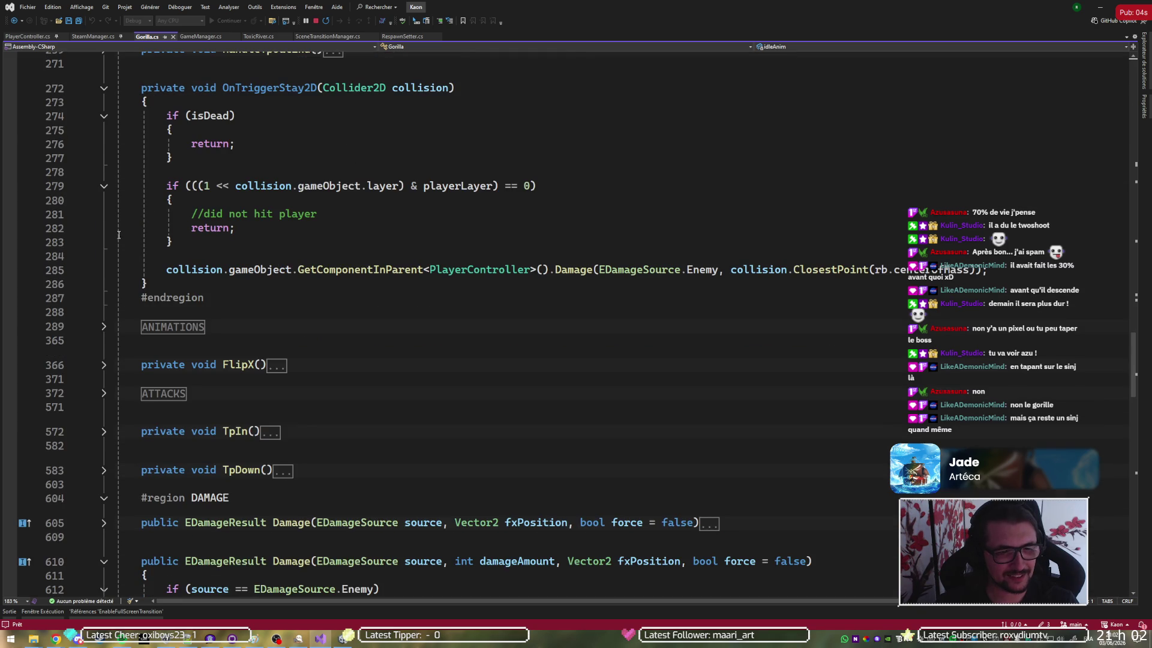
pyautogui.scroll(7, 106, 356)
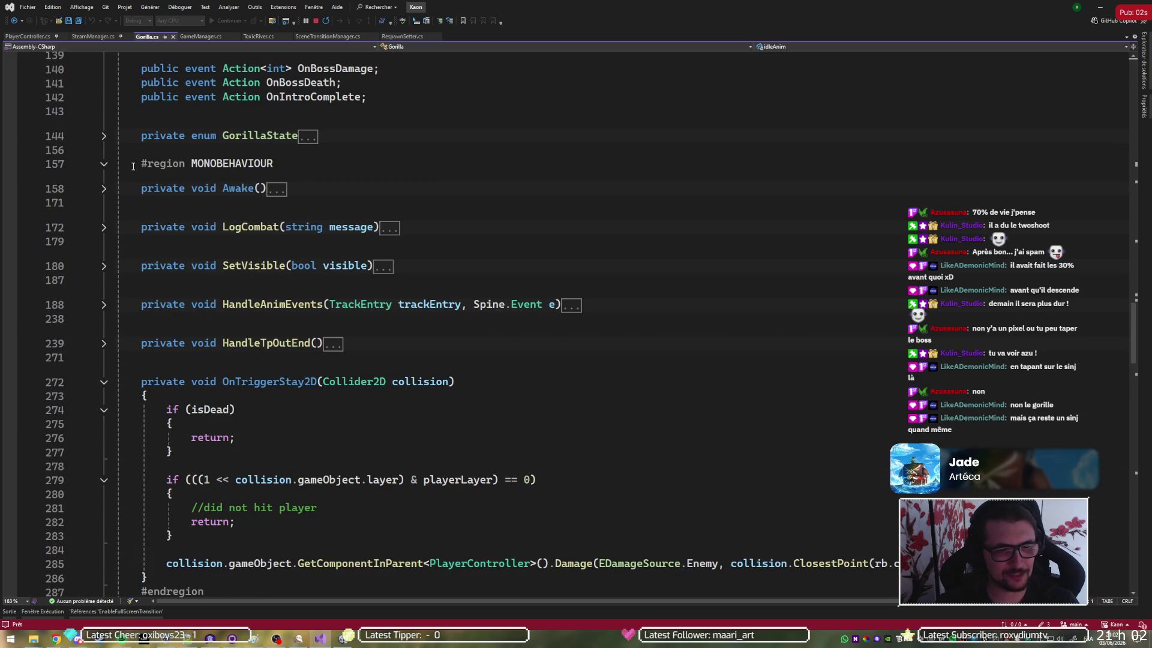
# Expand HandleAnimEvents and check LogCombat usage and the barrel and teleport event branches
pyautogui.click(104, 305)
pyautogui.scroll(-4, 341, 338)
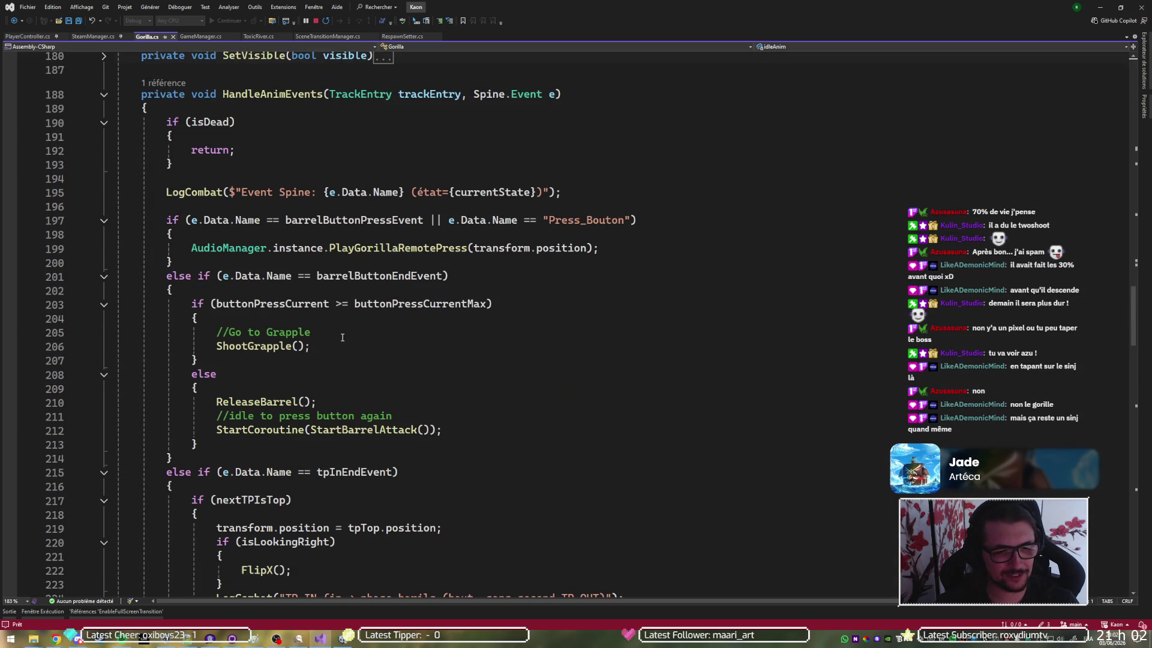
pyautogui.click(354, 192)
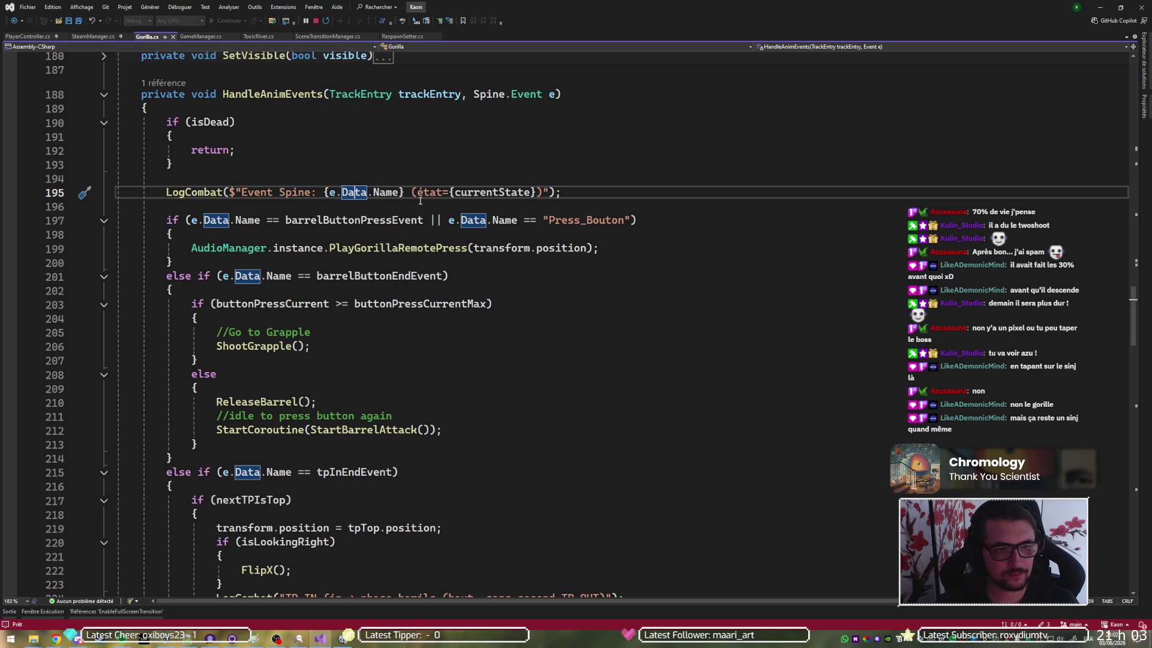
pyautogui.click(185, 192)
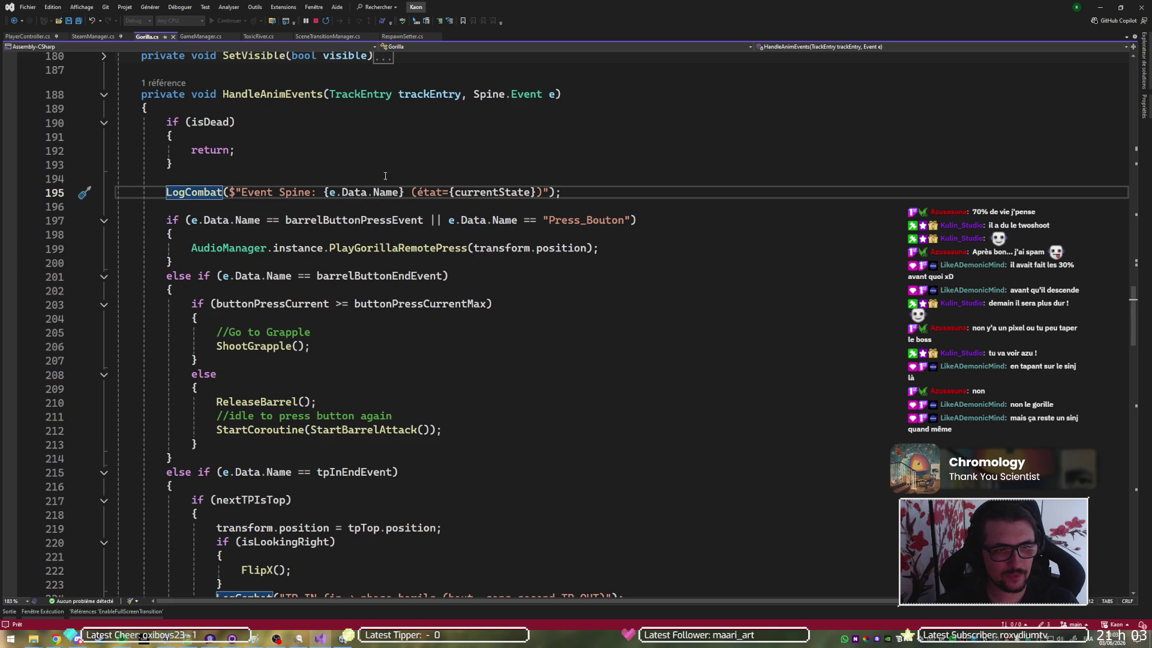
pyautogui.click(361, 220)
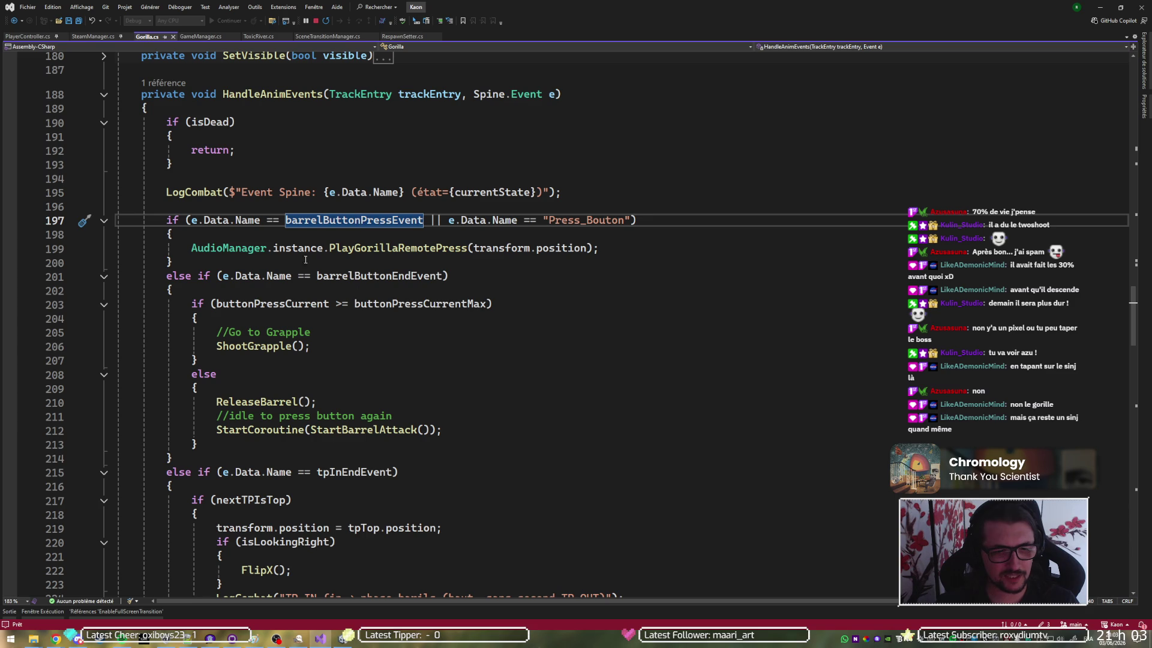
pyautogui.click(364, 276)
pyautogui.scroll(-5, 351, 285)
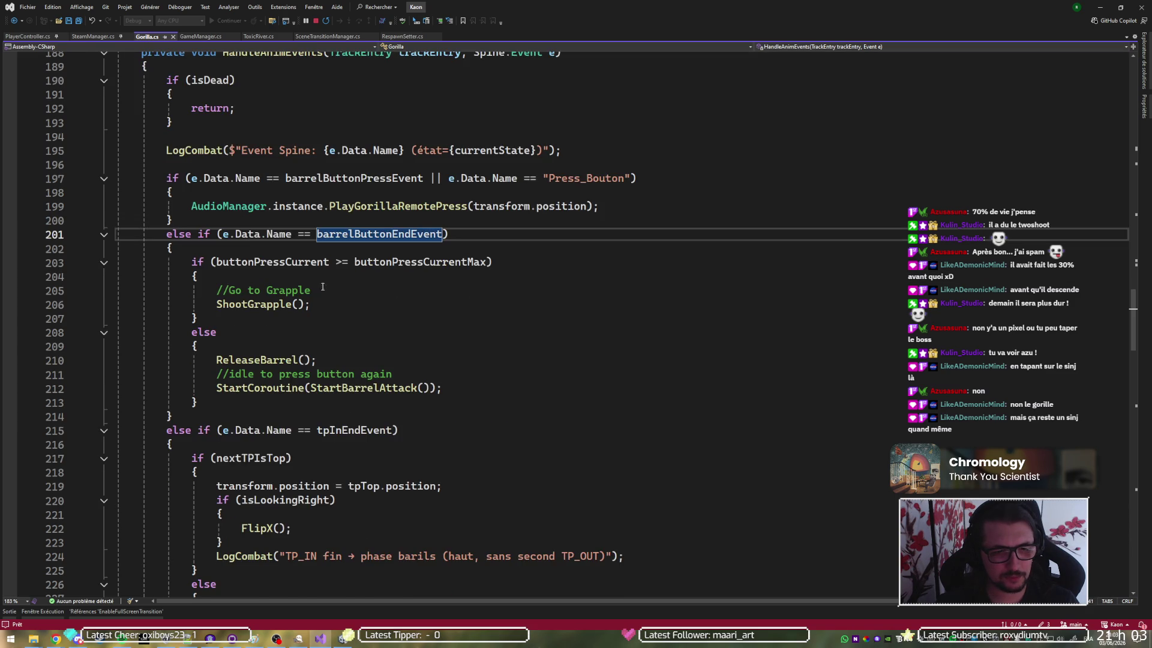
pyautogui.click(350, 262)
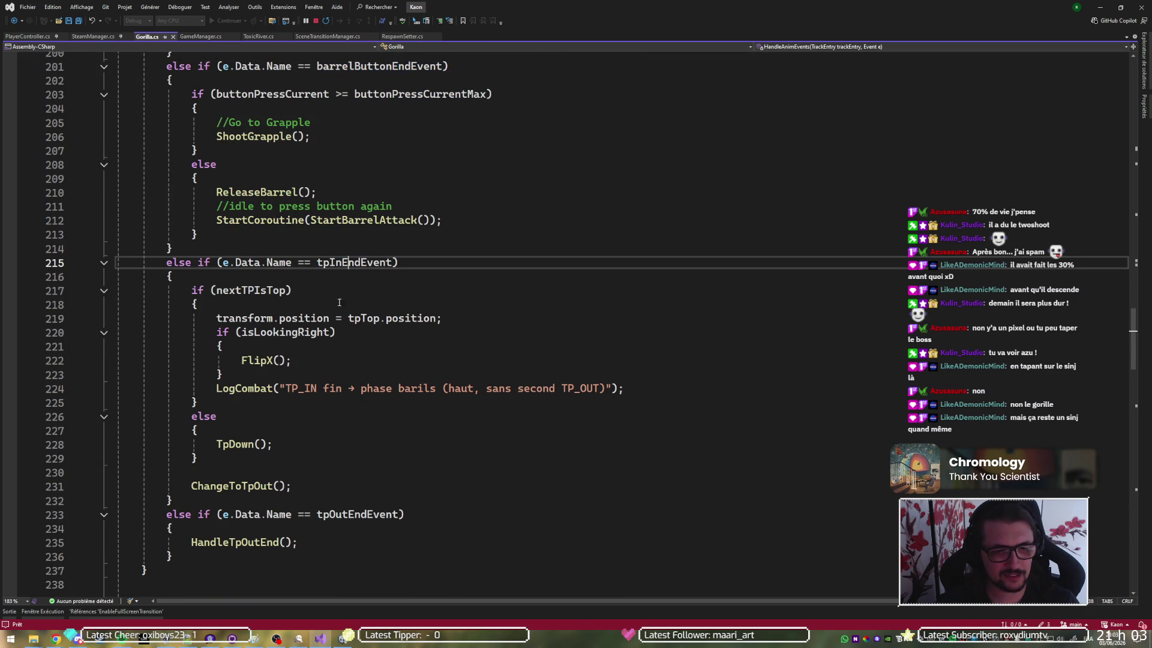
pyautogui.scroll(-3, 336, 468)
pyautogui.click(354, 388)
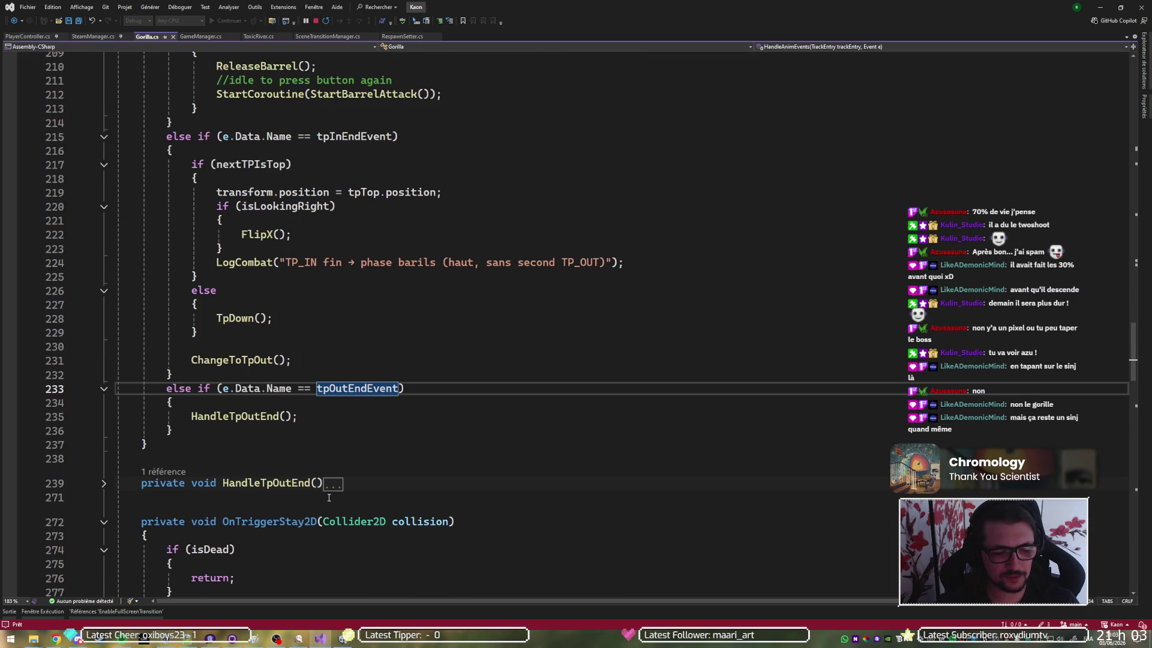
# Go over the dash settings fields down to dashCurrentMax
pyautogui.scroll(20, 360, 360)
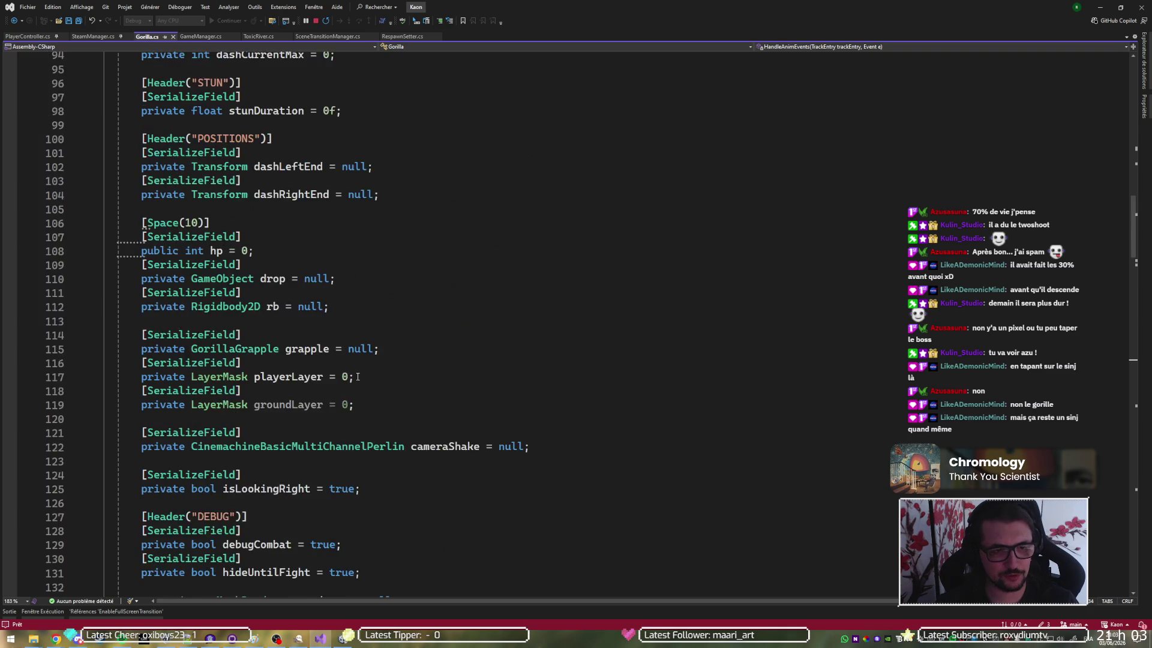
pyautogui.scroll(8, 376, 324)
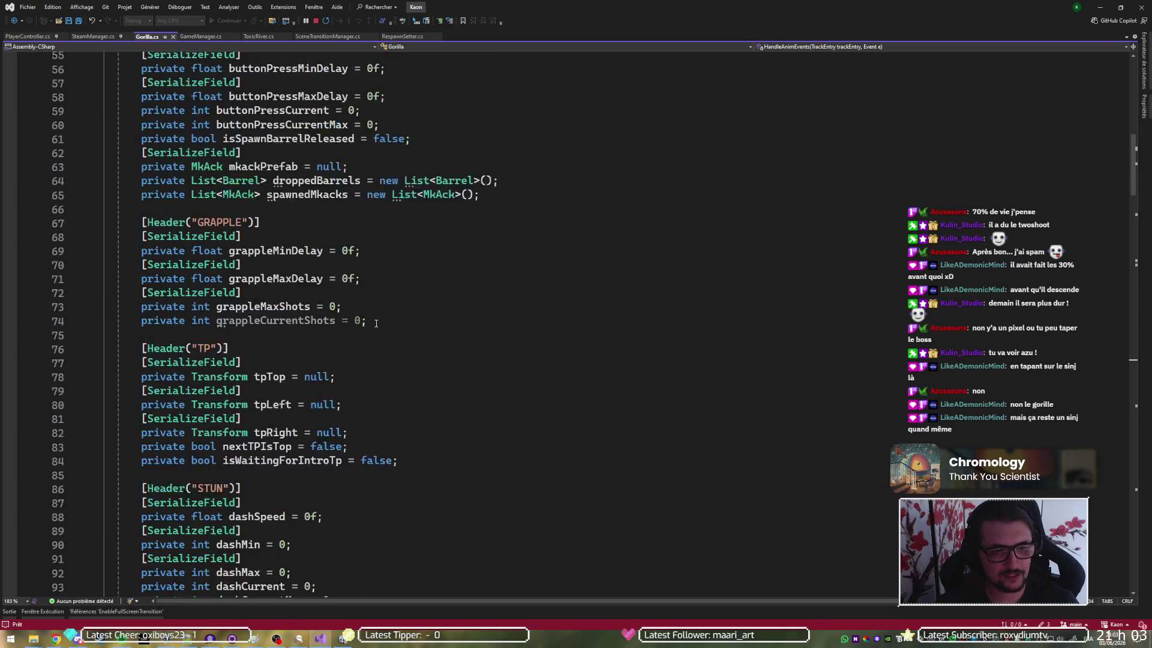
pyautogui.scroll(-3, 328, 226)
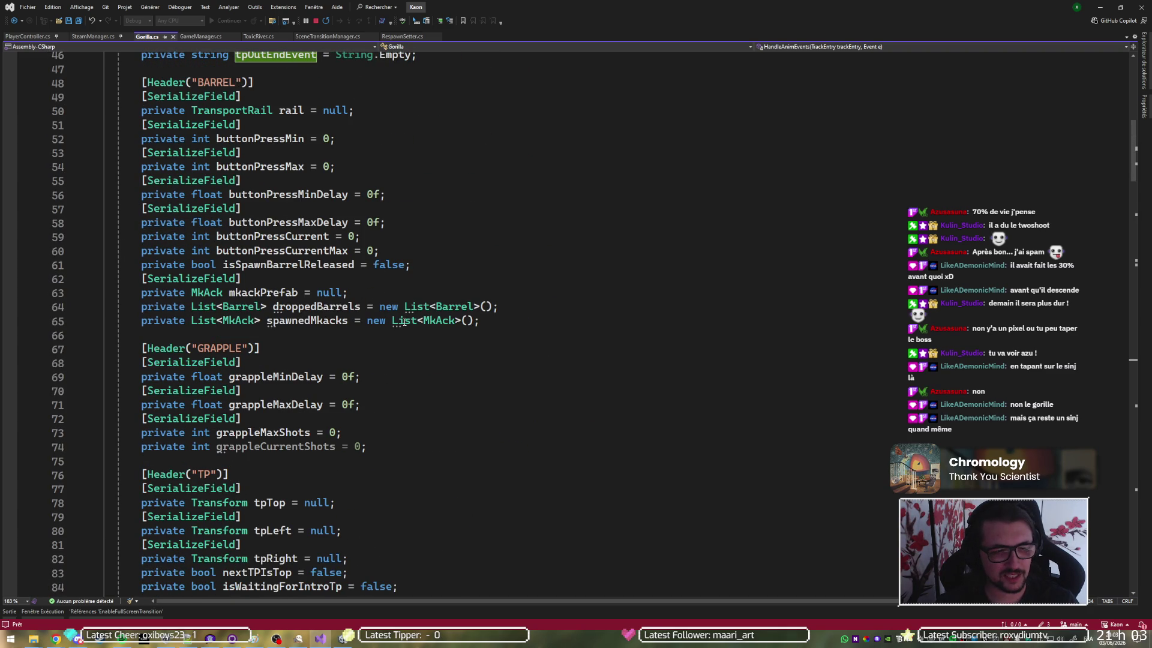
pyautogui.scroll(-7, 406, 318)
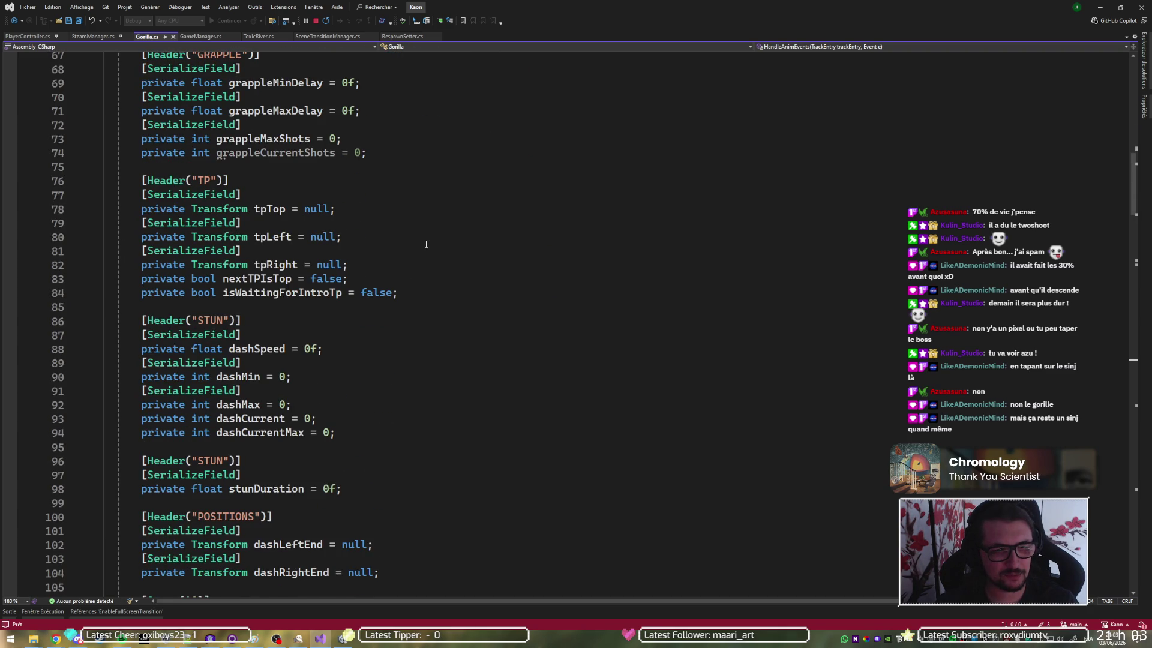
pyautogui.scroll(-4, 426, 245)
pyautogui.click(365, 181)
pyautogui.click(361, 209)
pyautogui.click(358, 237)
pyautogui.click(355, 251)
pyautogui.click(352, 267)
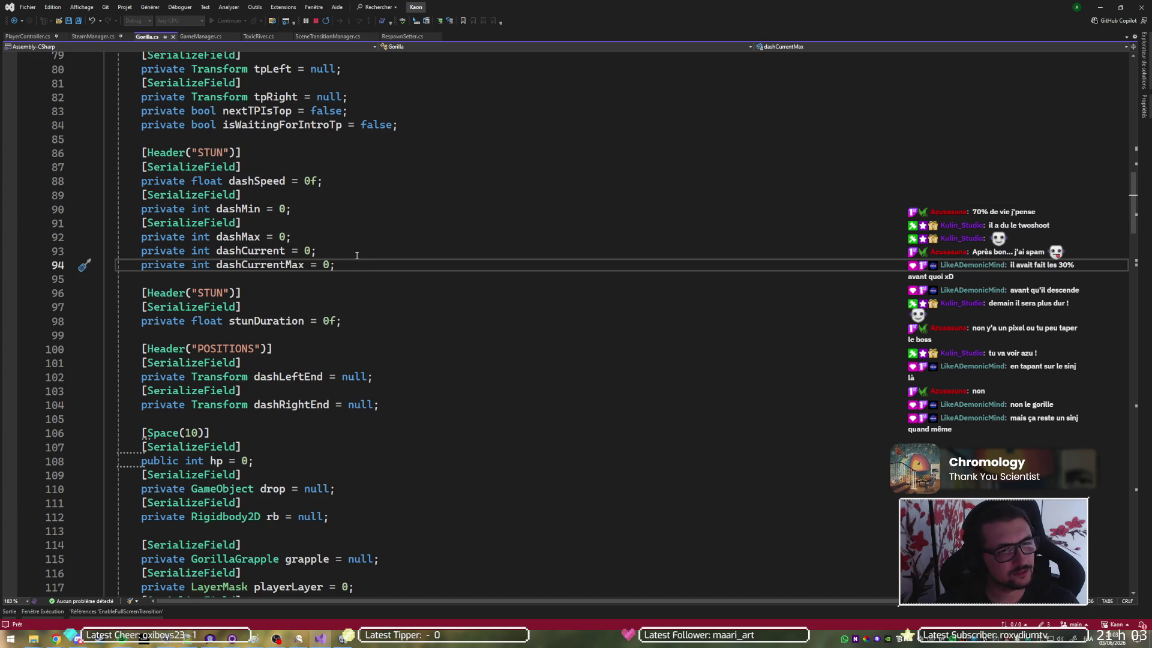
# Pick out the stunDuration field (0f) in the STUN section, then return to Unity
pyautogui.click(352, 279)
pyautogui.click(246, 153)
pyautogui.click(241, 307)
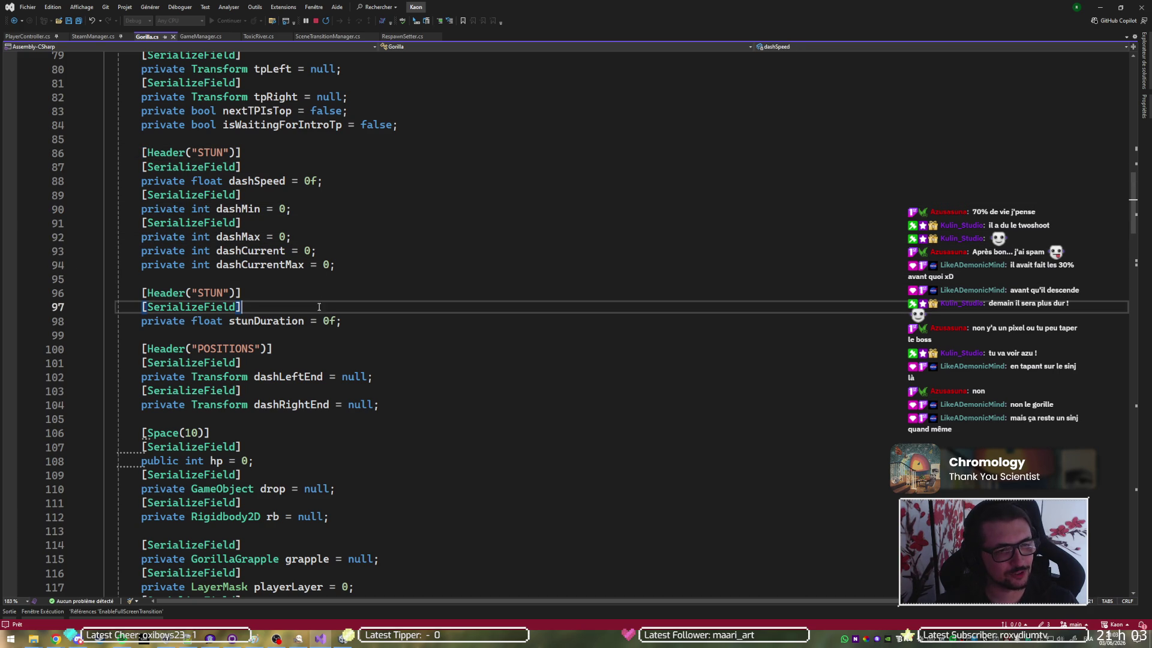
pyautogui.click(288, 322)
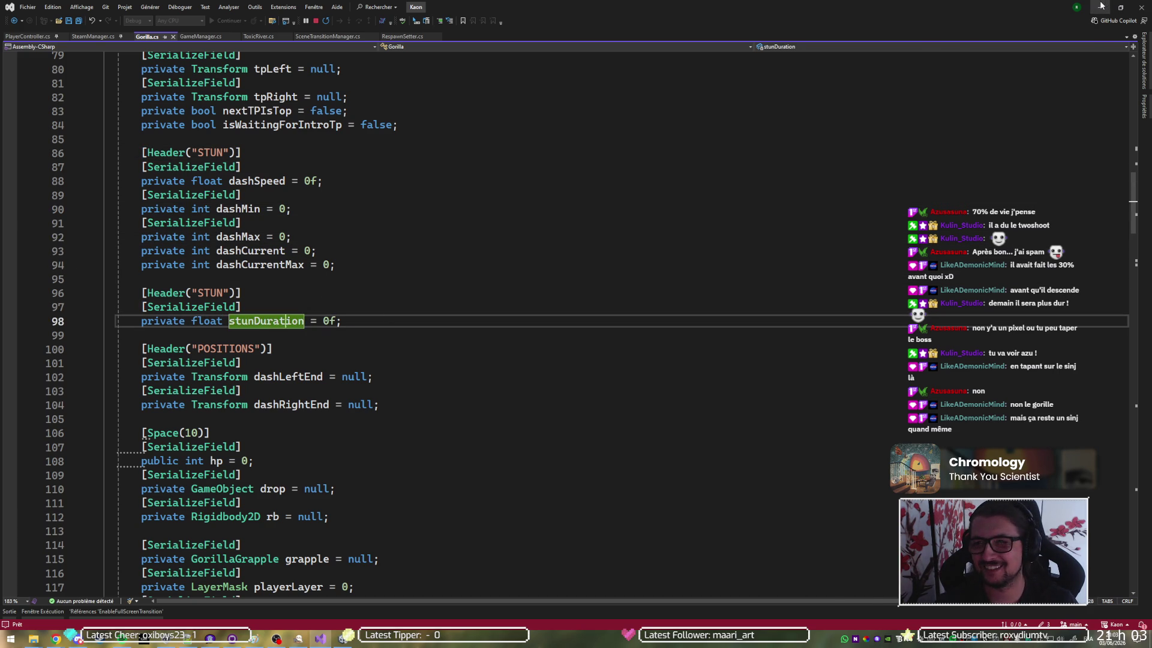
pyautogui.hotkey('alt', 'Tab')
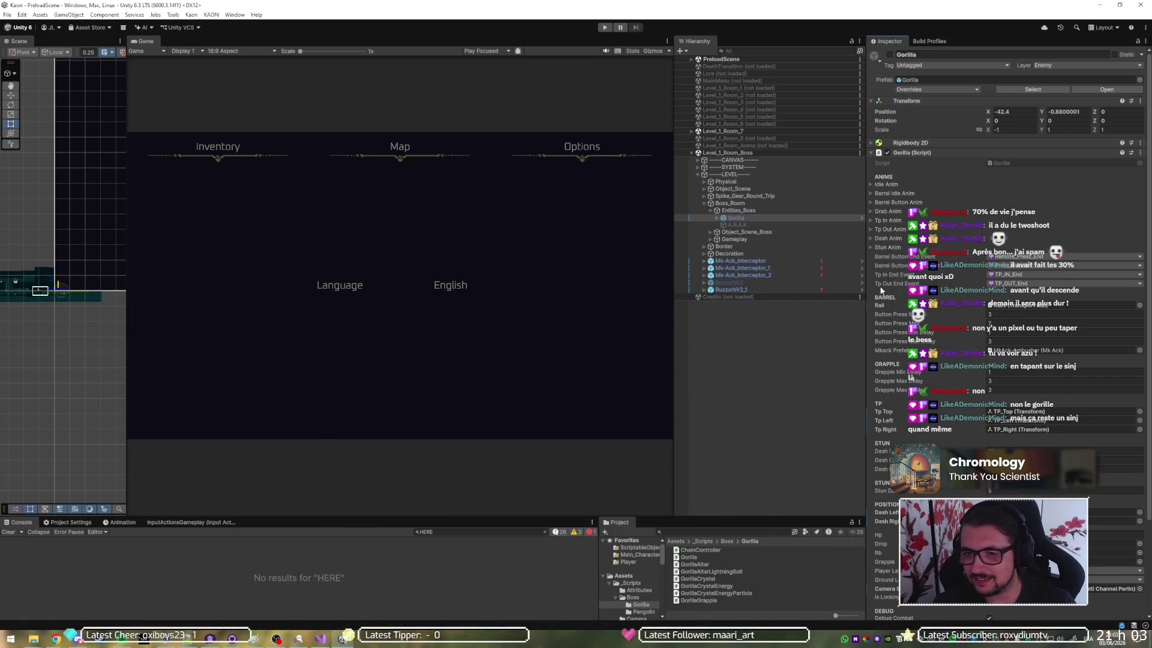
# Save the Level_1_Room_Boss scene with Ctrl+S, then switch to Discord
pyautogui.scroll(-3, 929, 229)
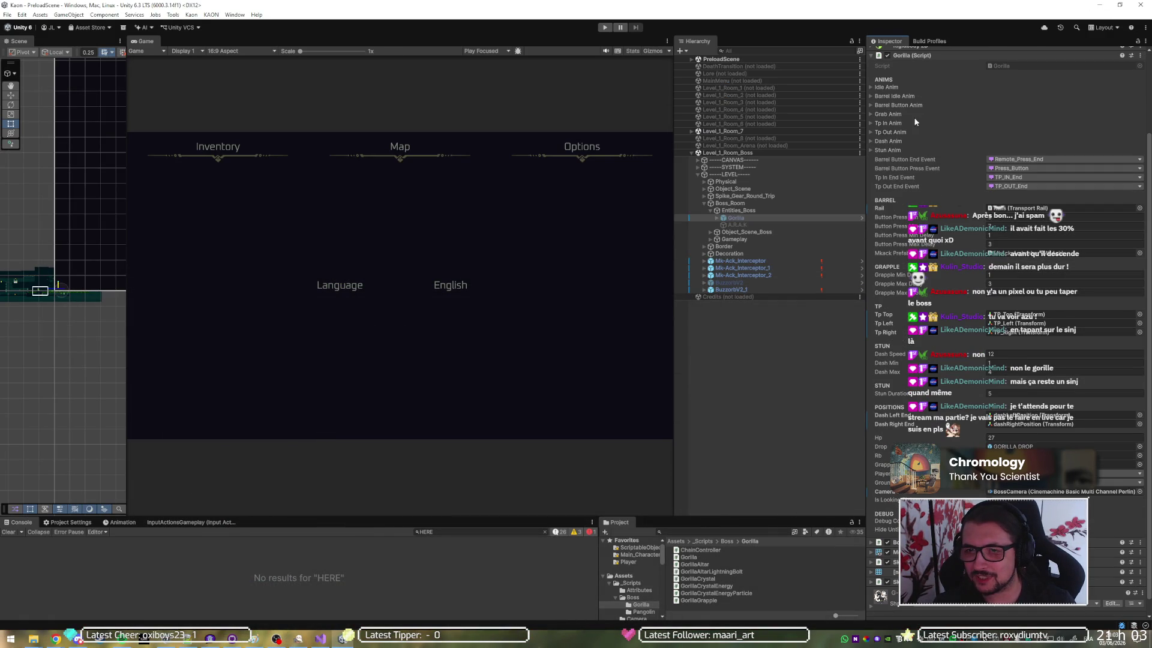
pyautogui.scroll(-1, 882, 253)
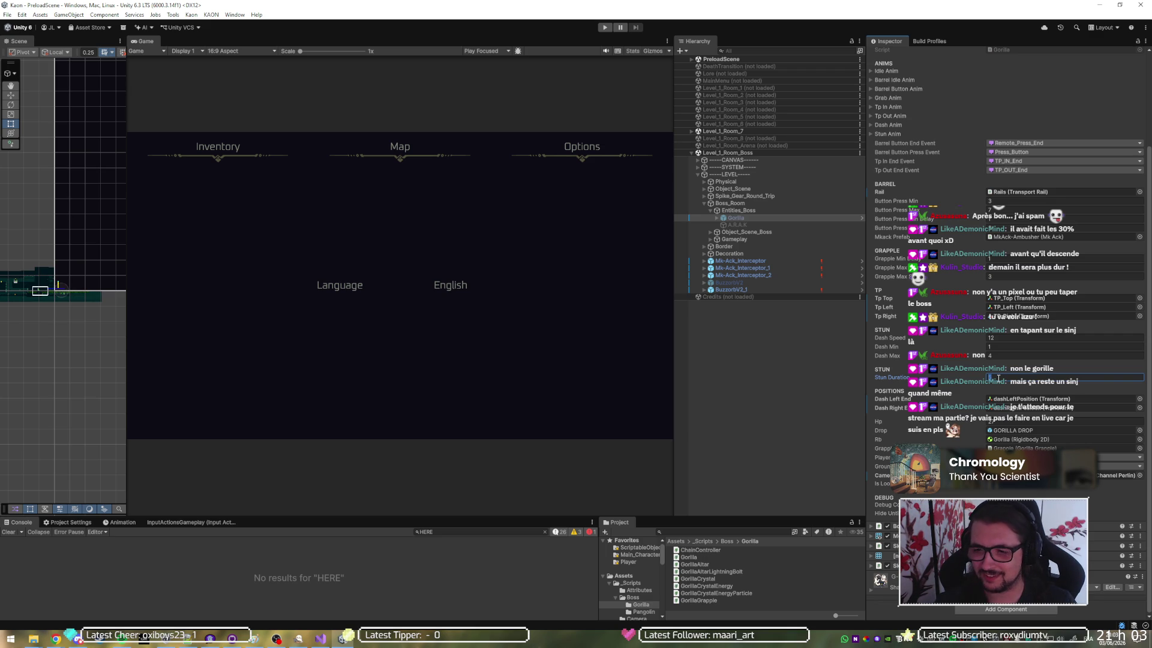
pyautogui.hotkey('ctrl', 's')
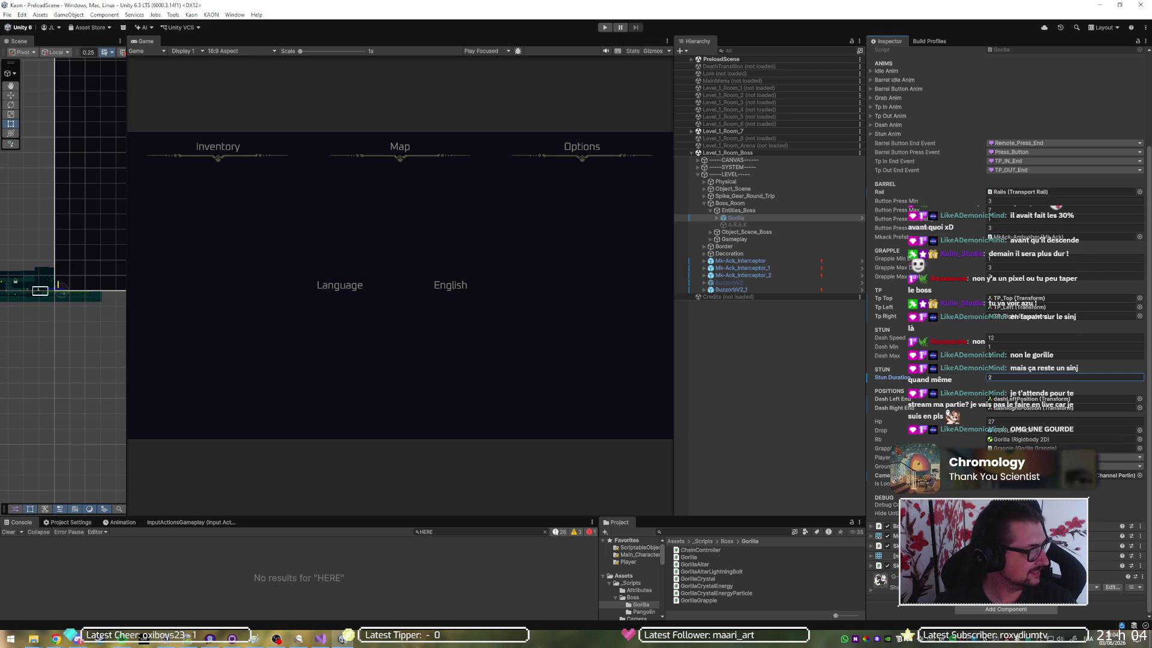
pyautogui.hotkey('alt', 'Tab')
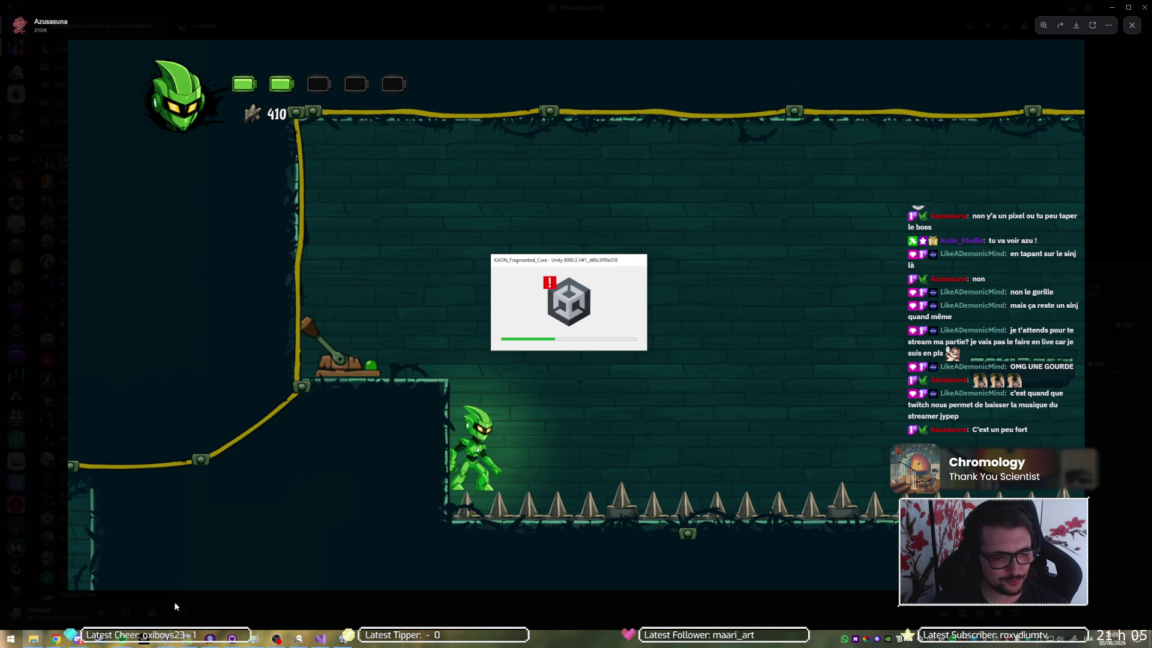
# Leave the Discord screenshot and return to Unity's Level_1_Room_Boss scene
pyautogui.moveTo(122, 641)
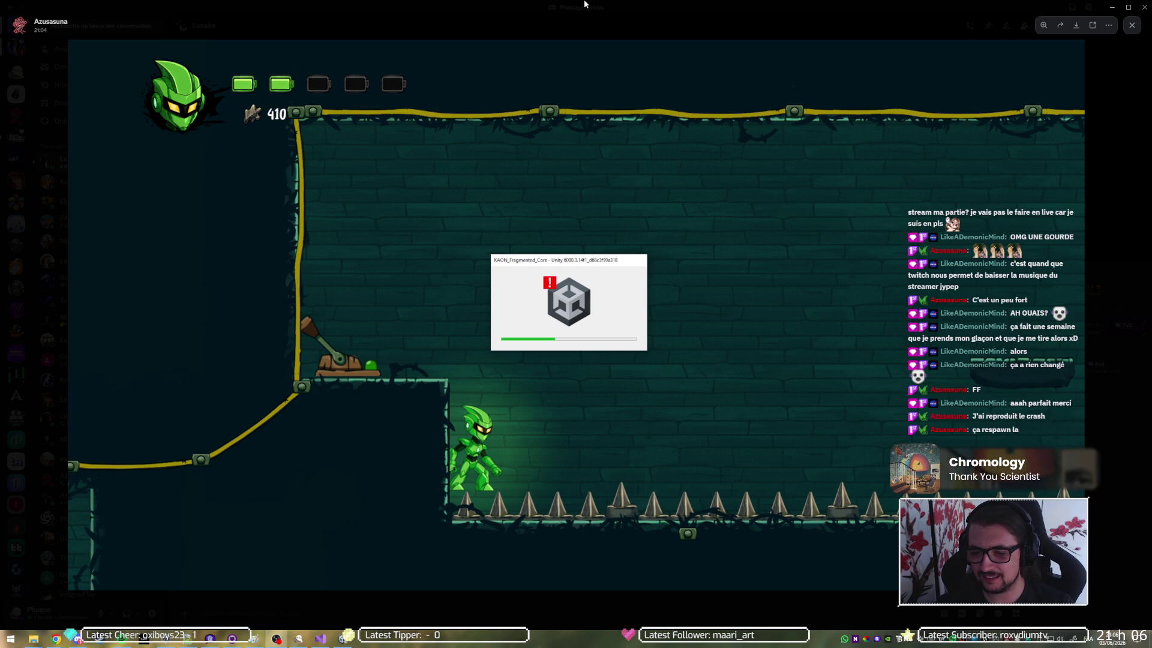
pyautogui.hotkey('alt', 'Tab')
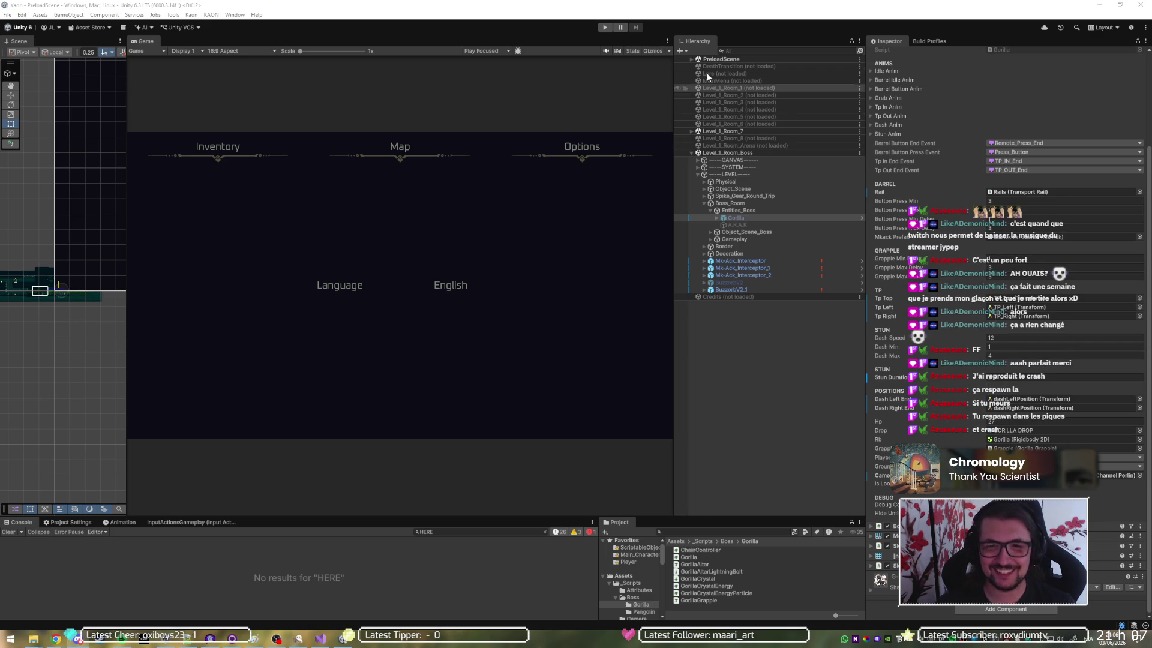
pyautogui.click(604, 28)
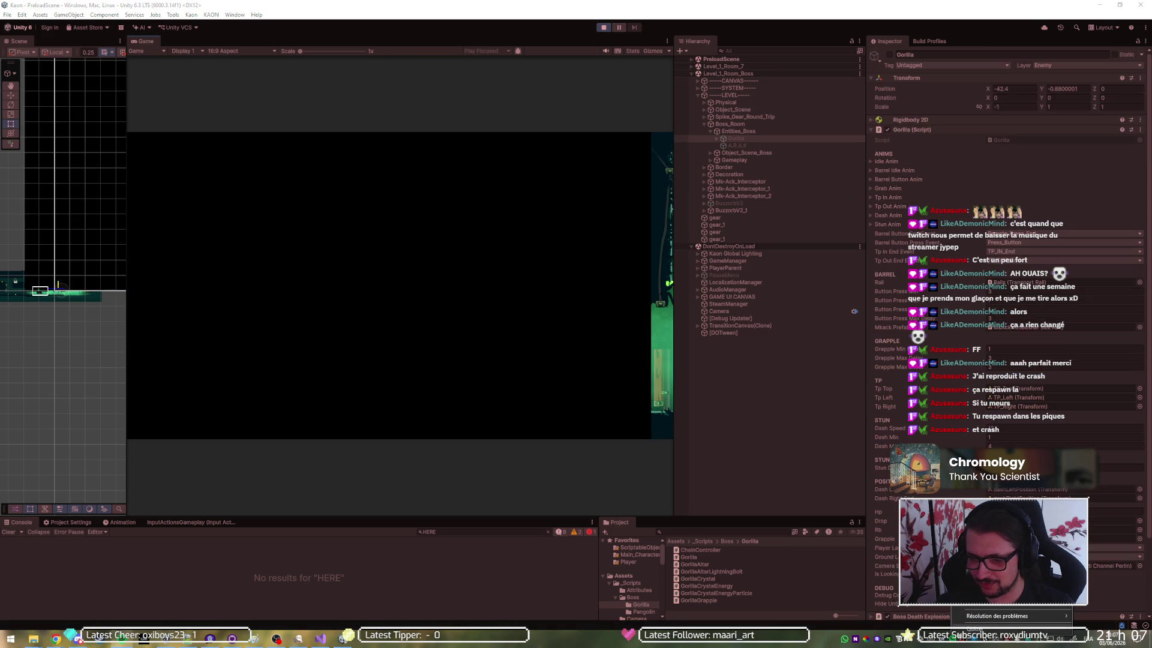
pyautogui.rightClick(1060, 639)
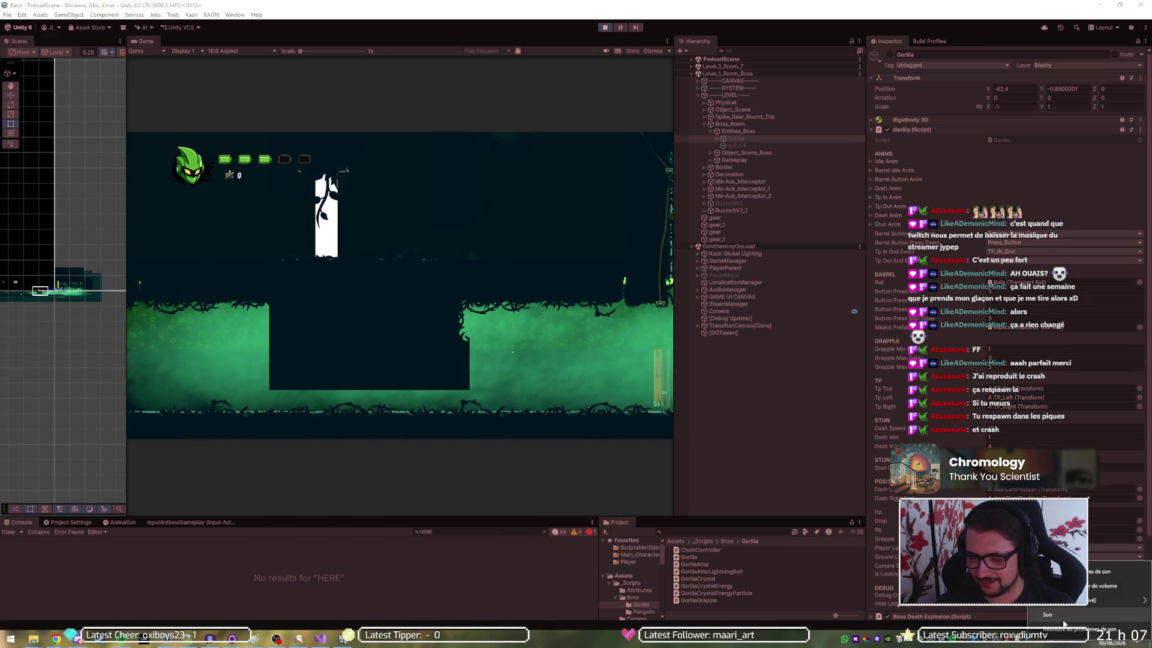
pyautogui.click(1059, 615)
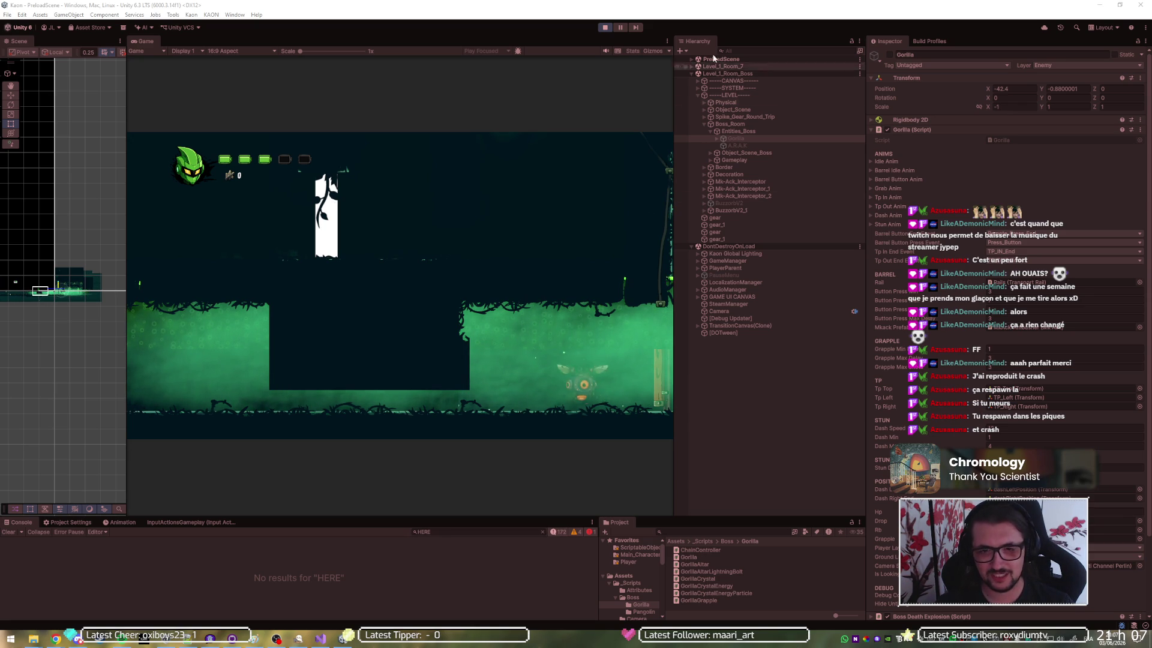
pyautogui.click(605, 28)
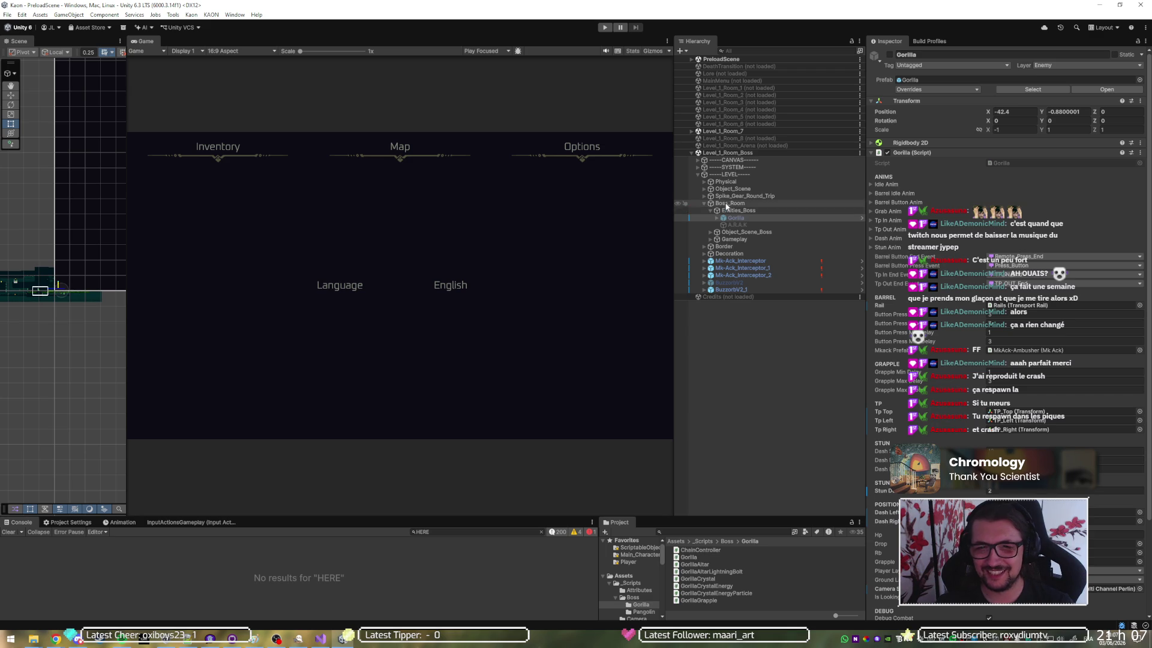
# Unload the Level_1_Room_7 scene and start a play test
pyautogui.rightClick(741, 130)
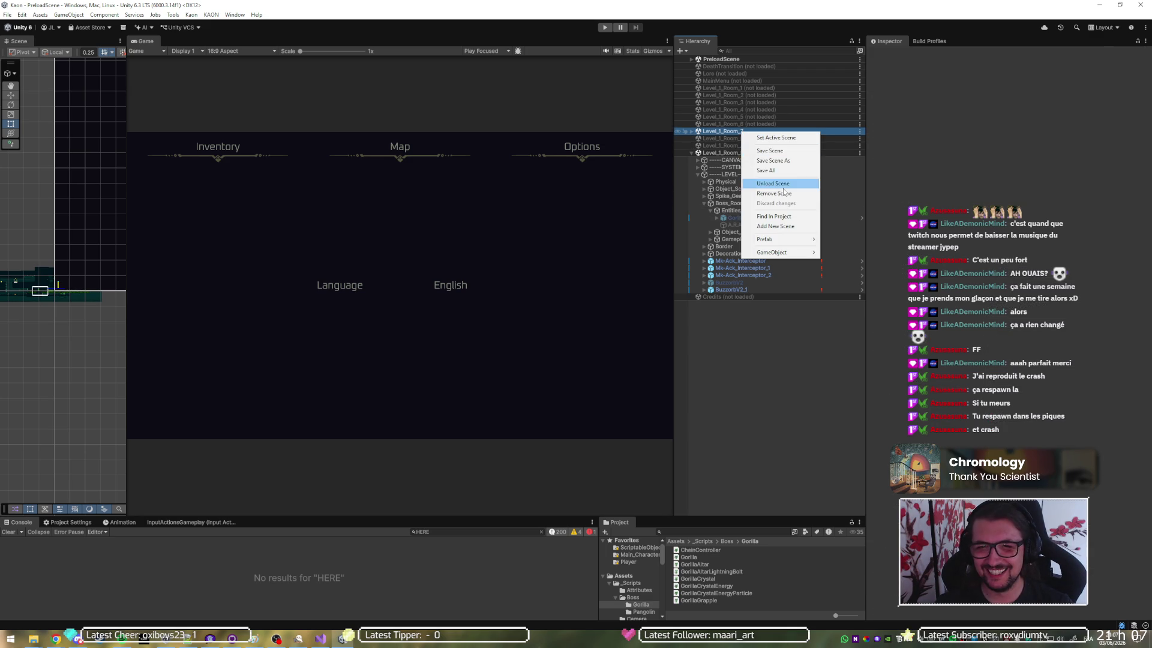
pyautogui.click(784, 186)
pyautogui.click(606, 28)
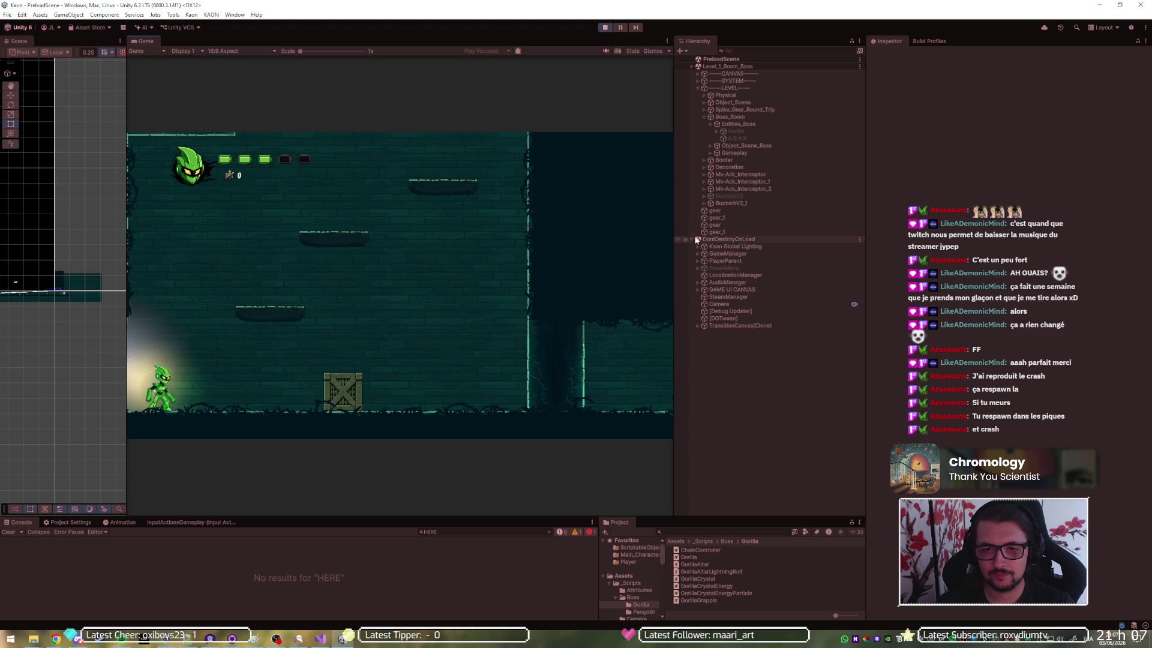
# Select the spawned Player(Clone) under PlayerParent and widen the Scene view
pyautogui.click(698, 260)
pyautogui.click(718, 268)
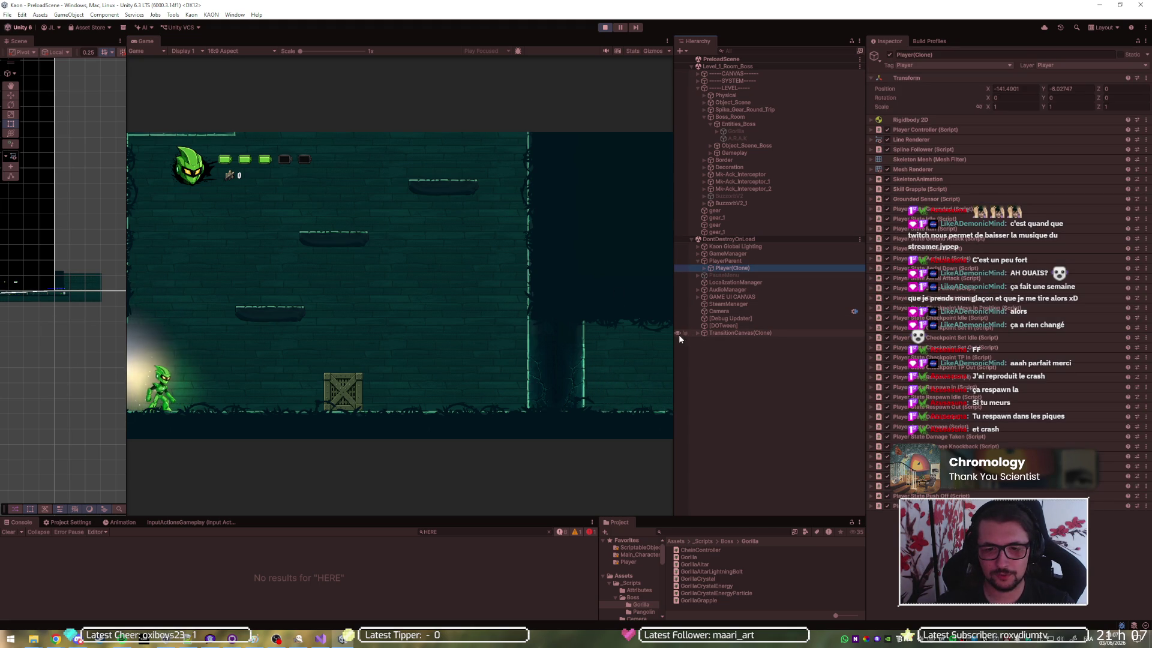
pyautogui.moveTo(126, 315); pyautogui.dragTo(274, 316)
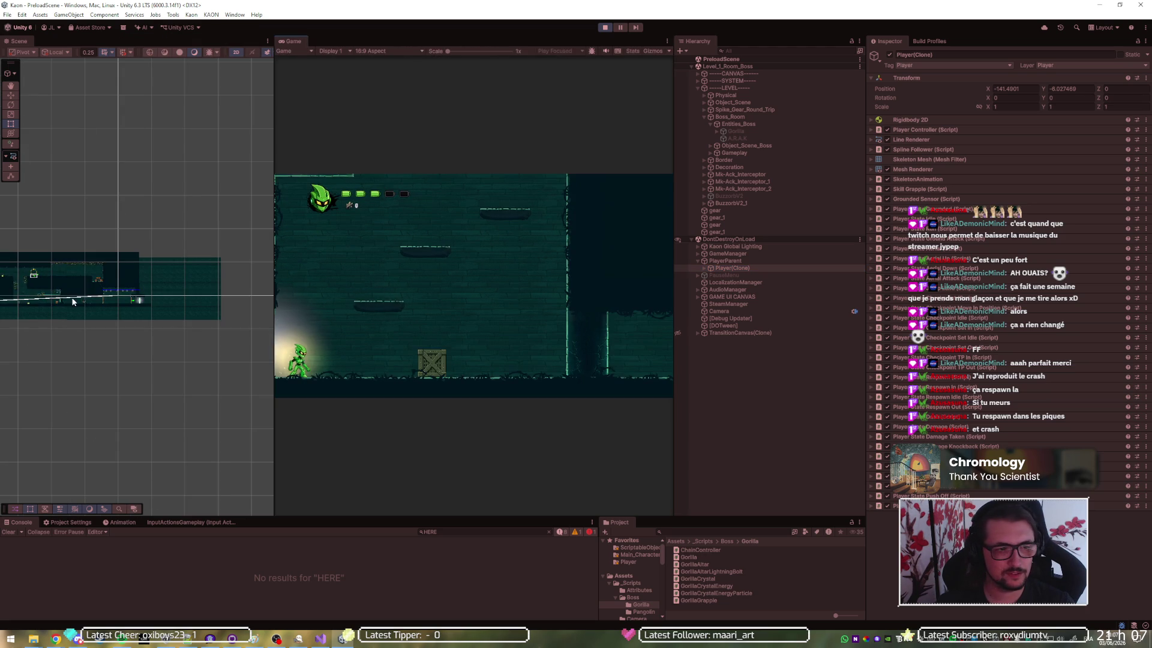
# Frame the player, set its Transform Position Z to 0, and walk it right into the spikes
pyautogui.press('f')
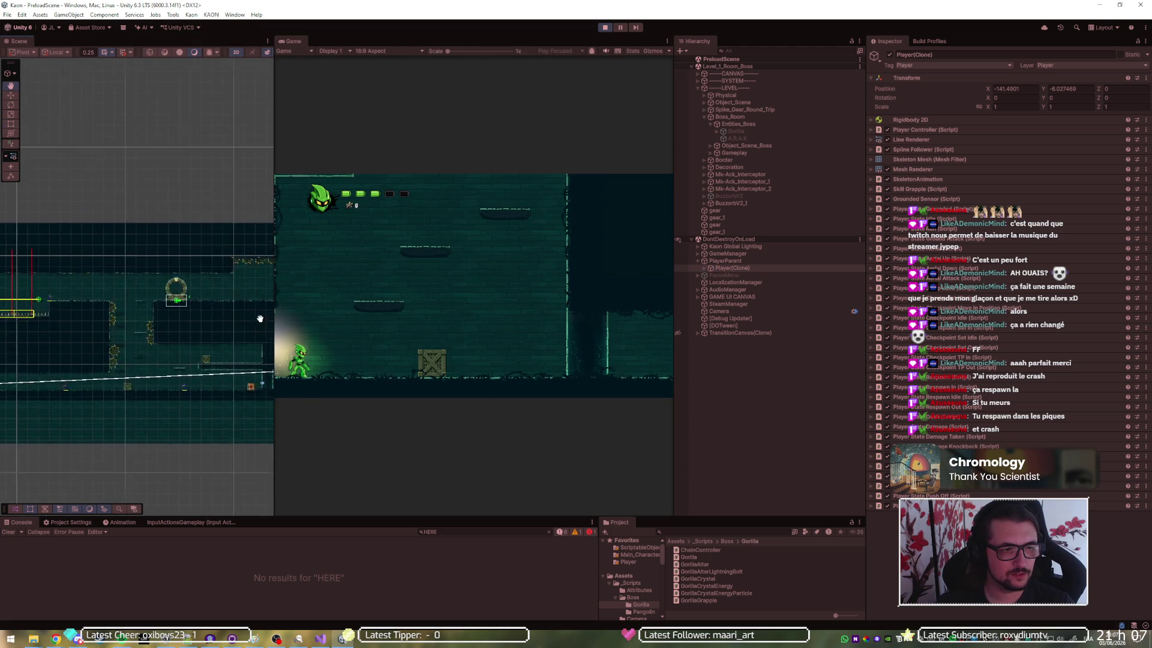
pyautogui.scroll(10, 121, 290)
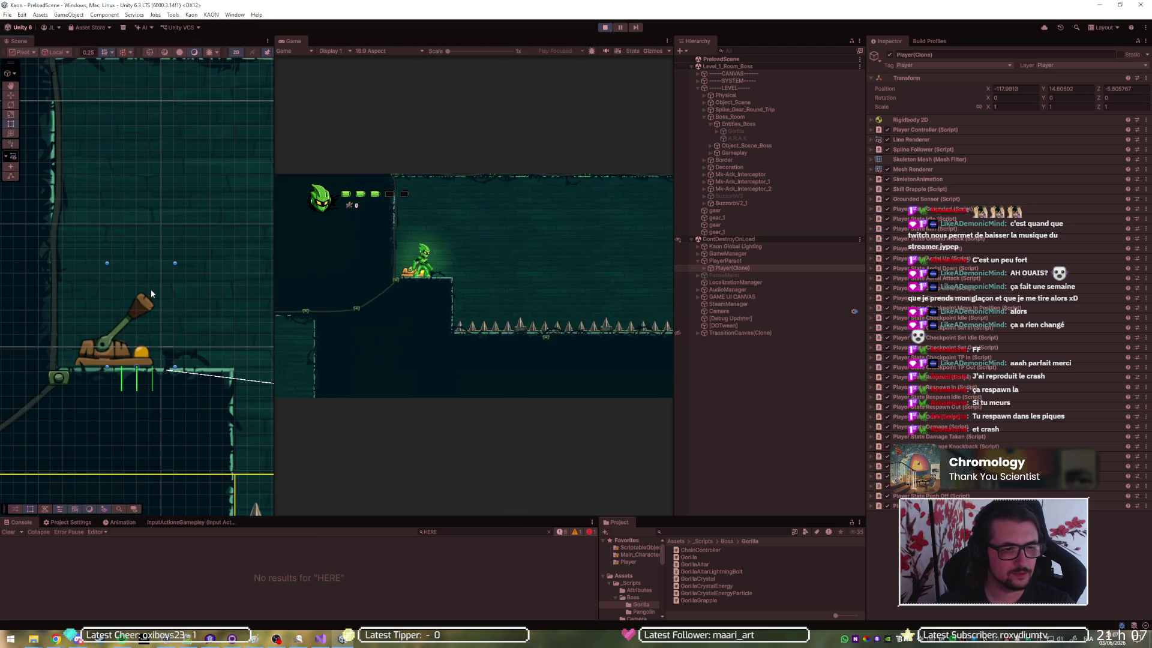
pyautogui.click(1122, 87)
pyautogui.write('0')
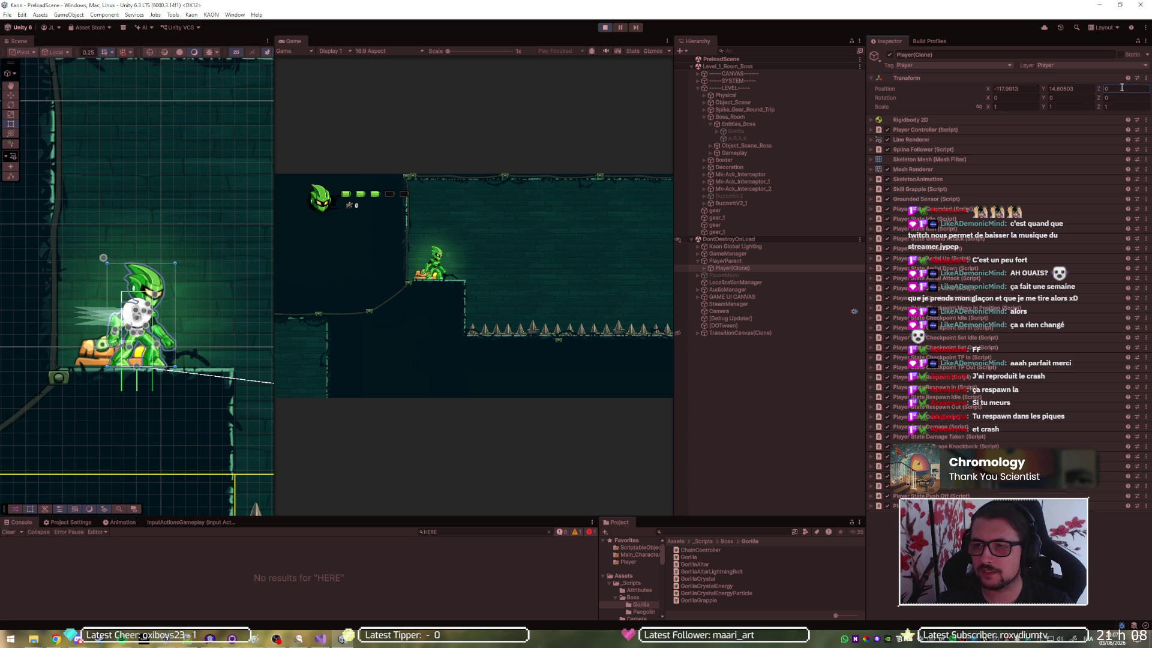
pyautogui.click(564, 310)
pyautogui.press('d')
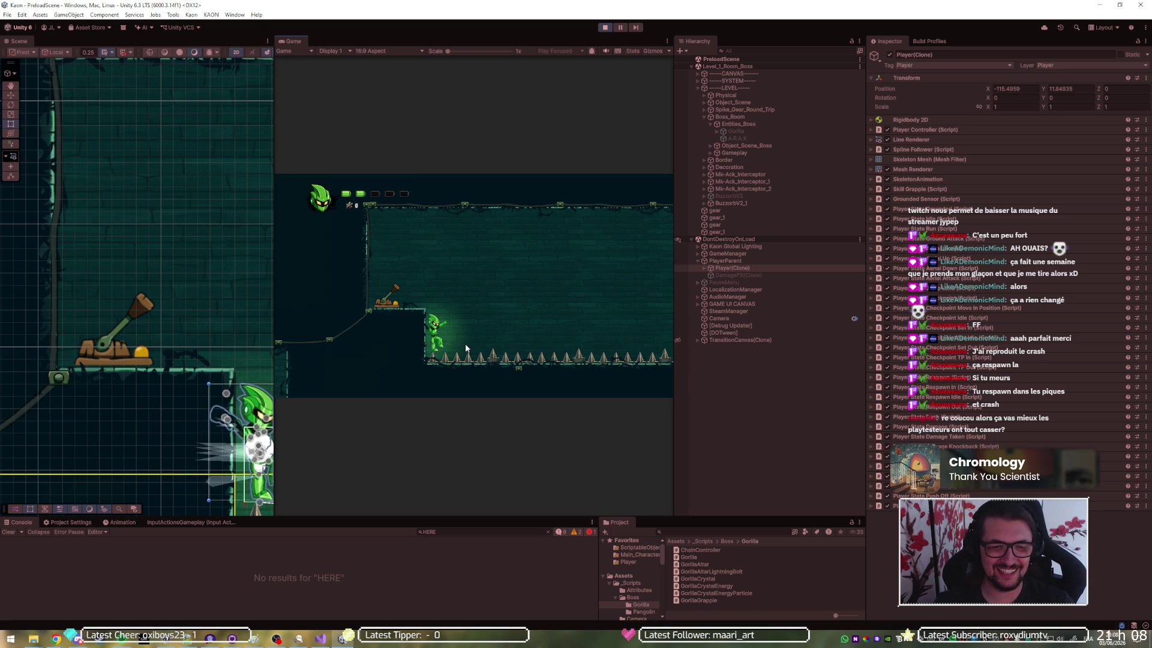
pyautogui.press('d')
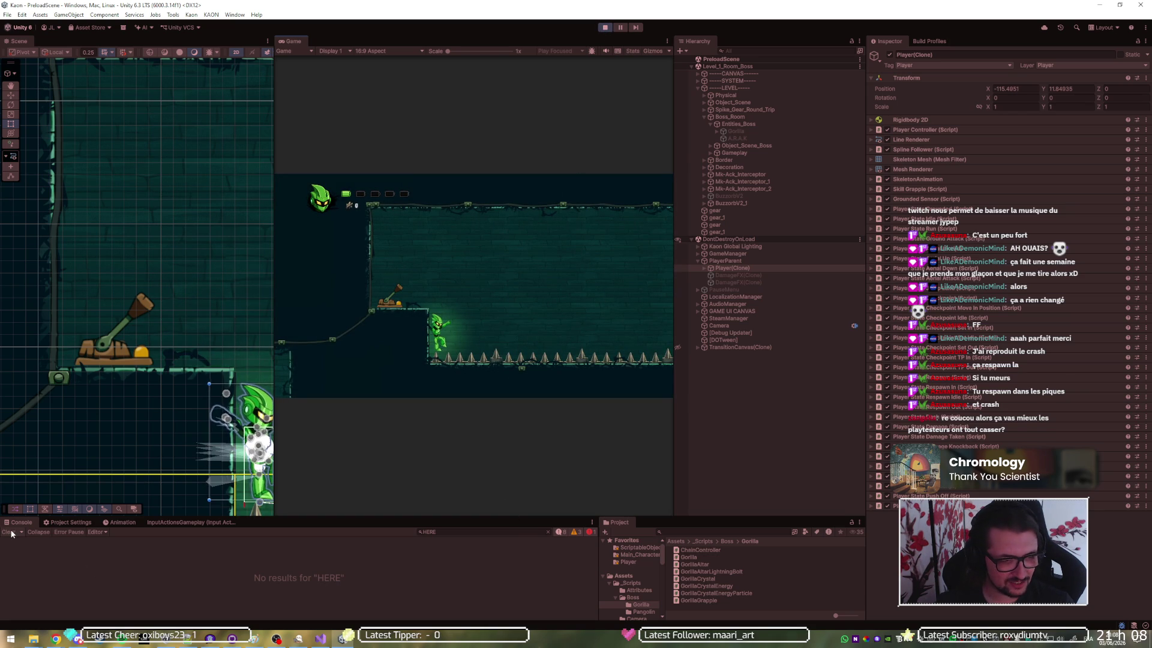
# Clear the console's HERE filter, enlarge the Console, and stop the play test
pyautogui.click(548, 532)
pyautogui.moveTo(367, 515); pyautogui.dragTo(368, 339)
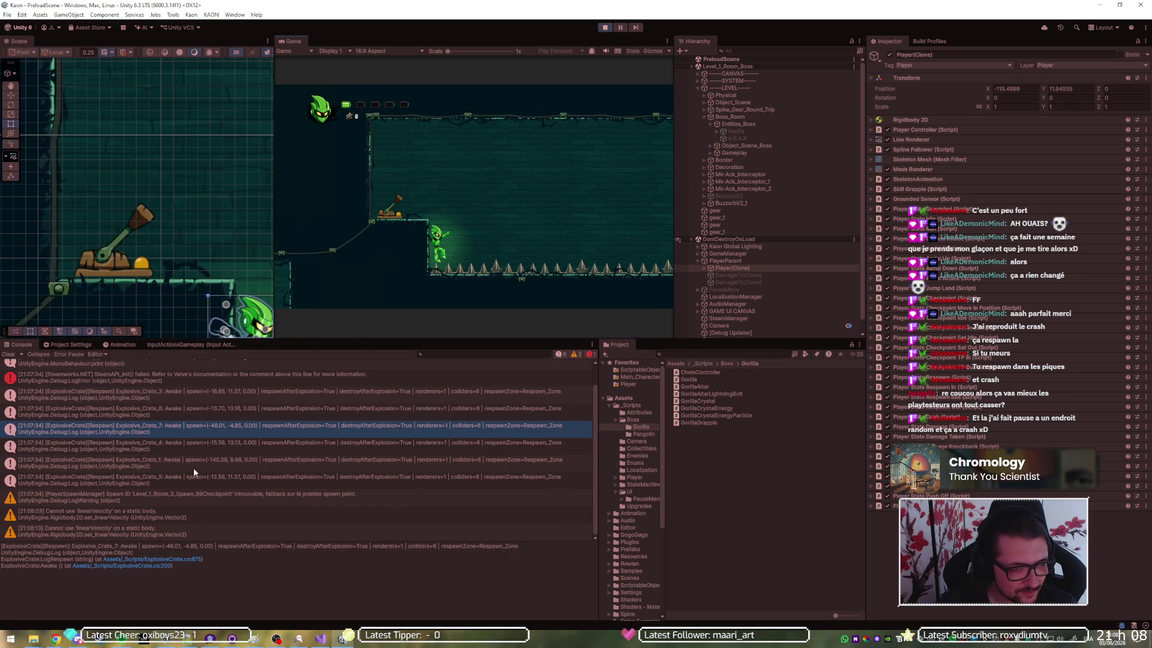
pyautogui.click(603, 28)
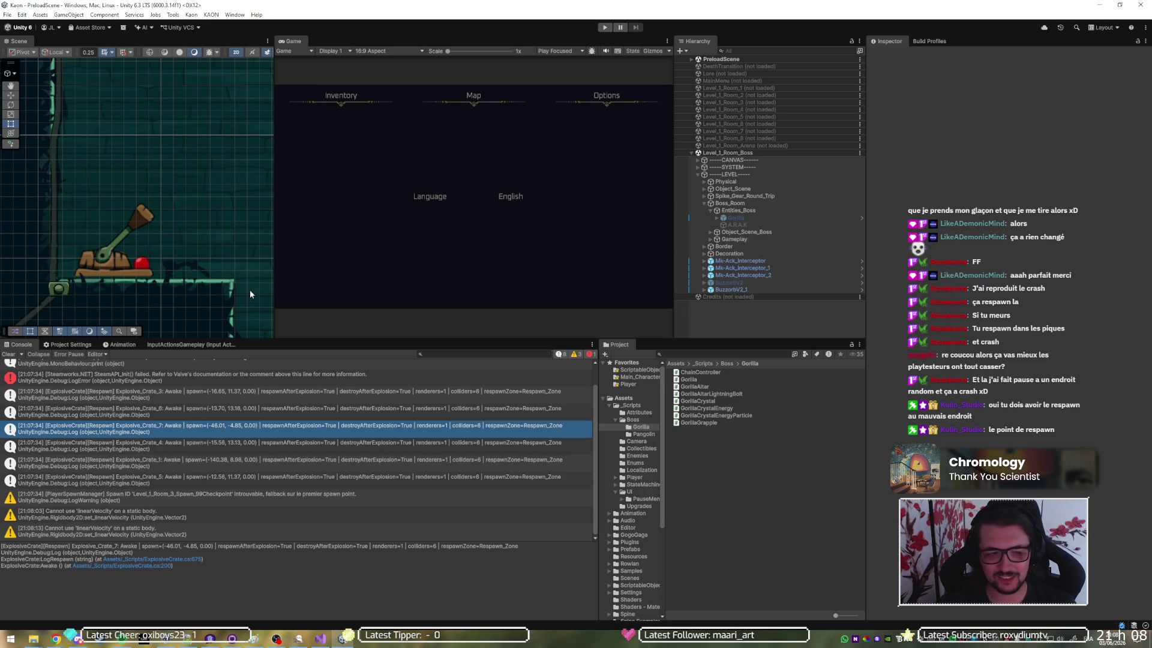
# Select the Trap_Spike_5 spike and collapse its Composite Collider 2D section
pyautogui.scroll(-5, 101, 219)
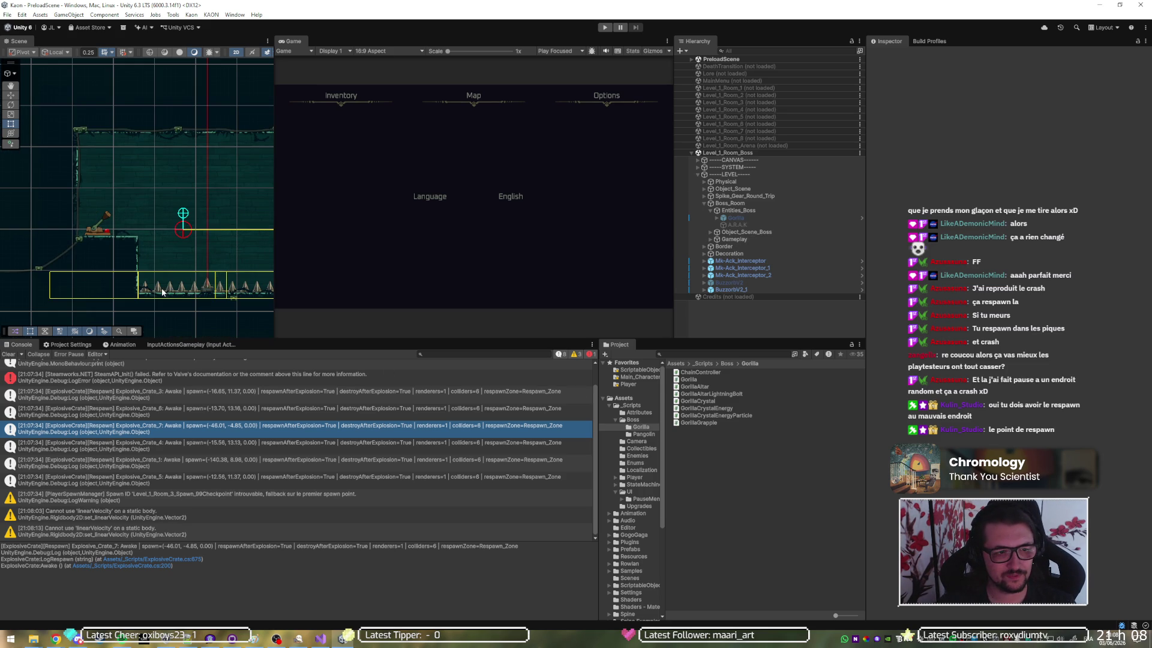
pyautogui.click(160, 292)
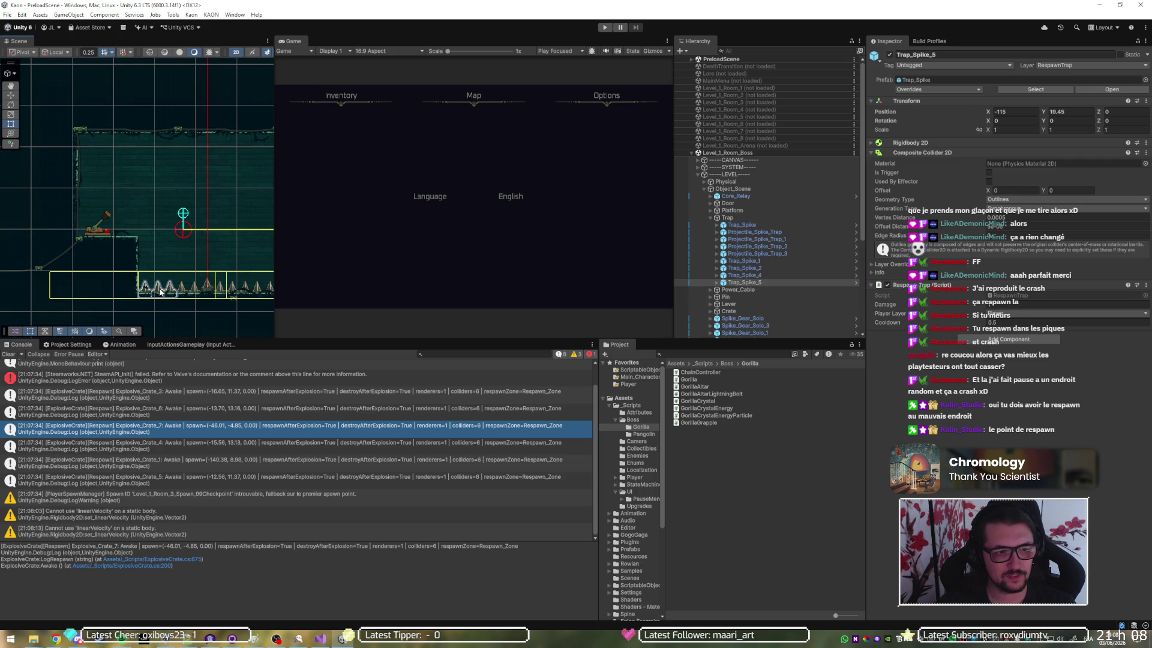
pyautogui.click(947, 153)
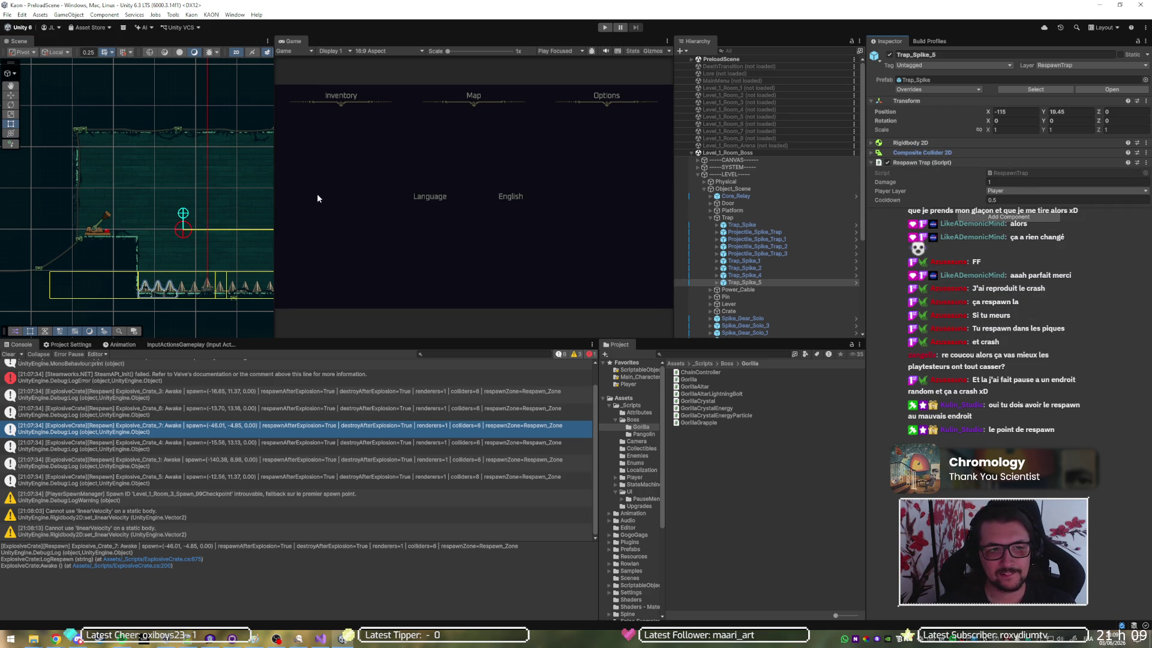
# Give the Scene view more height than the Console, then go to the monday dev board
pyautogui.moveTo(322, 335); pyautogui.dragTo(318, 480)
pyautogui.moveTo(63, 638)
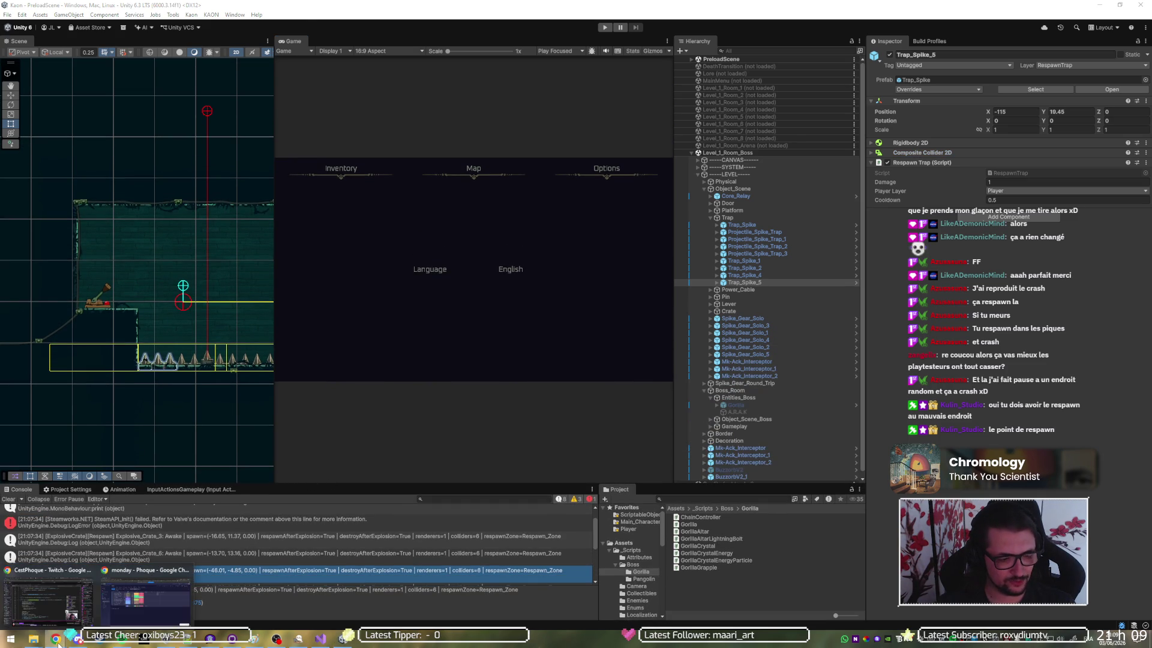
pyautogui.click(96, 597)
# Add a new task named 'respawn 1-… spawn dans les piques + crash'
pyautogui.click(208, 353)
pyautogui.write('respawn')
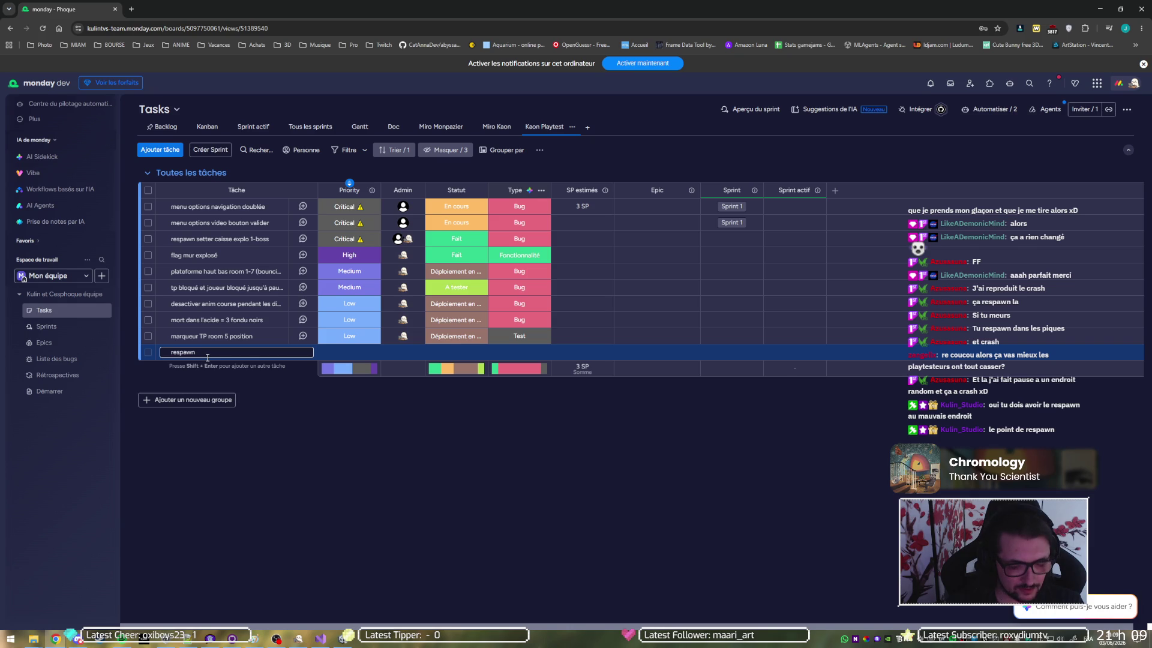
pyautogui.write(' 1-Boss top left spikes =')
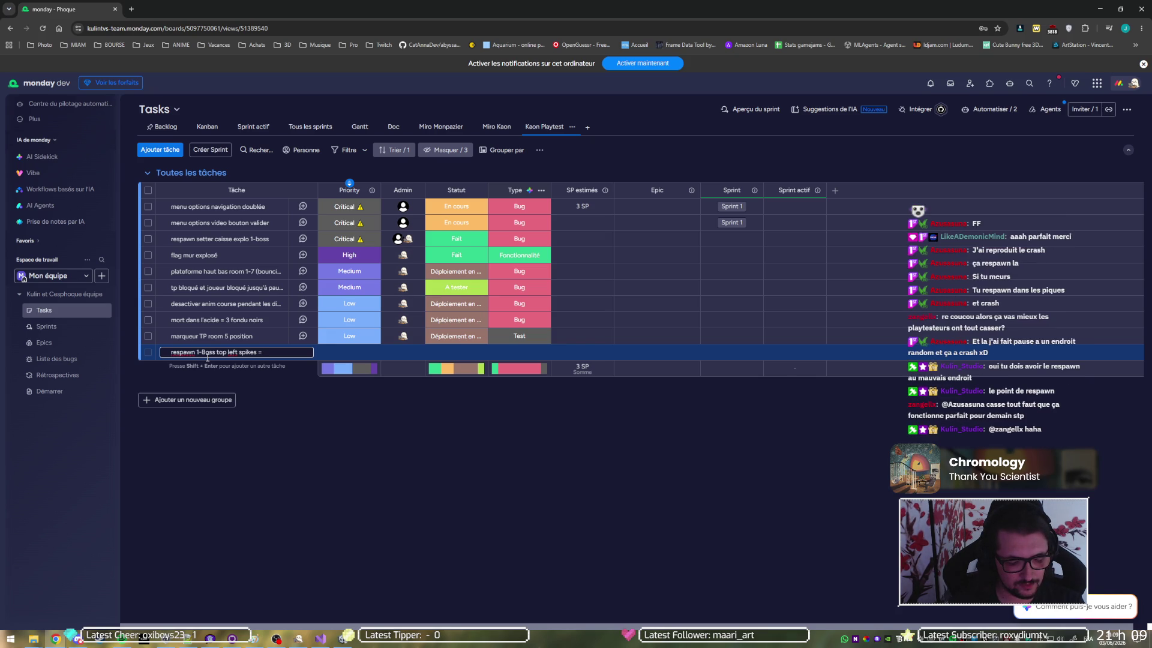
pyautogui.write('spawn')
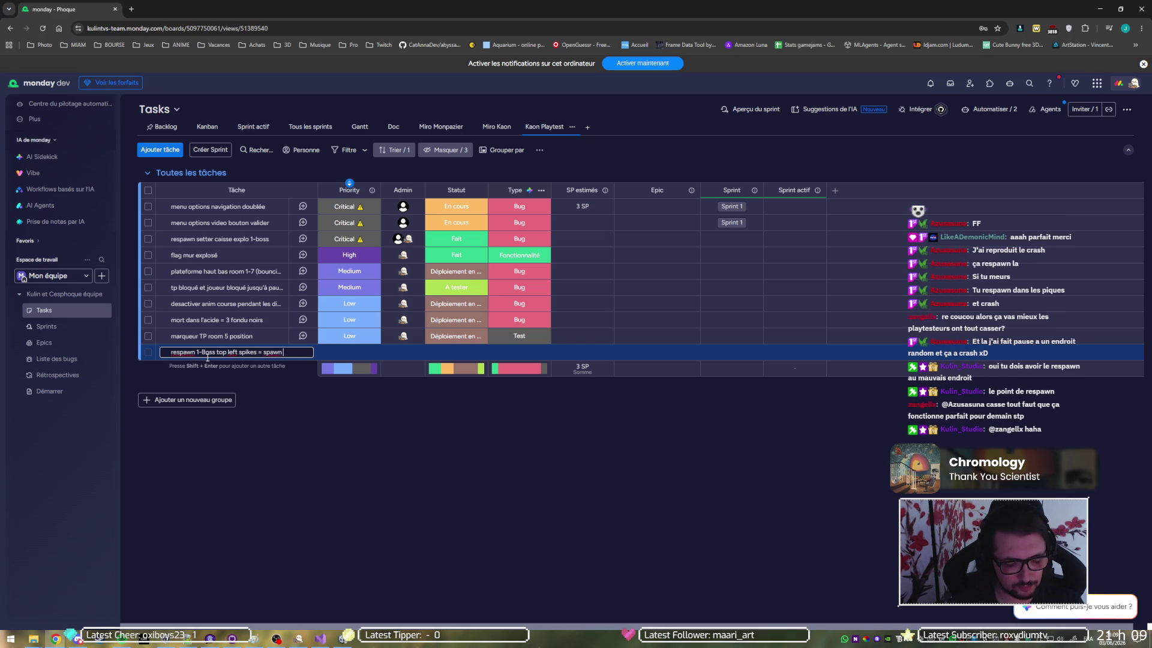
pyautogui.write(' dans les piques + crash')
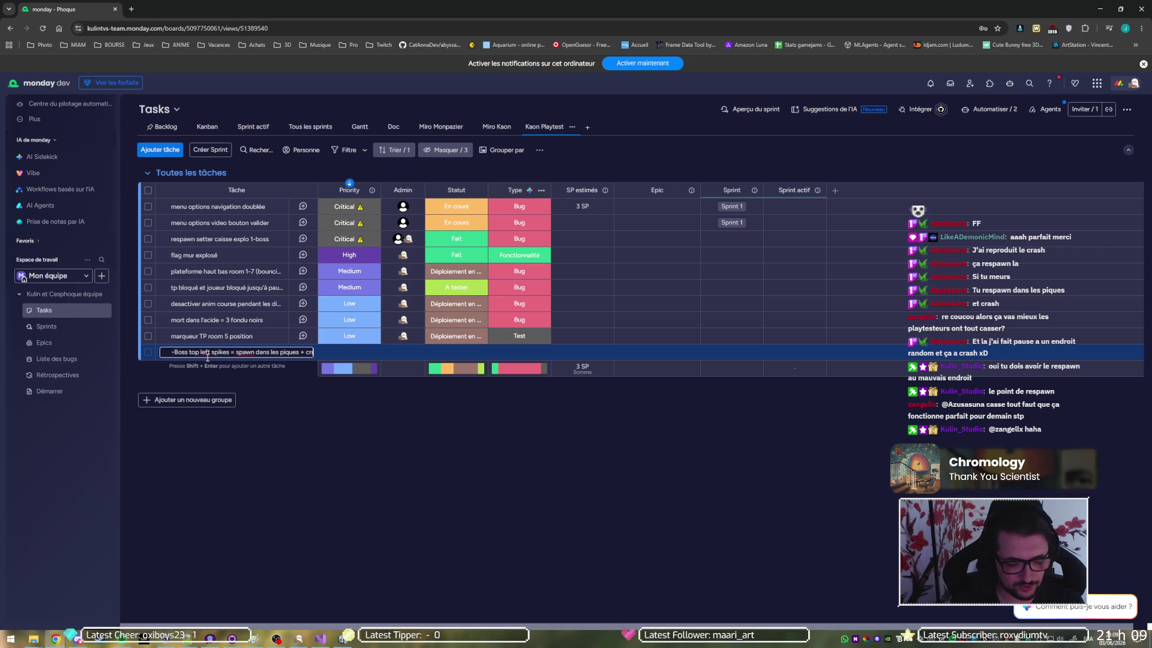
pyautogui.press('Return')
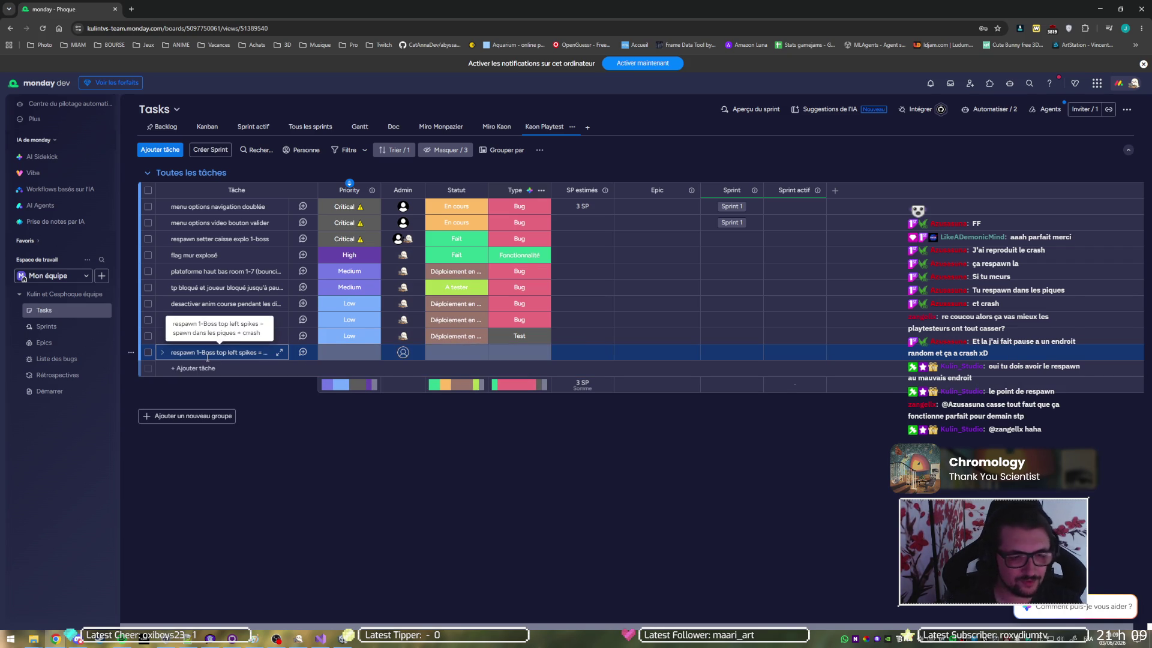
pyautogui.press('Return')
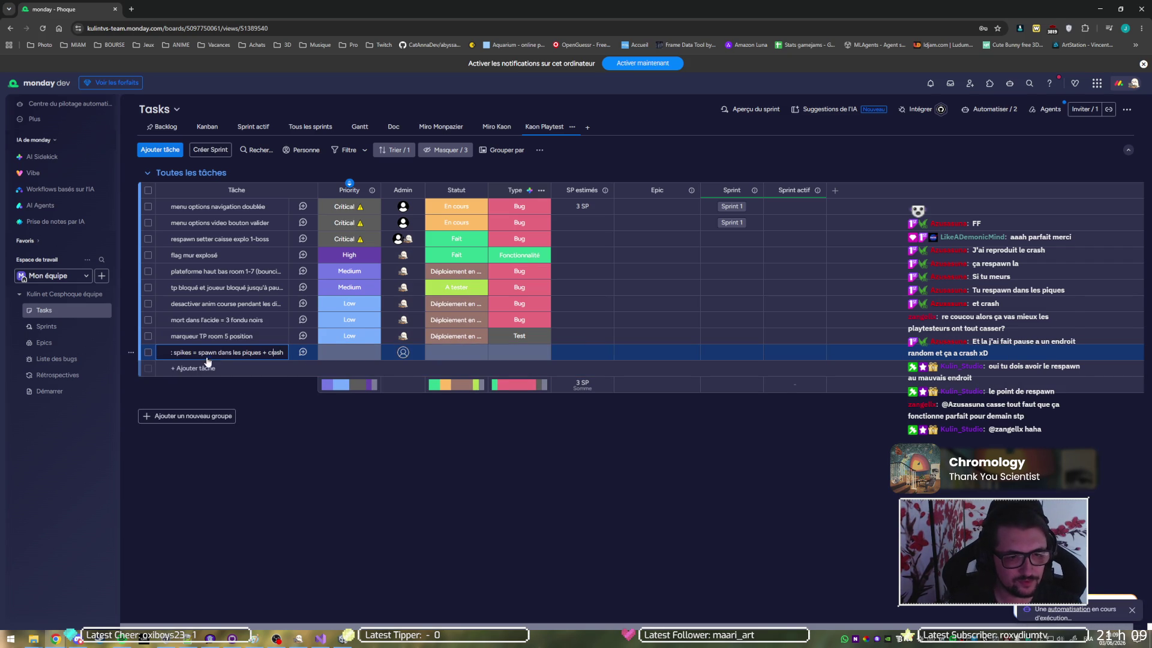
# Set the new task's Type to Bug and assign a team member in the Admin column
pyautogui.click(519, 352)
pyautogui.click(490, 418)
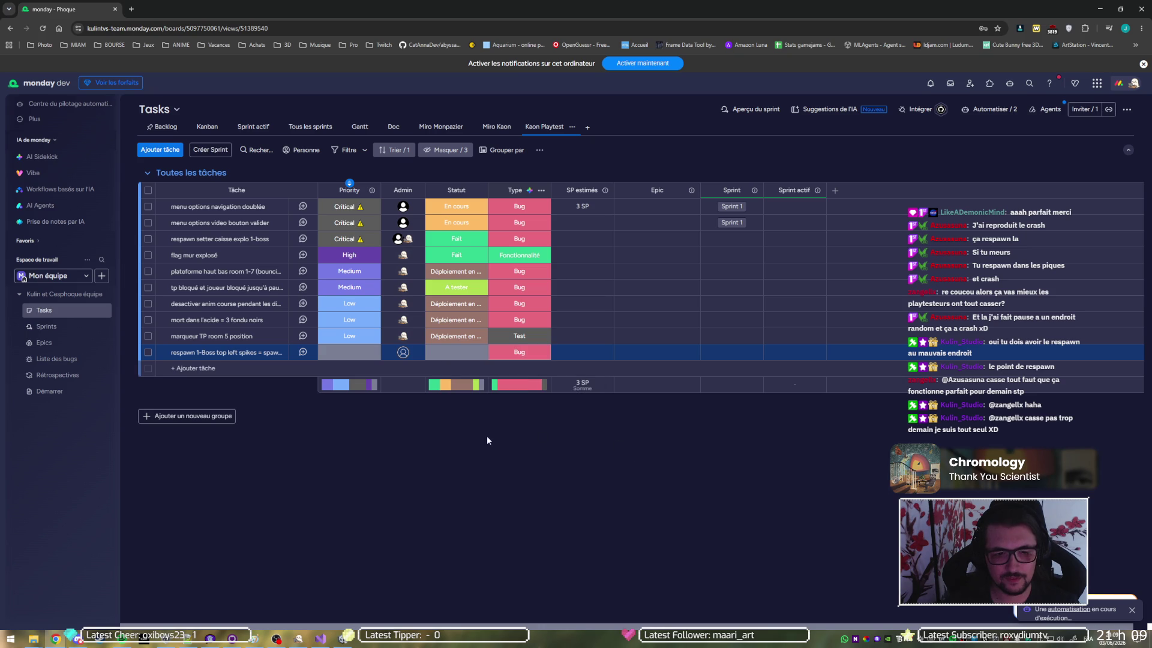
pyautogui.click(404, 352)
pyautogui.click(368, 417)
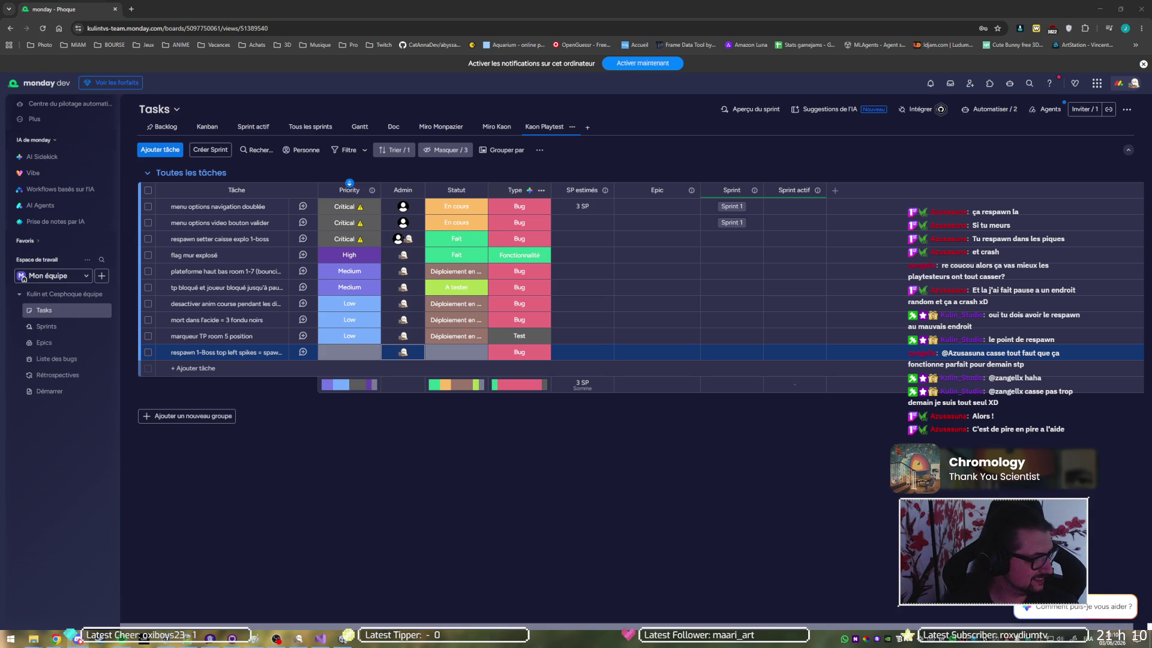
pyautogui.hotkey('alt', 'Tab')
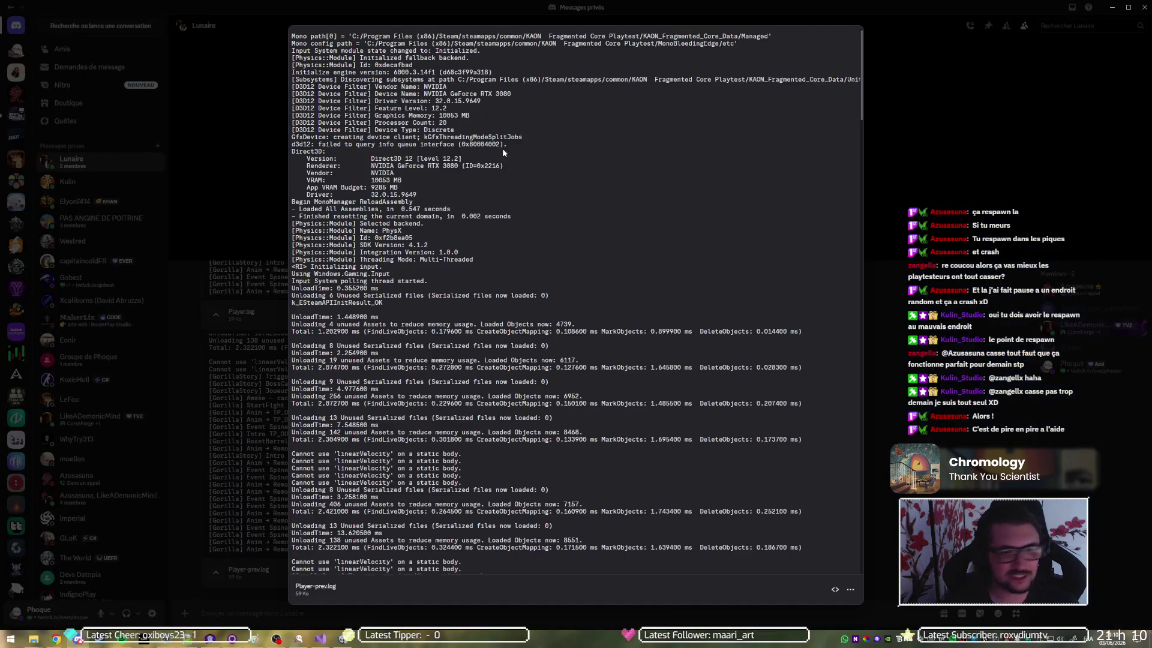
# Read the Crash!!! line and the stack trace in Player-prev.log
pyautogui.scroll(-20, 533, 266)
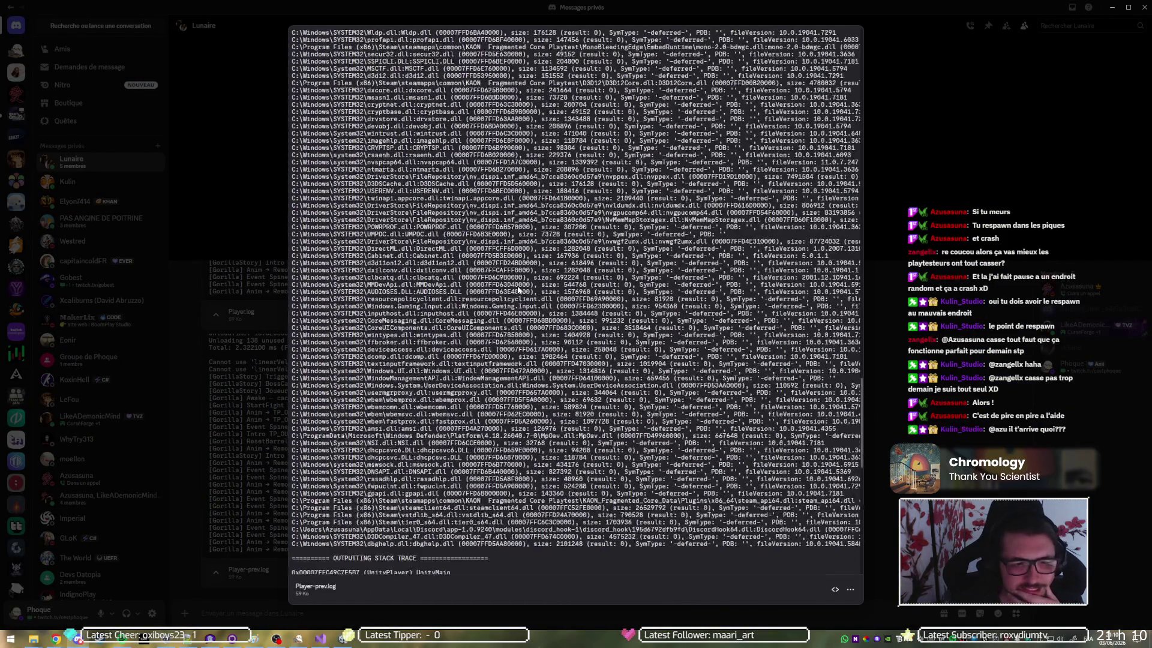
pyautogui.scroll(5, 519, 287)
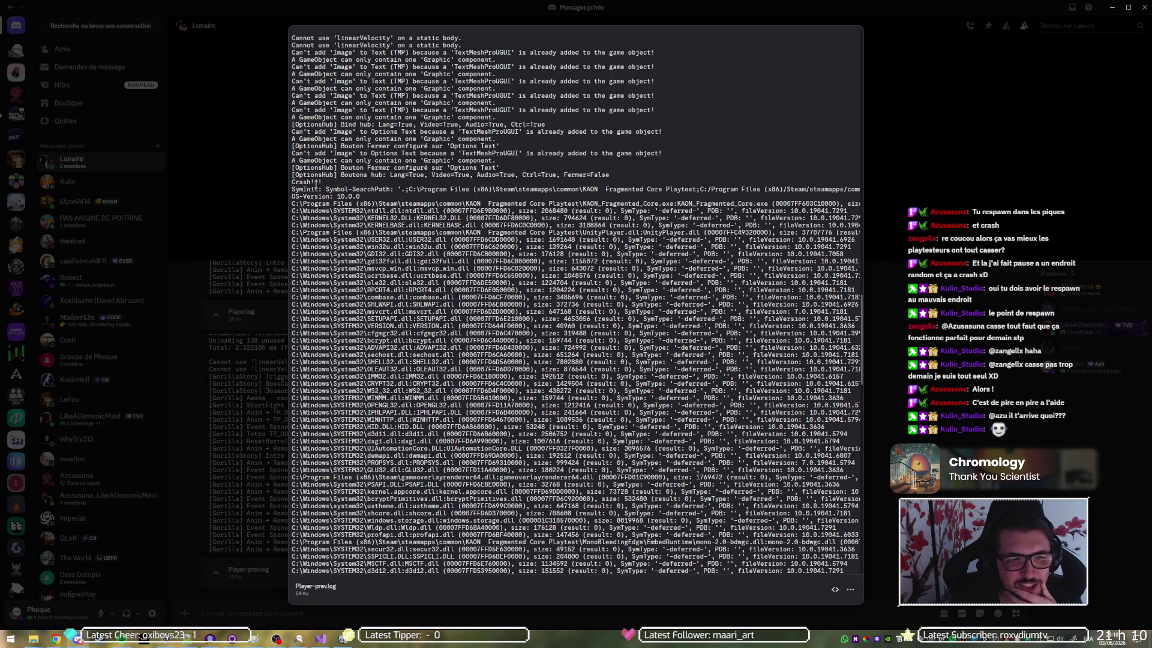
pyautogui.moveTo(329, 184); pyautogui.dragTo(291, 183)
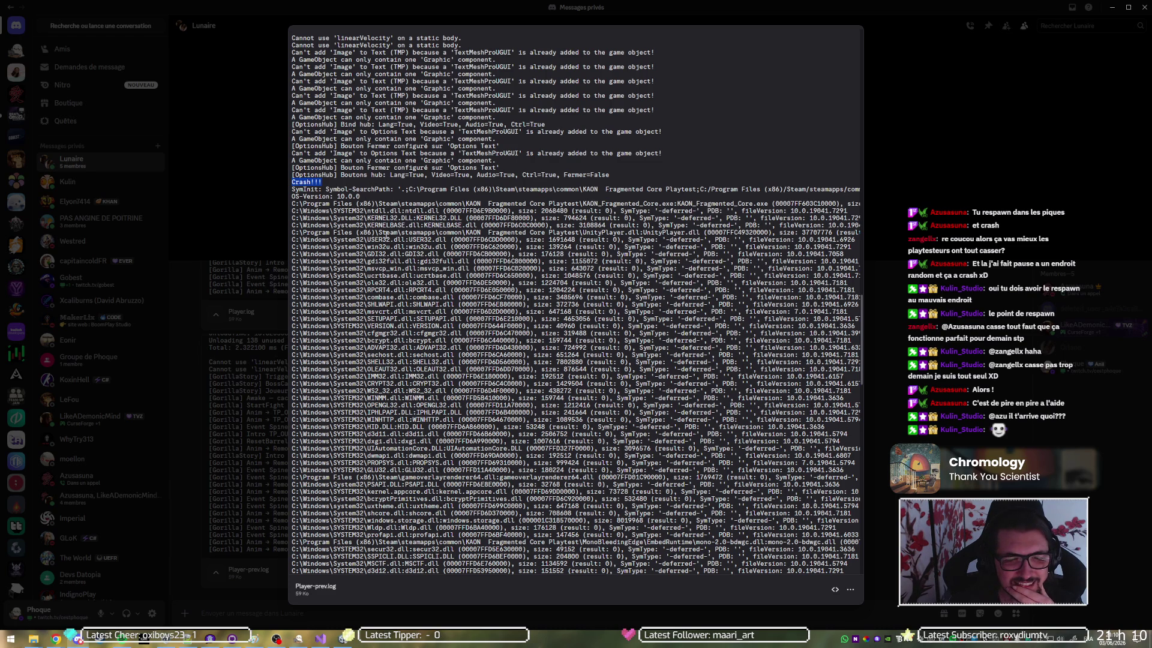
pyautogui.scroll(-15, 387, 235)
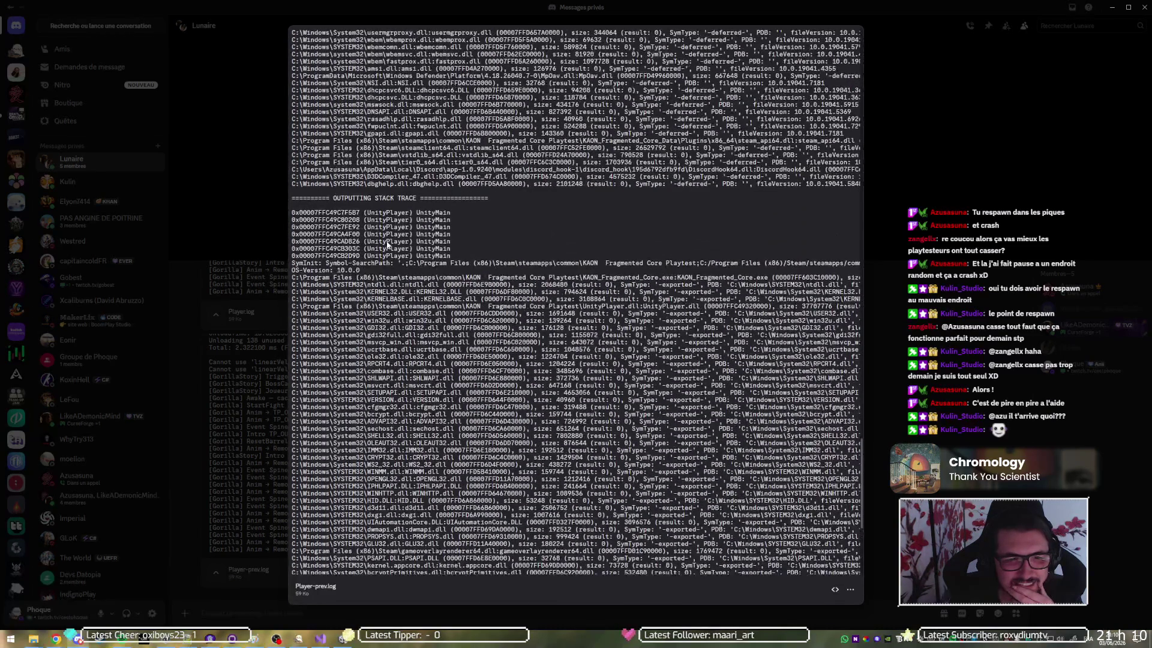
pyautogui.scroll(10, 404, 240)
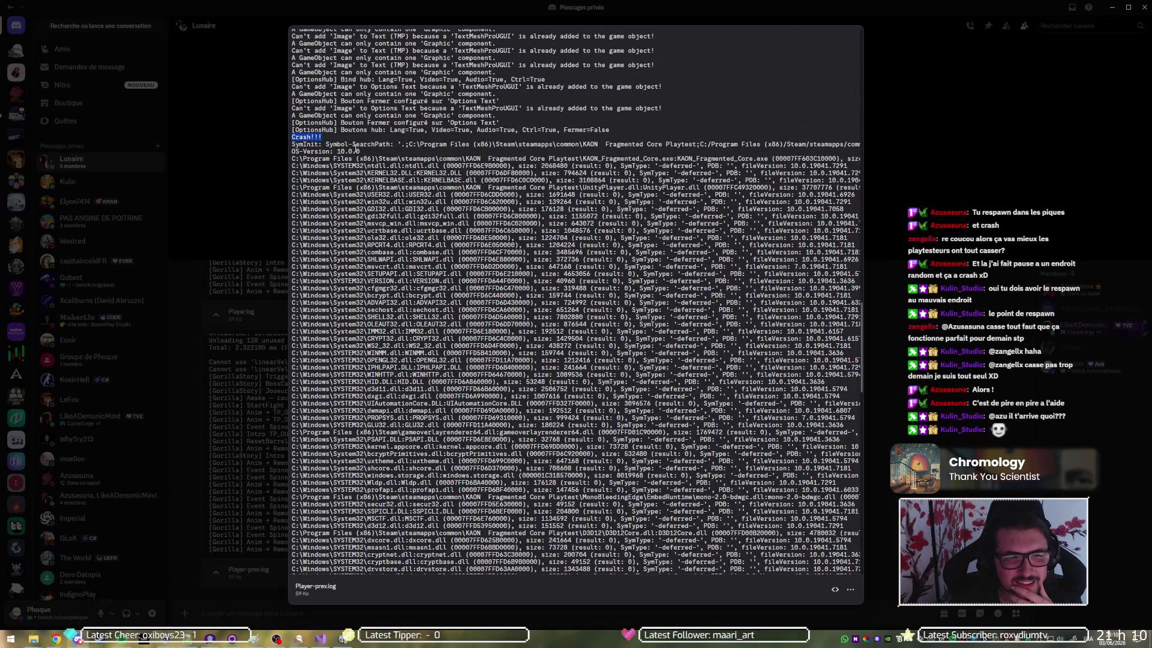
pyautogui.scroll(-12, 372, 230)
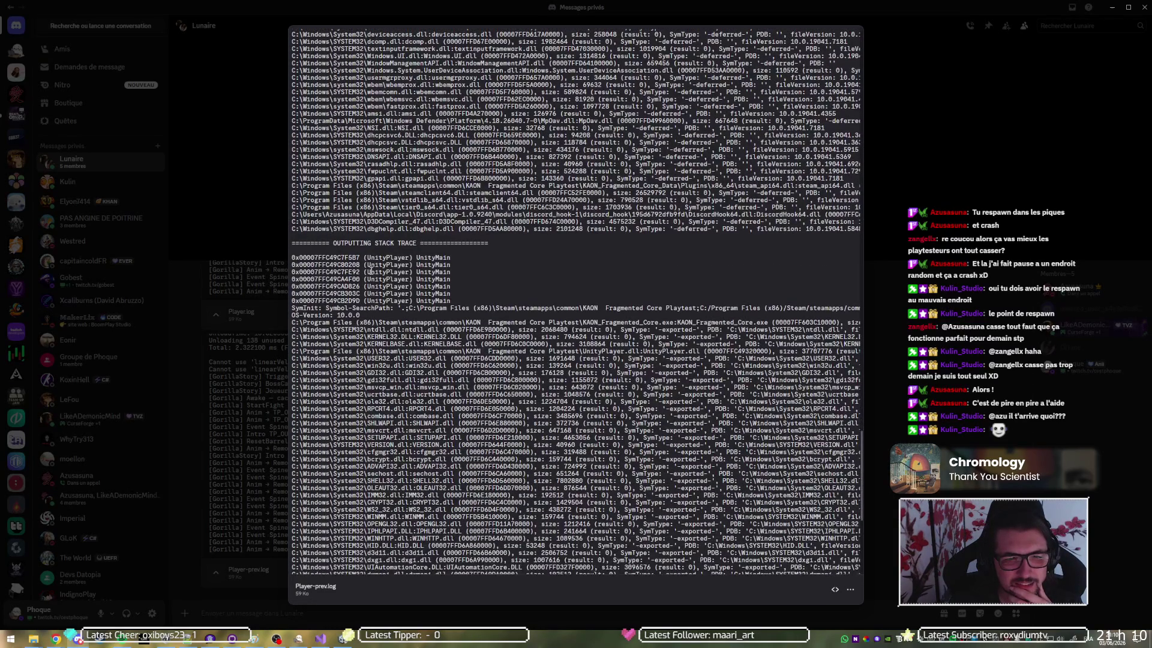
pyautogui.scroll(-3, 372, 271)
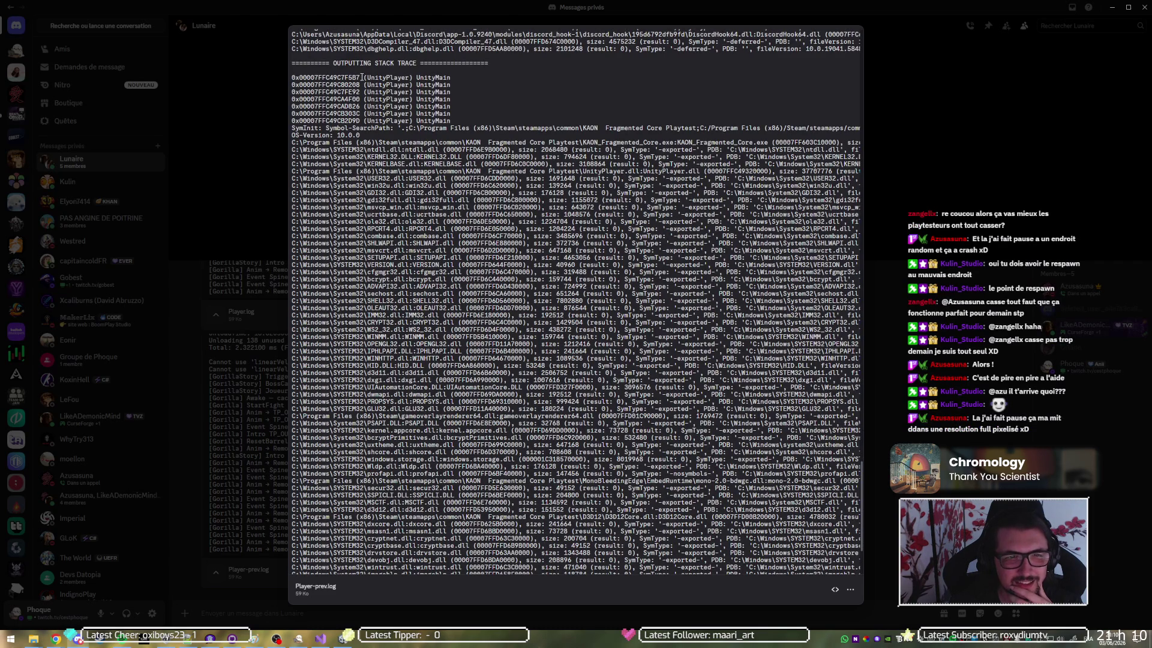
pyautogui.moveTo(436, 79)
pyautogui.mouseDown()
pyautogui.moveTo(453, 95)
pyautogui.moveTo(453, 121)
pyautogui.mouseUp()
pyautogui.click(445, 130)
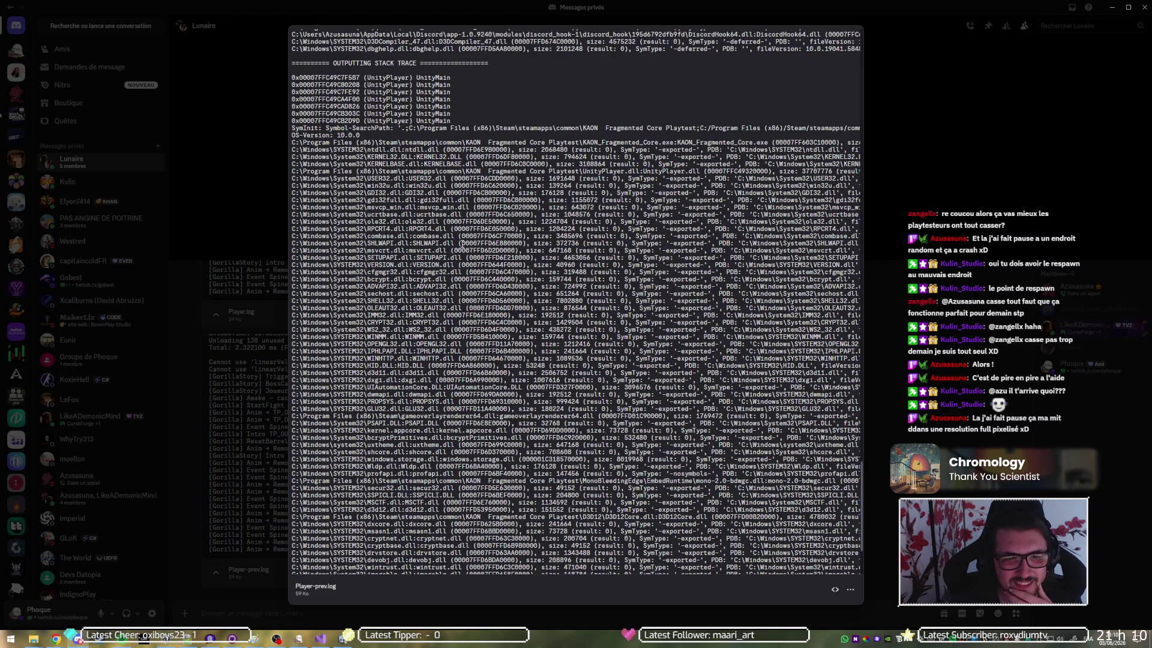
# Scroll through the rest of the crash log, down, sideways and back up
pyautogui.scroll(-3, 462, 243)
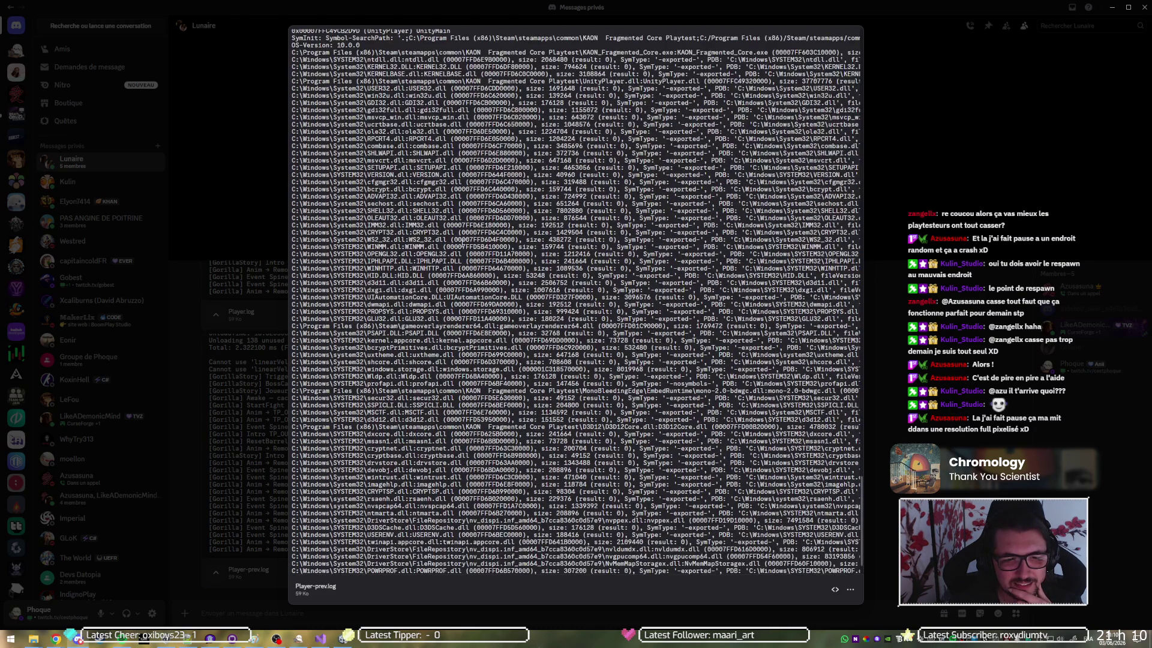
pyautogui.scroll(-2, 462, 243)
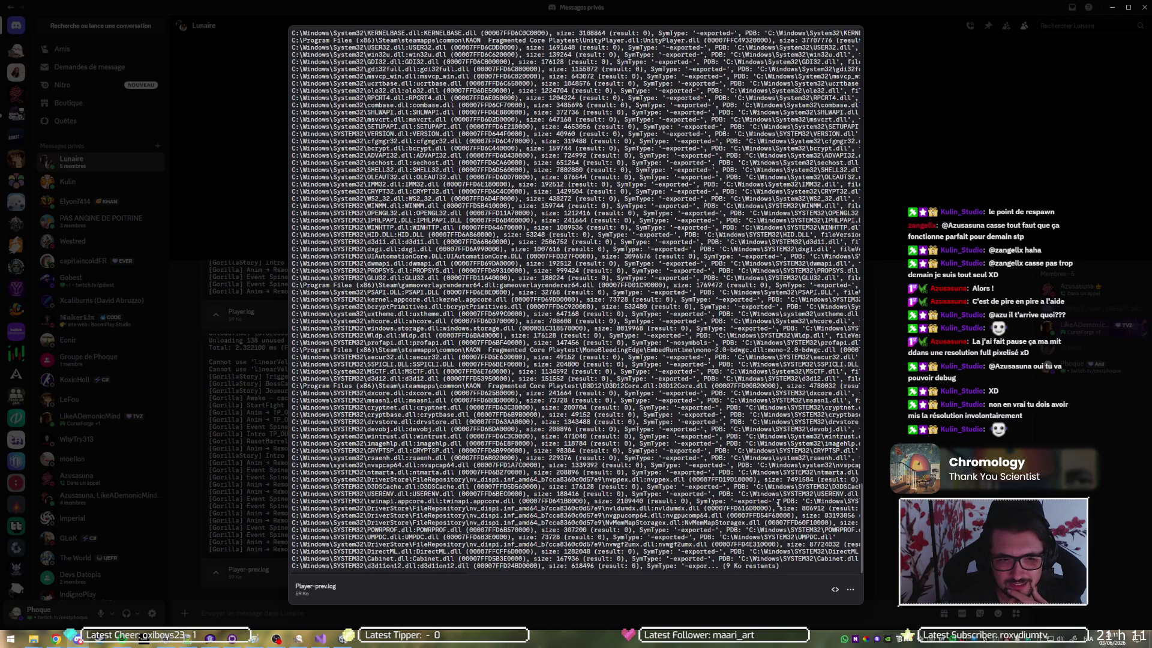
pyautogui.hscroll(5, 744, 472)
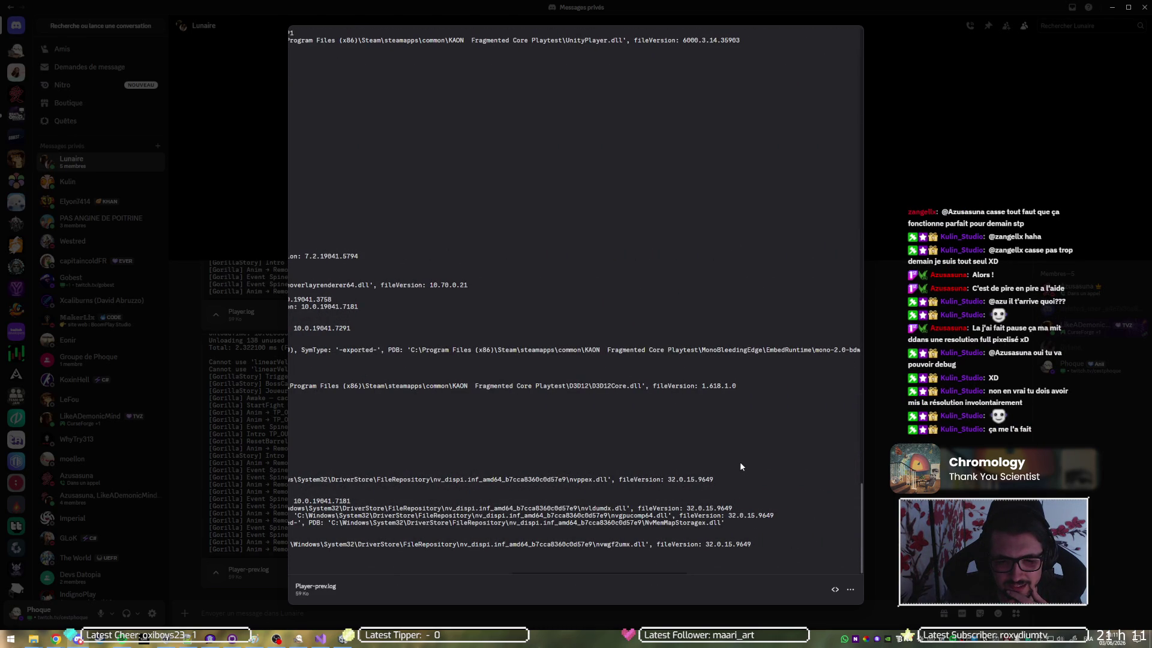
pyautogui.hscroll(-5, 740, 465)
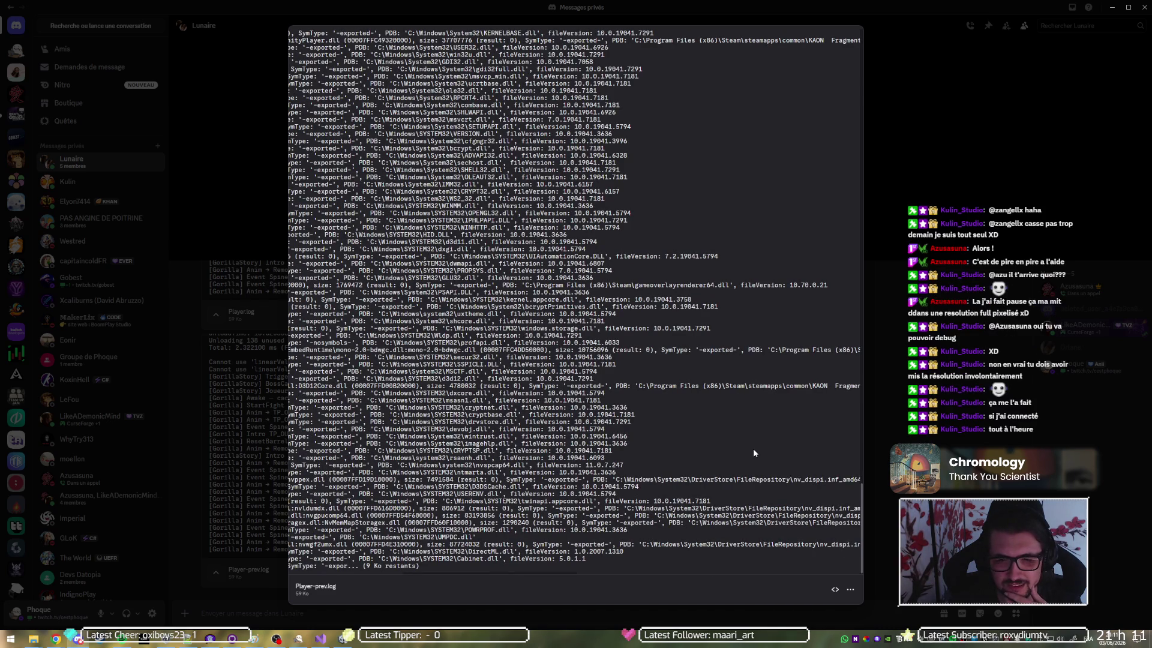
pyautogui.scroll(3, 754, 448)
pyautogui.scroll(3, 754, 453)
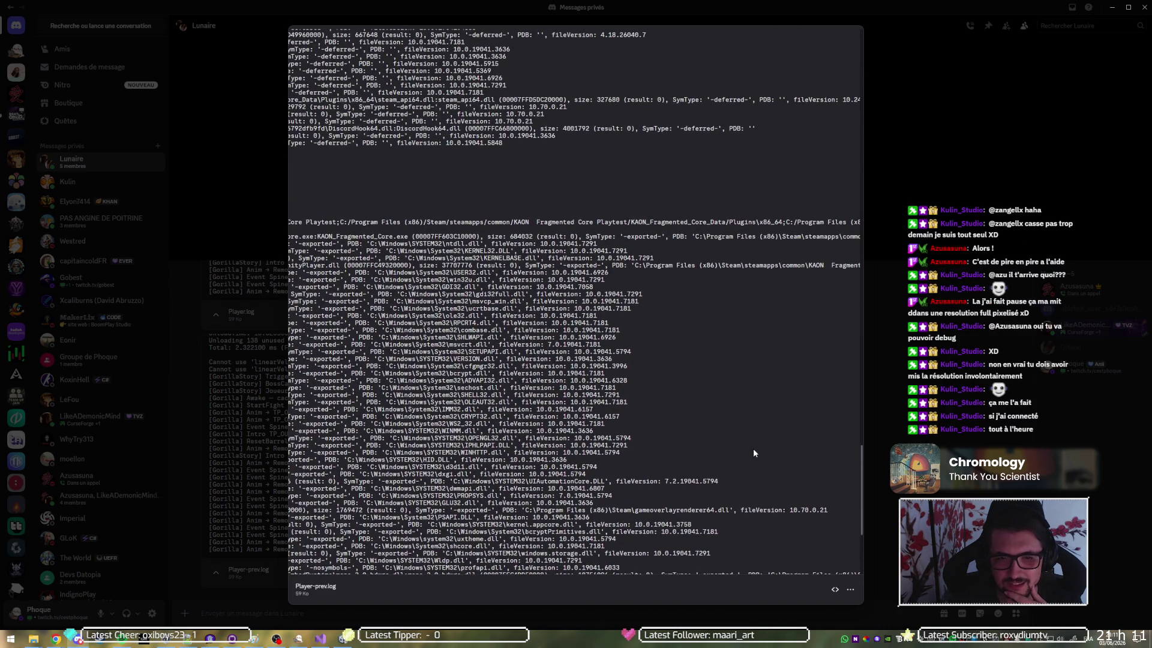
pyautogui.hscroll(-5, 753, 445)
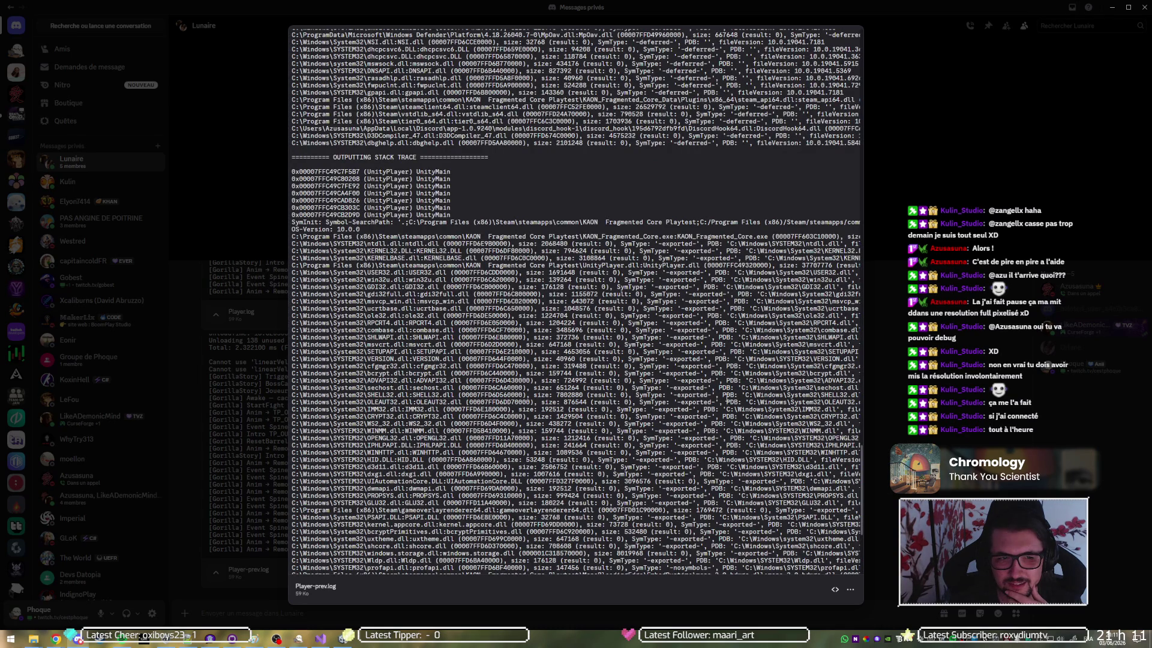
pyautogui.scroll(5, 696, 366)
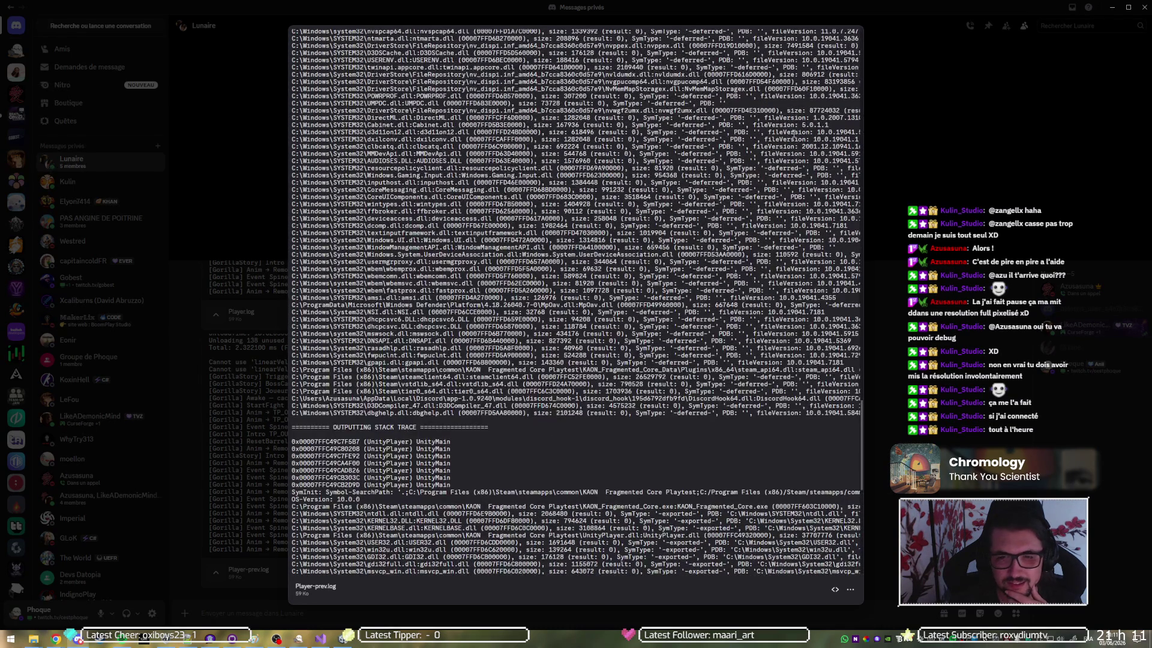
# Close the log preview and bring the Unity editor back to the front
pyautogui.click(949, 153)
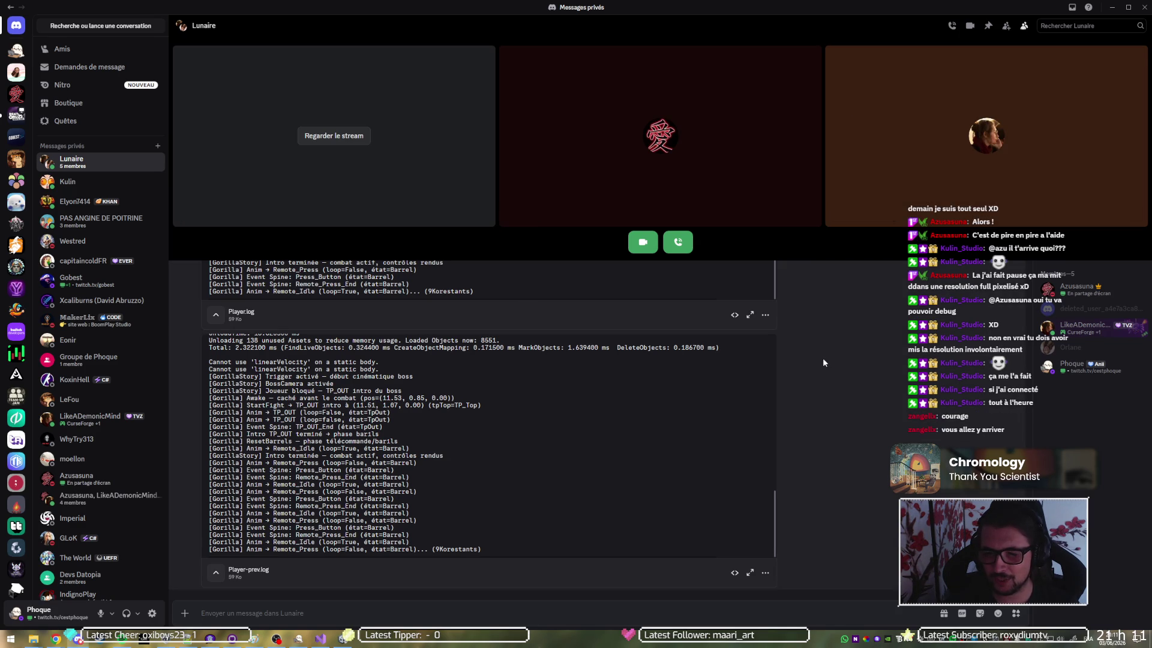
pyautogui.hotkey('alt', 'Tab')
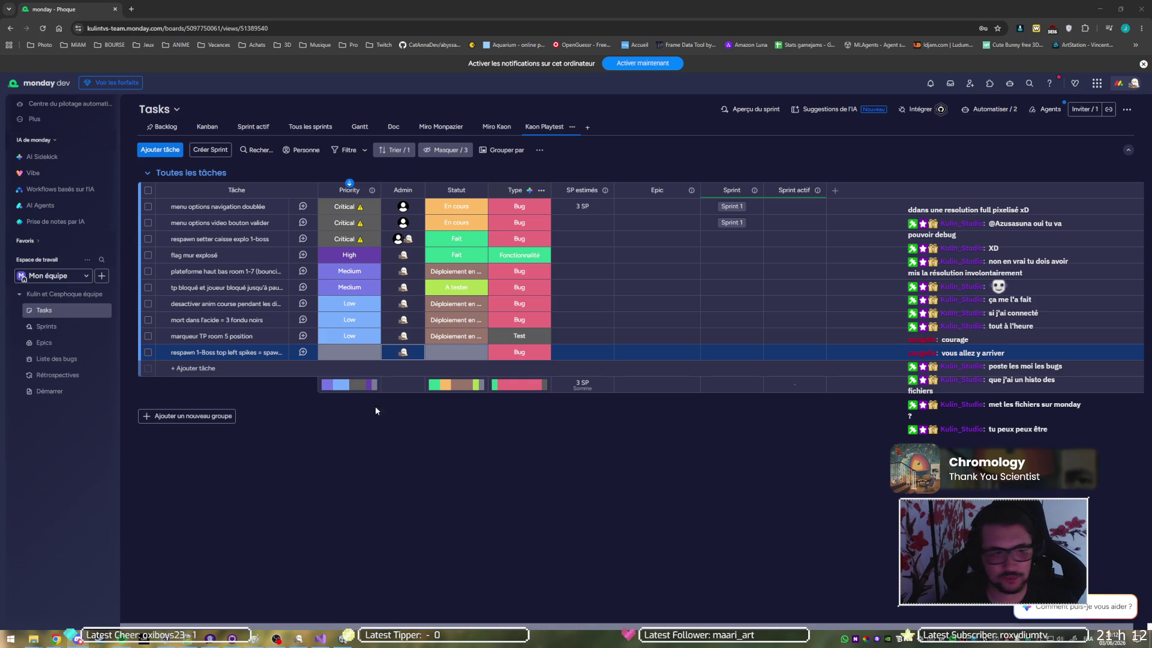
pyautogui.click(343, 638)
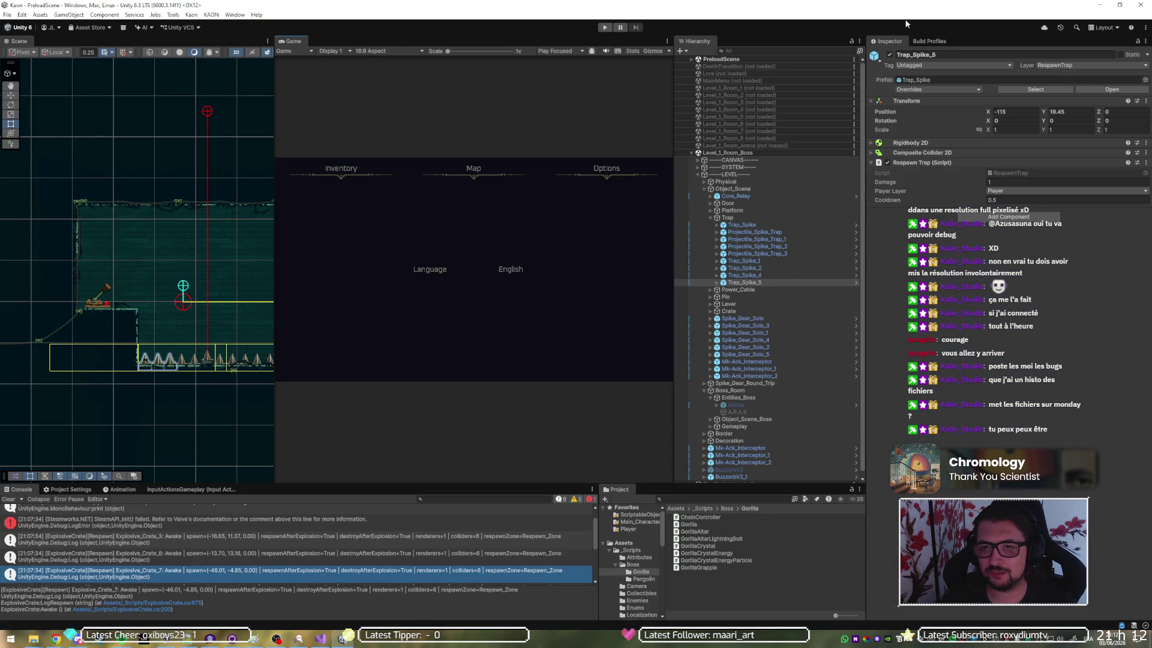
# Widen the Build Profiles panel and tick Development Build for Windows
pyautogui.click(933, 41)
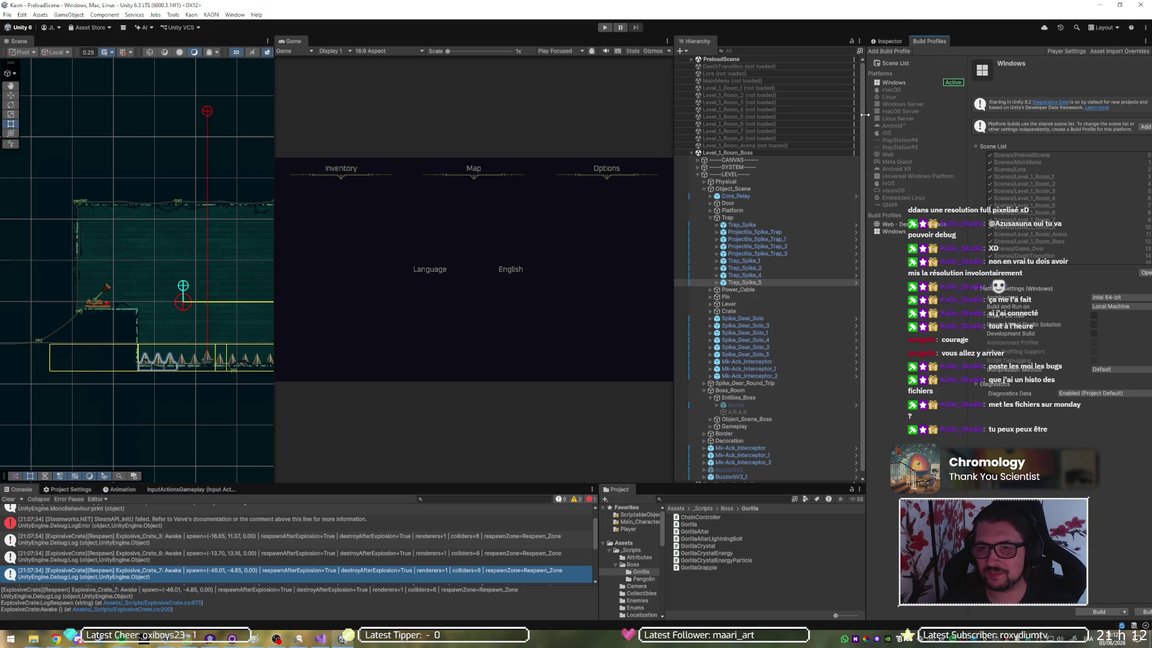
pyautogui.moveTo(864, 117); pyautogui.dragTo(461, 150)
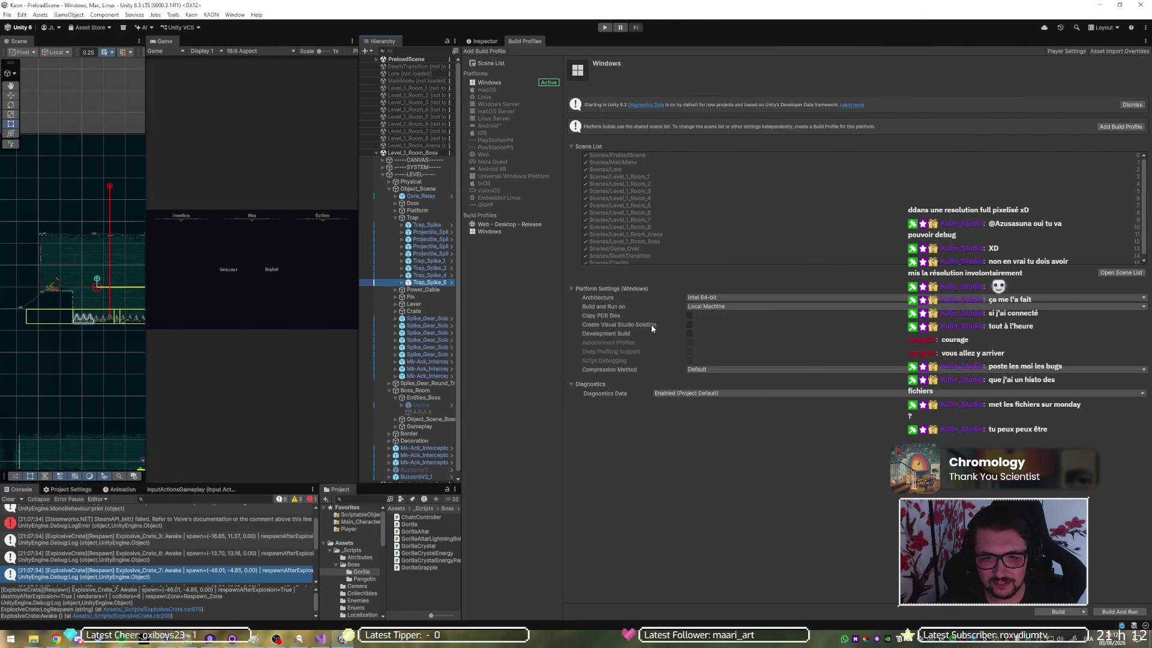
pyautogui.click(689, 333)
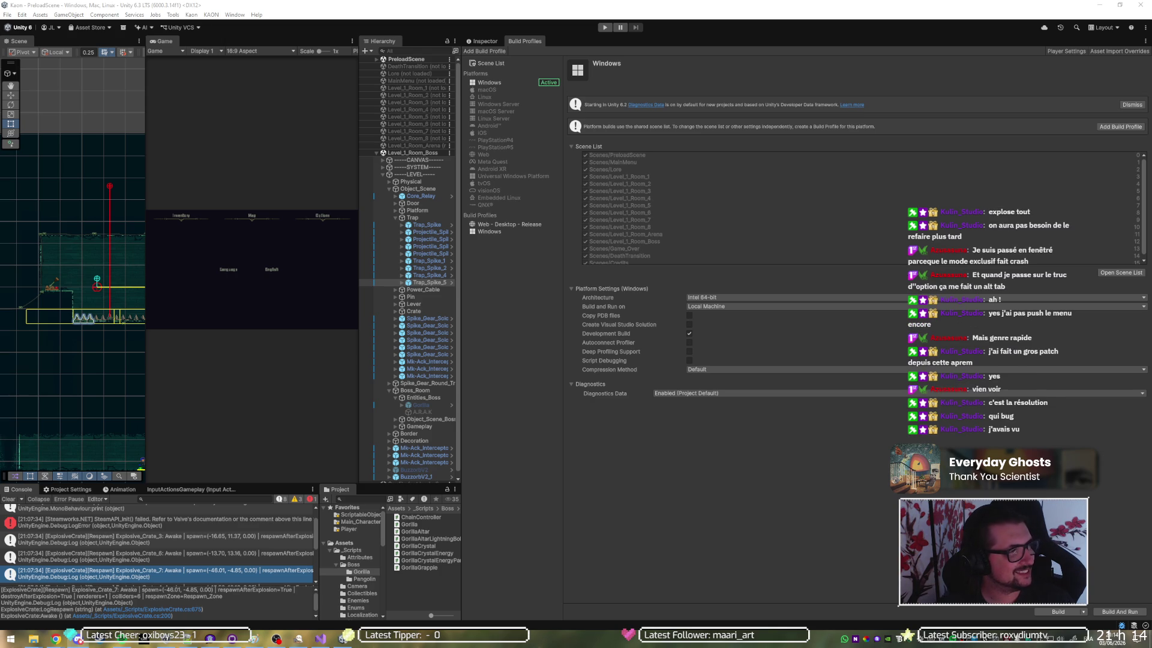
pyautogui.hotkey('alt', 'Tab')
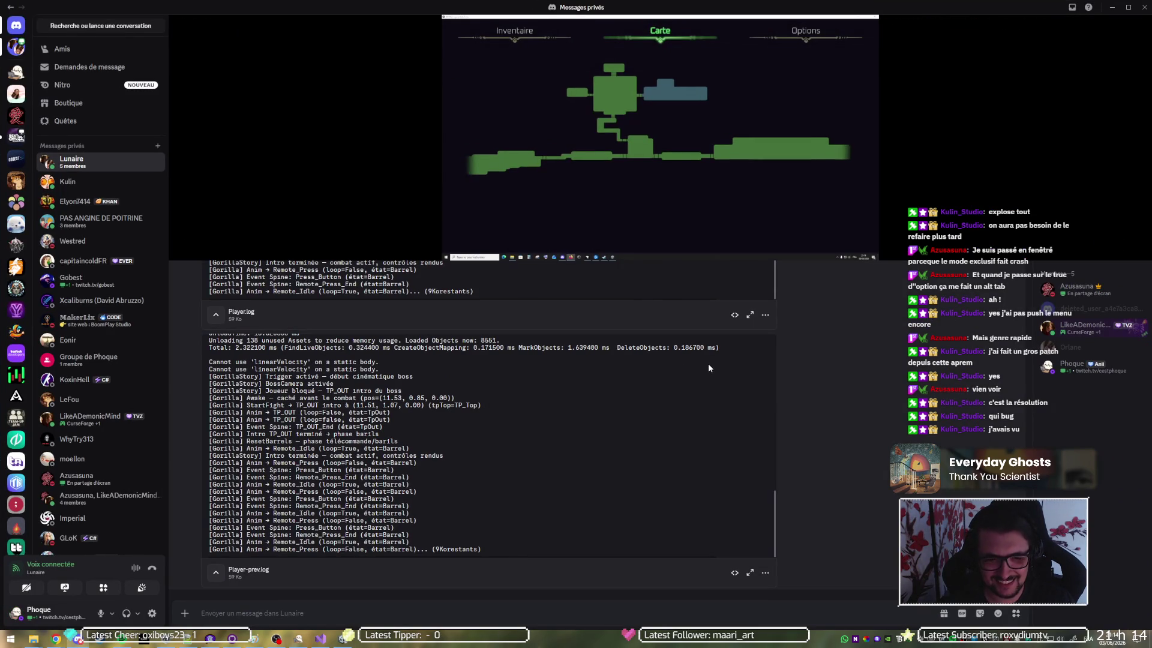
# Show the KAON_Fragmented_Core stream in Plein écran with participant tiles hidden
pyautogui.moveTo(1008, 180)
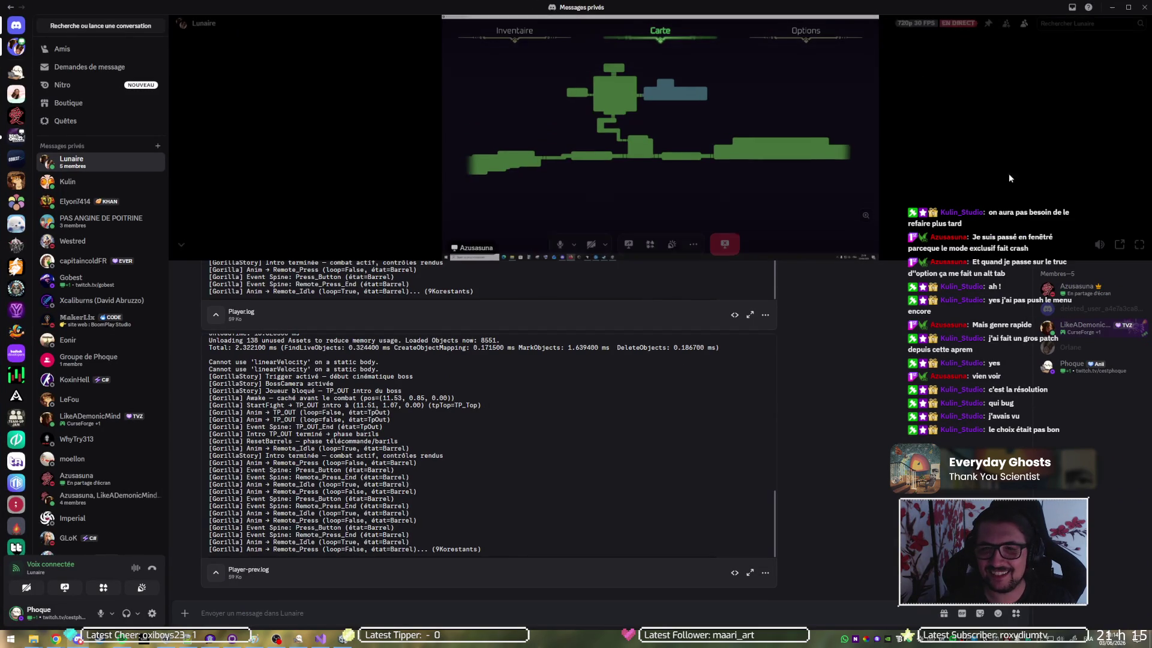
pyautogui.click(1137, 246)
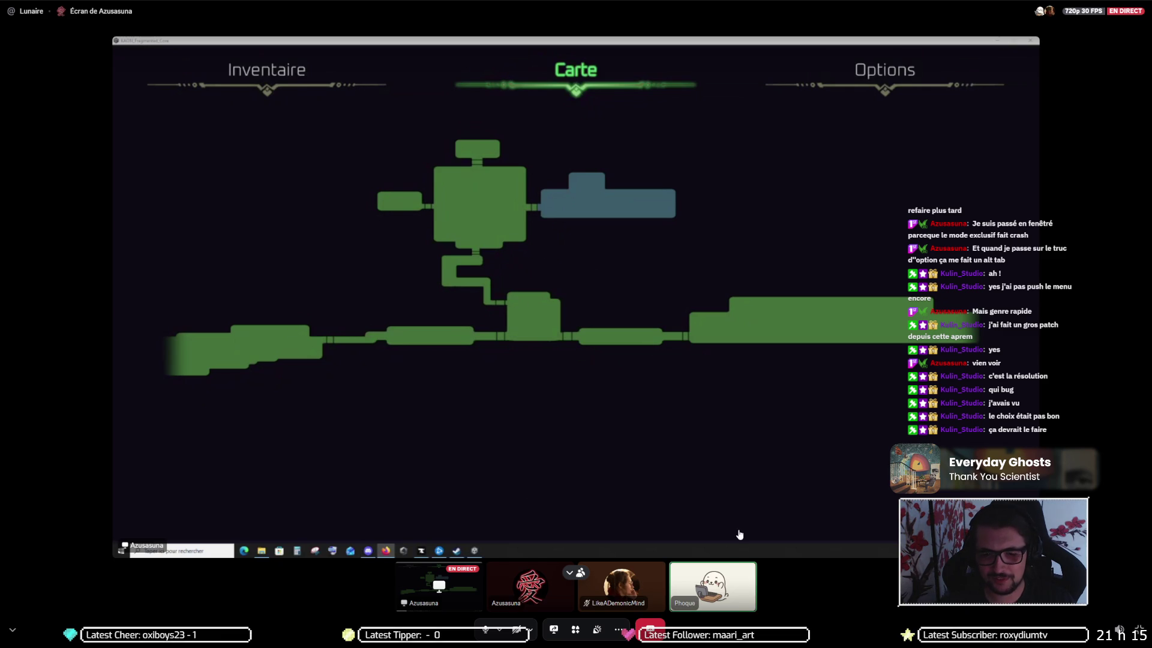
pyautogui.click(572, 576)
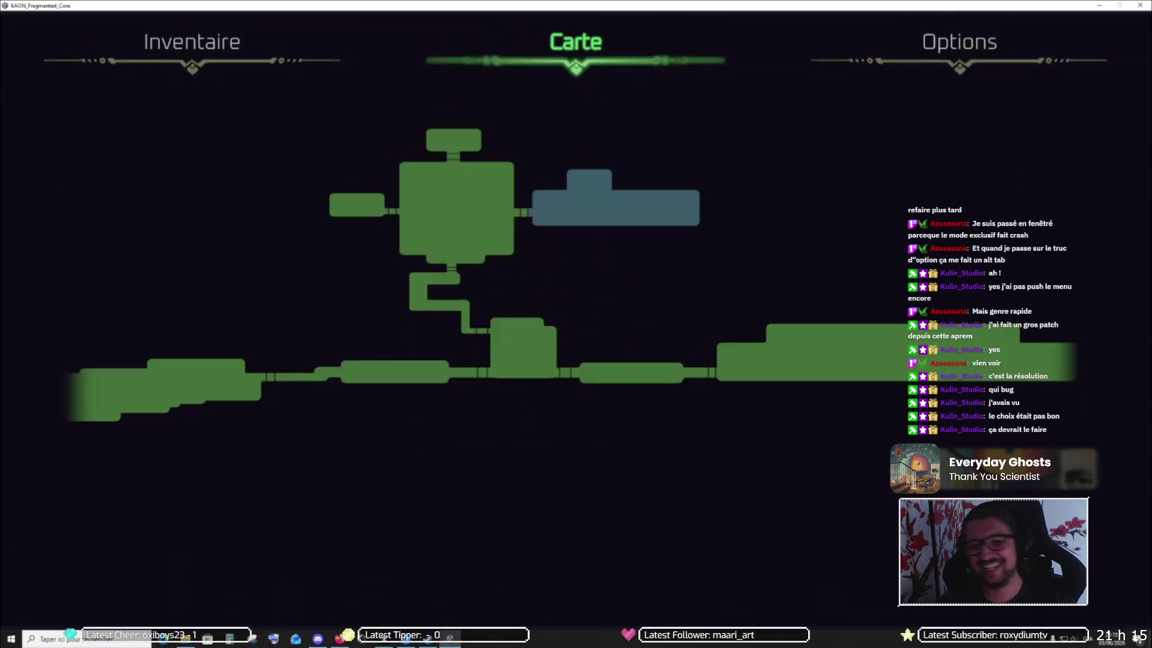
# Cycle the game's pause menu from the Carte map to the Options page
pyautogui.press('q')
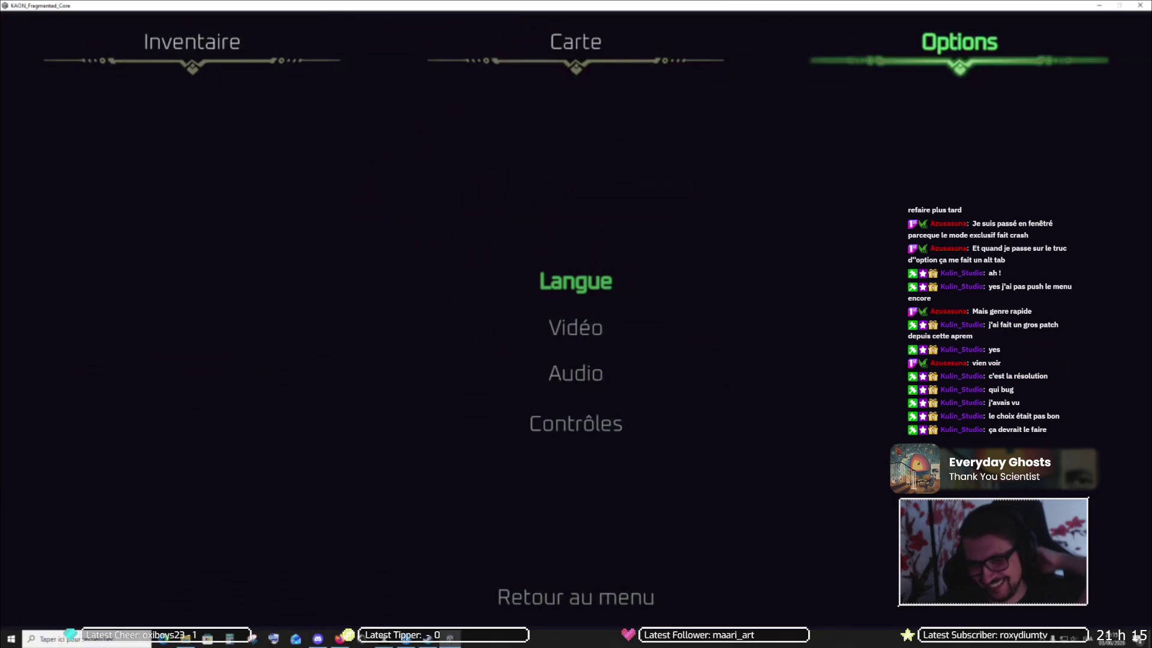
pyautogui.press('e')
pyautogui.press('q')
pyautogui.press('q')
pyautogui.press('q')
pyautogui.press('q')
pyautogui.press('q')
pyautogui.press('e')
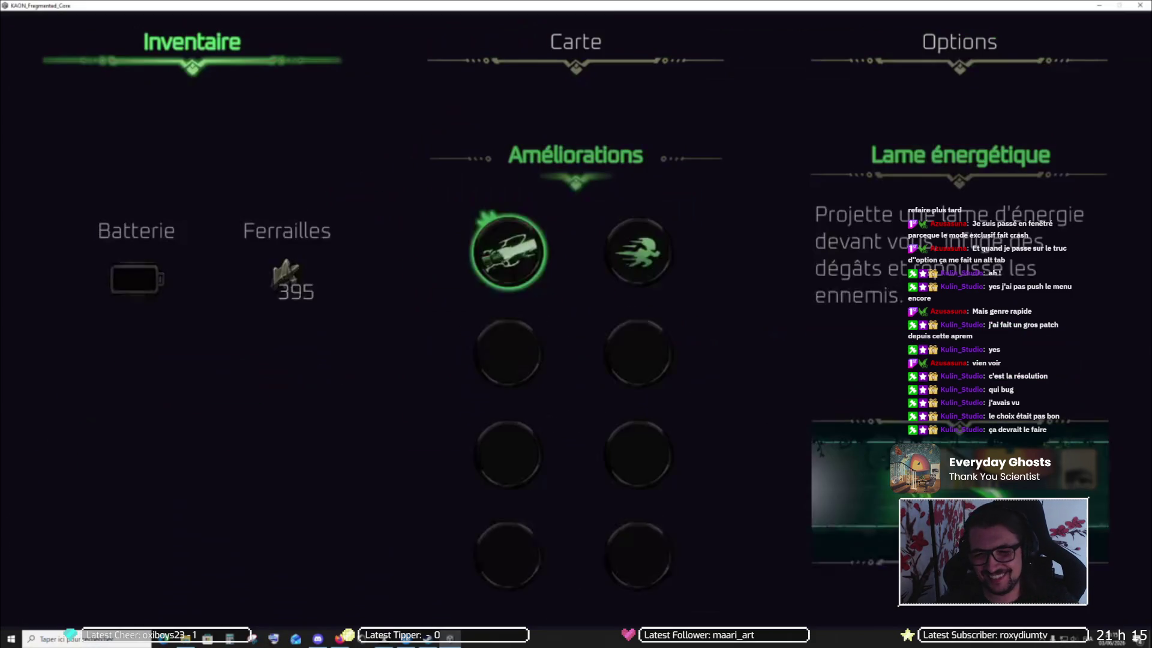
pyautogui.press('e')
pyautogui.press('e')
pyautogui.press('e')
pyautogui.press('e')
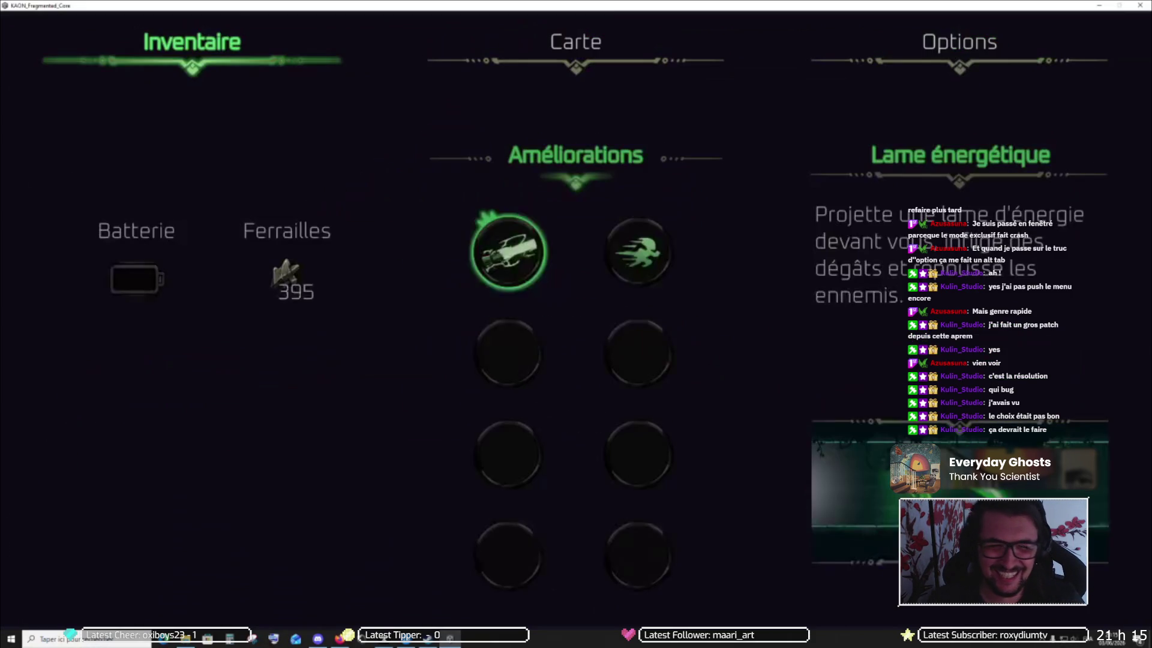
pyautogui.press('e')
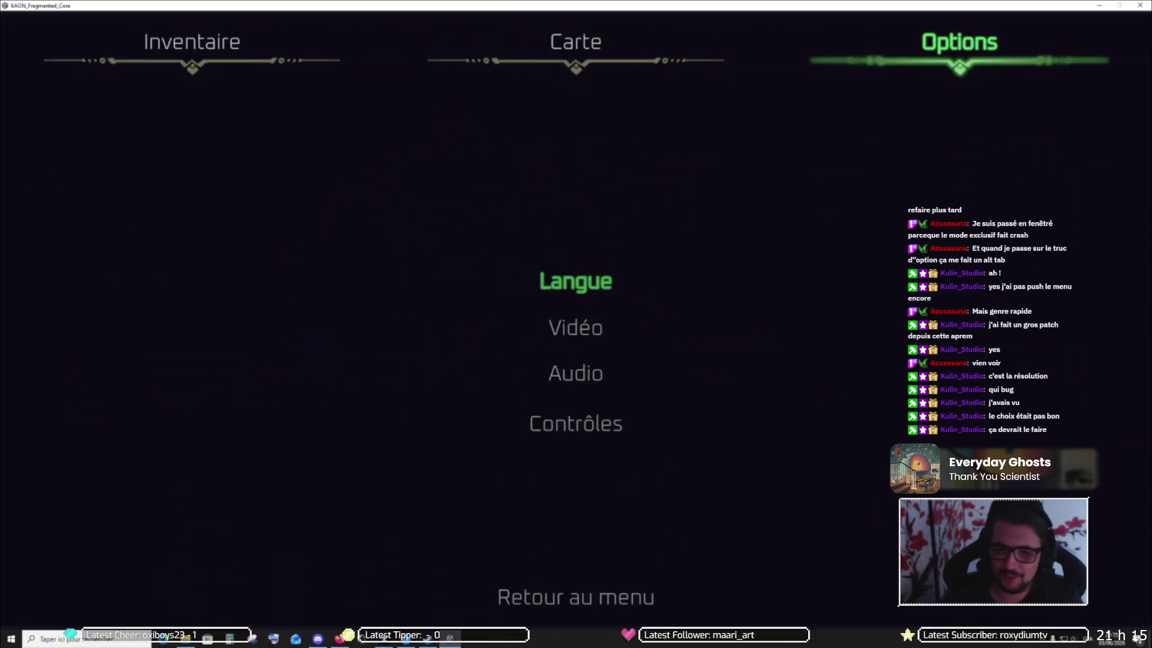
pyautogui.press('e')
pyautogui.press('e')
pyautogui.press('e')
pyautogui.press('e')
pyautogui.press('e')
pyautogui.press('e')
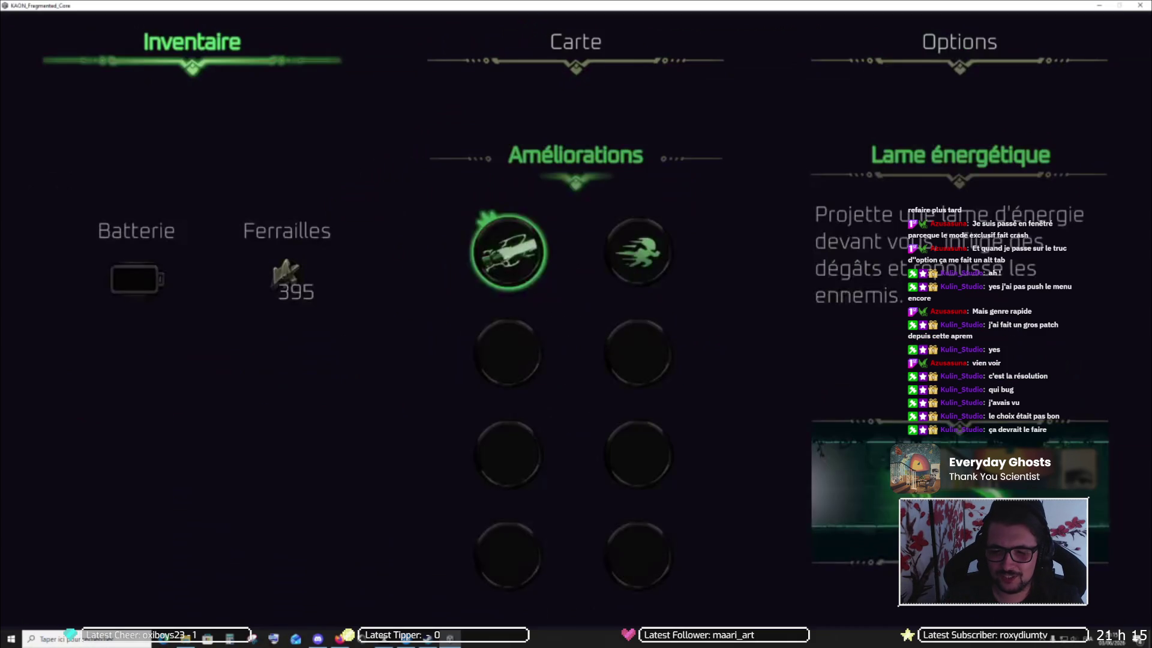
# In Vidéo, change Fenêtre from Maximisé to Plein écran exclusif and go back
pyautogui.press('Down')
pyautogui.press('Down')
pyautogui.press('Down')
pyautogui.press('Up')
pyautogui.press('Up')
pyautogui.press('Down')
pyautogui.press('Down')
pyautogui.press('Up')
pyautogui.press('Up')
pyautogui.press('Return')
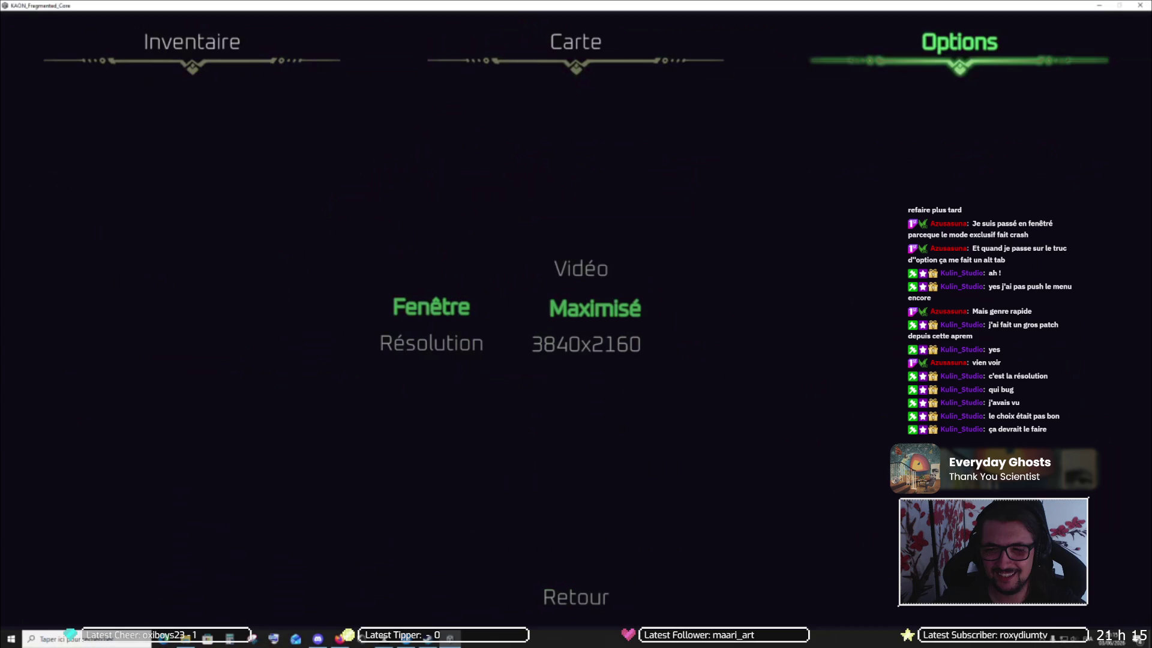
pyautogui.press('Right')
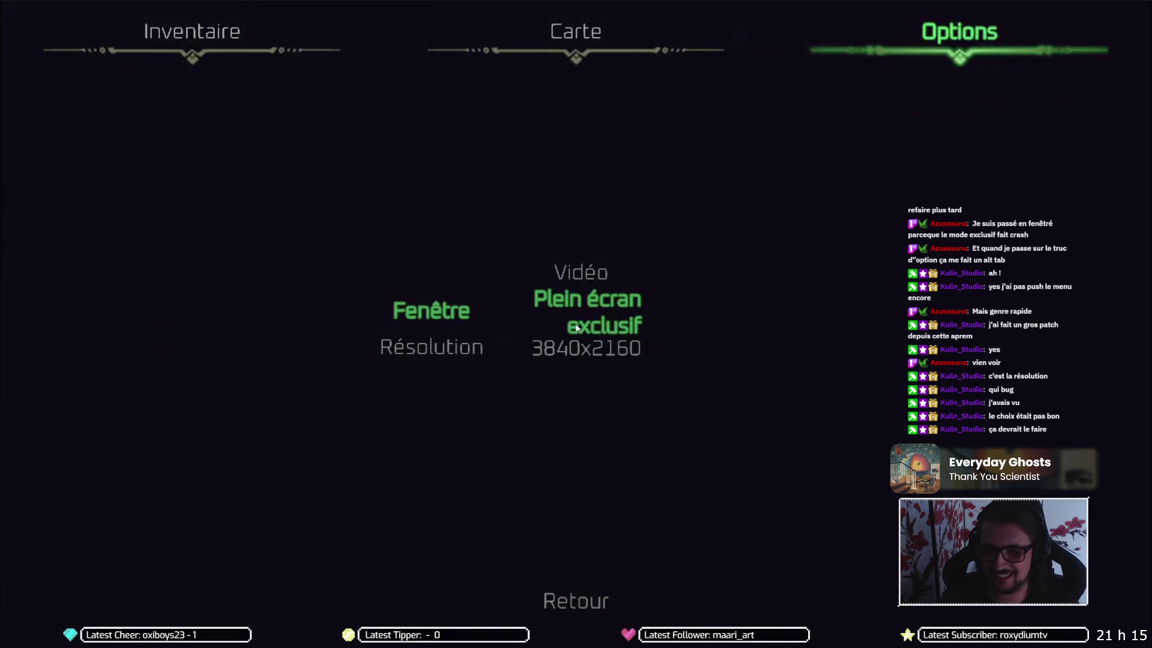
pyautogui.press('Return')
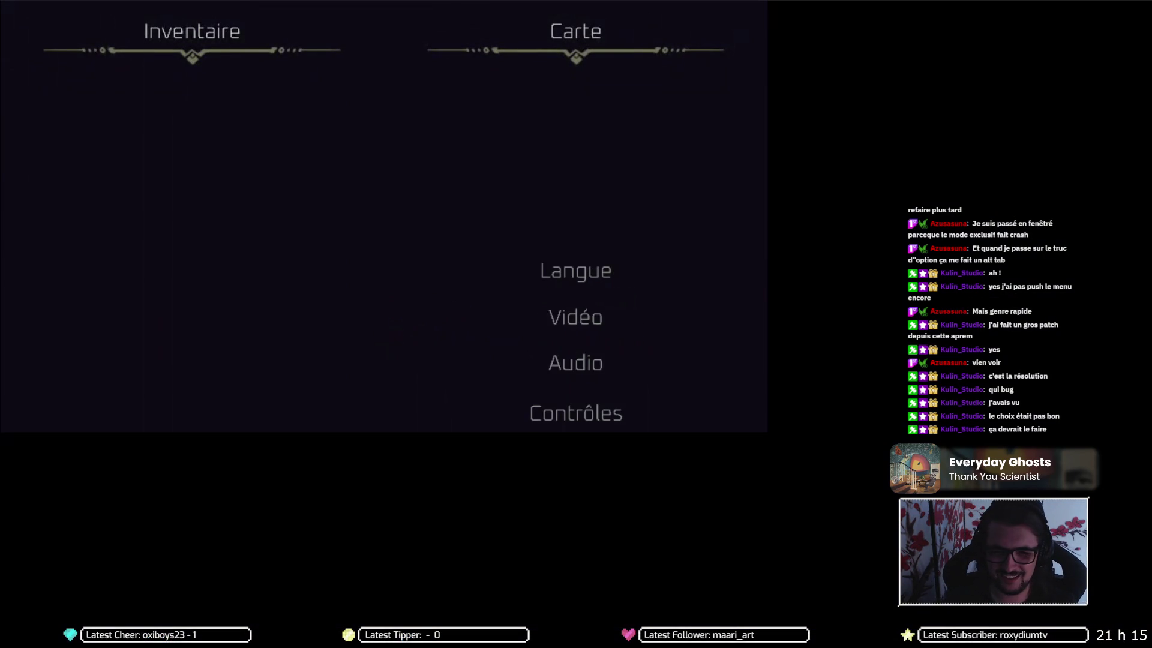
# Return the Discord-streamed game from Options to live play in the Forgotten Wilds Boss Room
pyautogui.moveTo(875, 489)
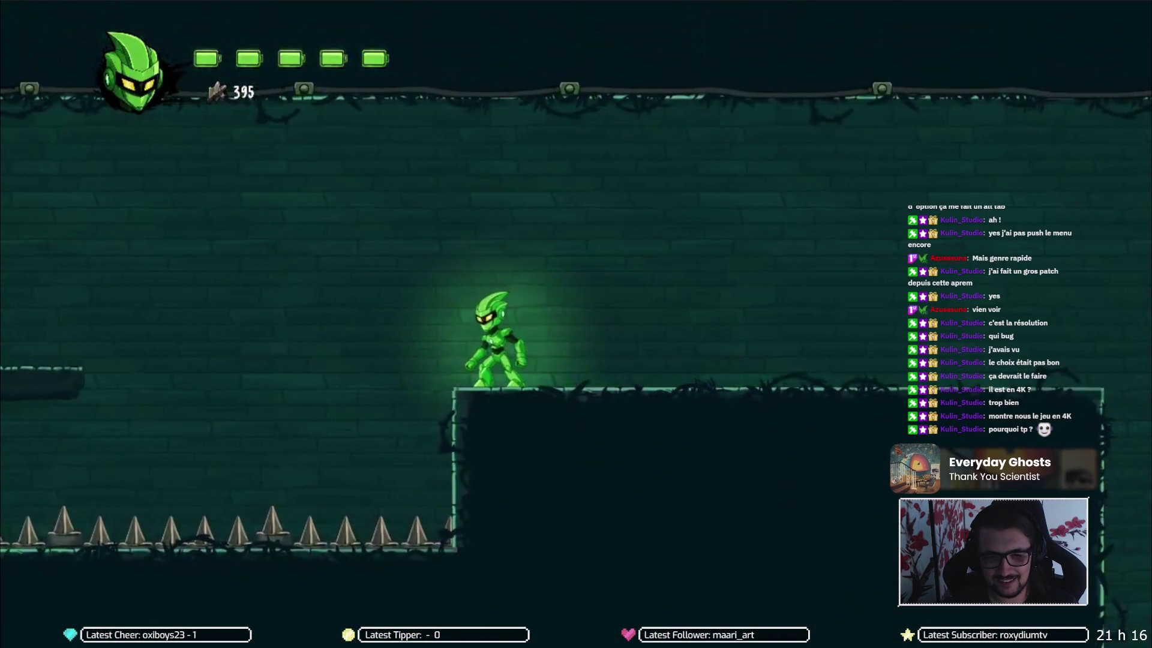
# Run the character left and jump off the ledge, steering left in mid-air
pyautogui.press('Left')
pyautogui.press('space')
pyautogui.press('Left')
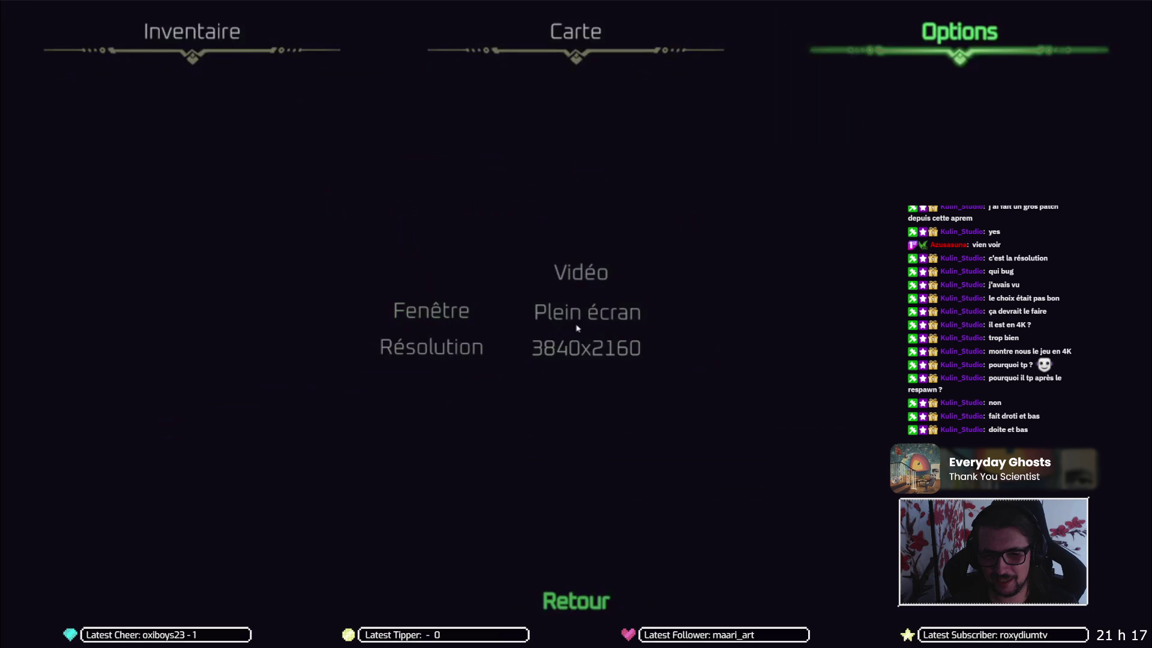
# Leave the Vidéo options (Plein écran, 3840x2160) and keep playing to 404 scrap
pyautogui.moveTo(157, 360)
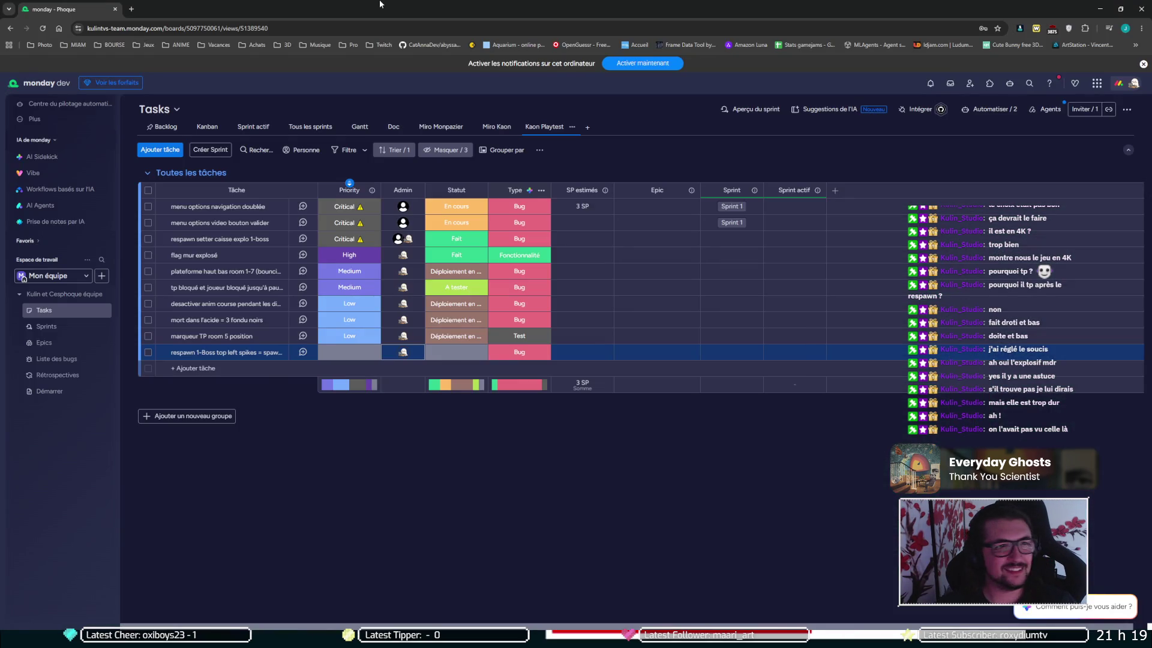
# Alt-tab into the fullscreen Kaon build, fight through the barrel room to 457 scrap, then exit fullscreen
pyautogui.hotkey('alt', 'Tab')
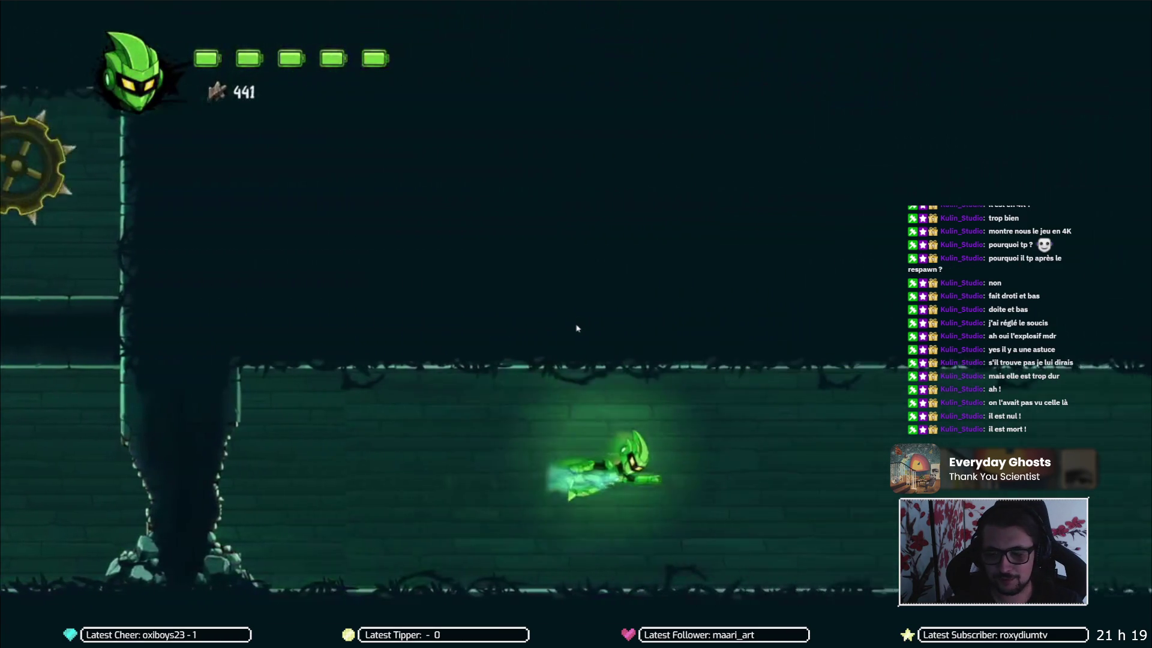
pyautogui.moveTo(548, 553)
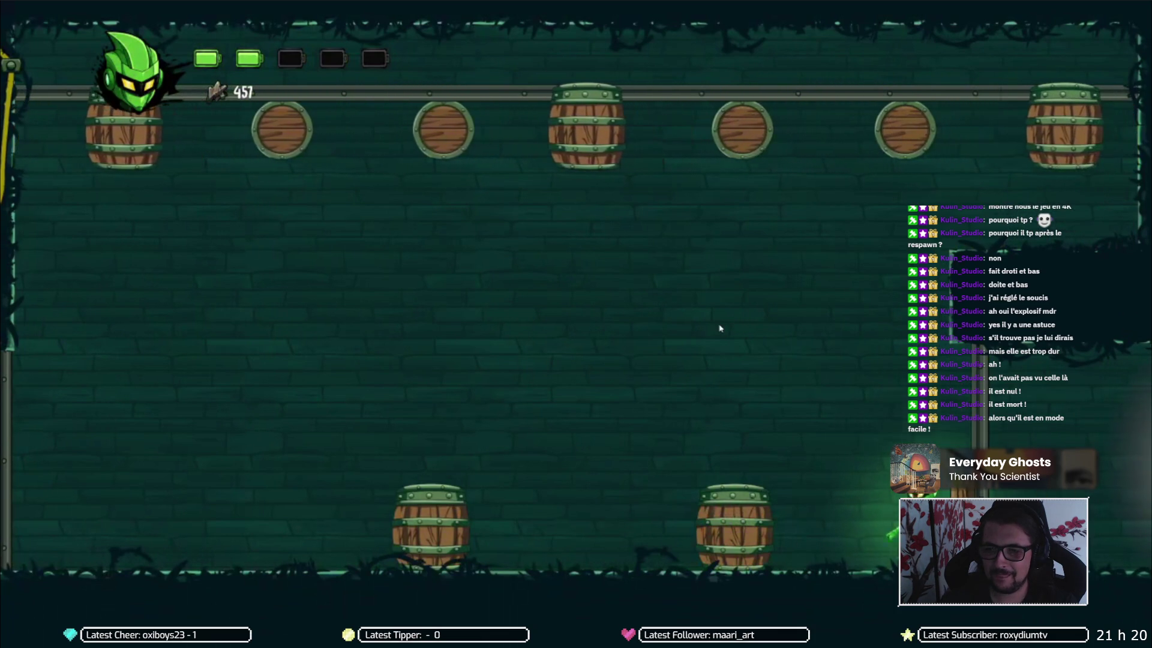
pyautogui.press('Escape')
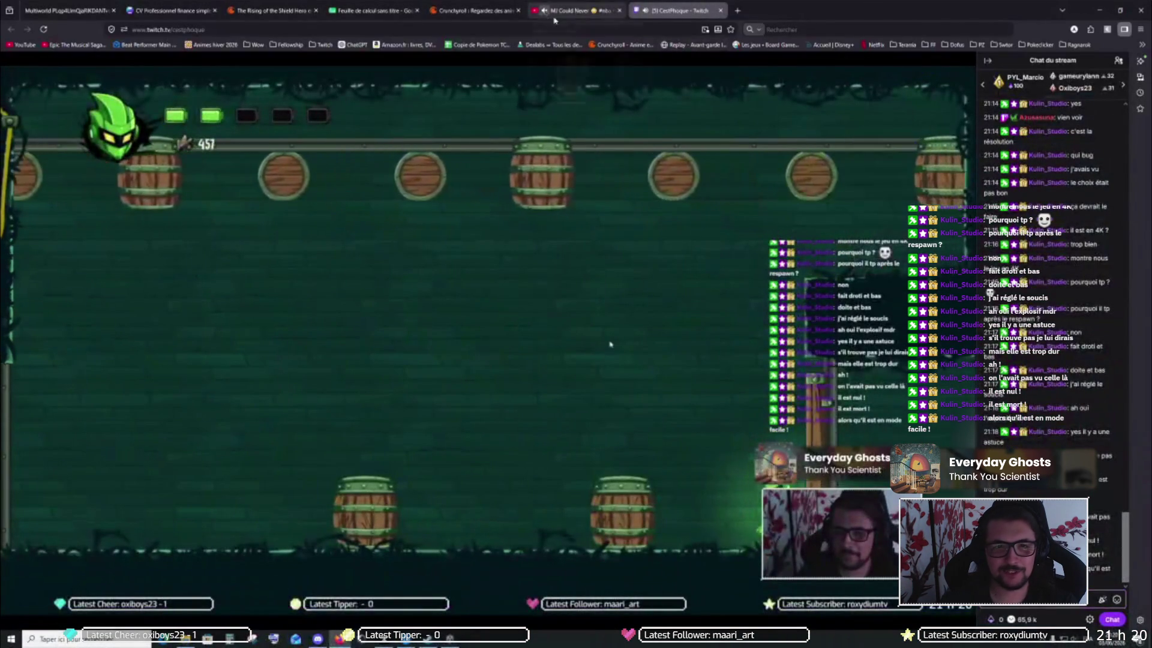
# Close the extra MI Could Never browser tab beside the Twitch stream
pyautogui.click(619, 10)
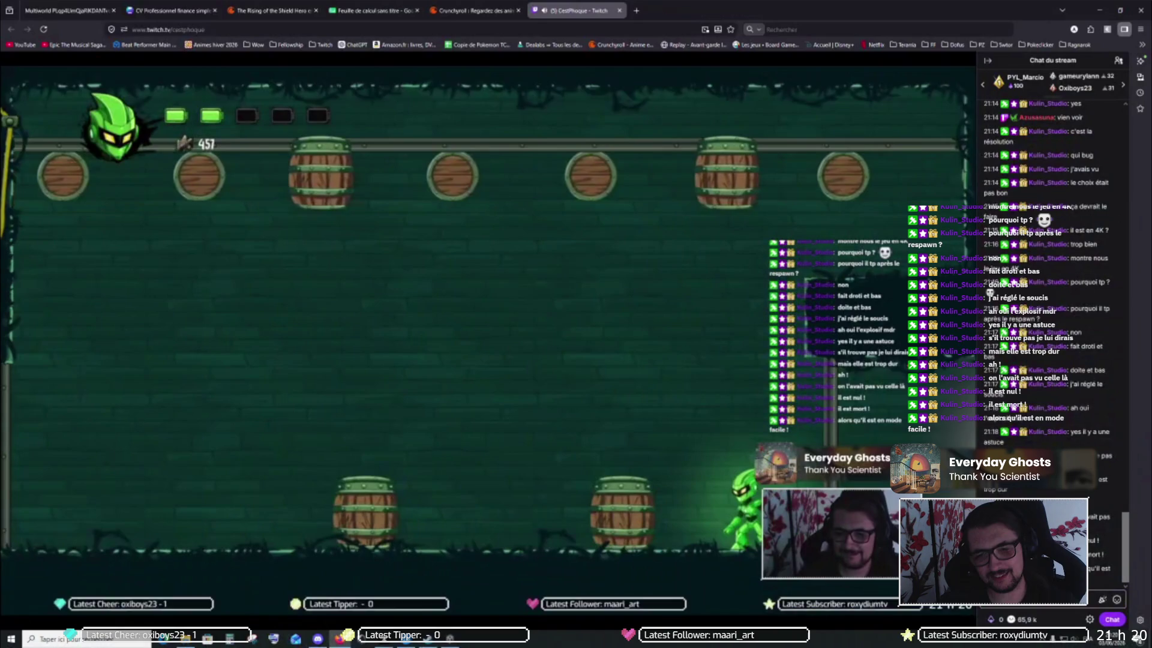
pyautogui.moveTo(518, 359)
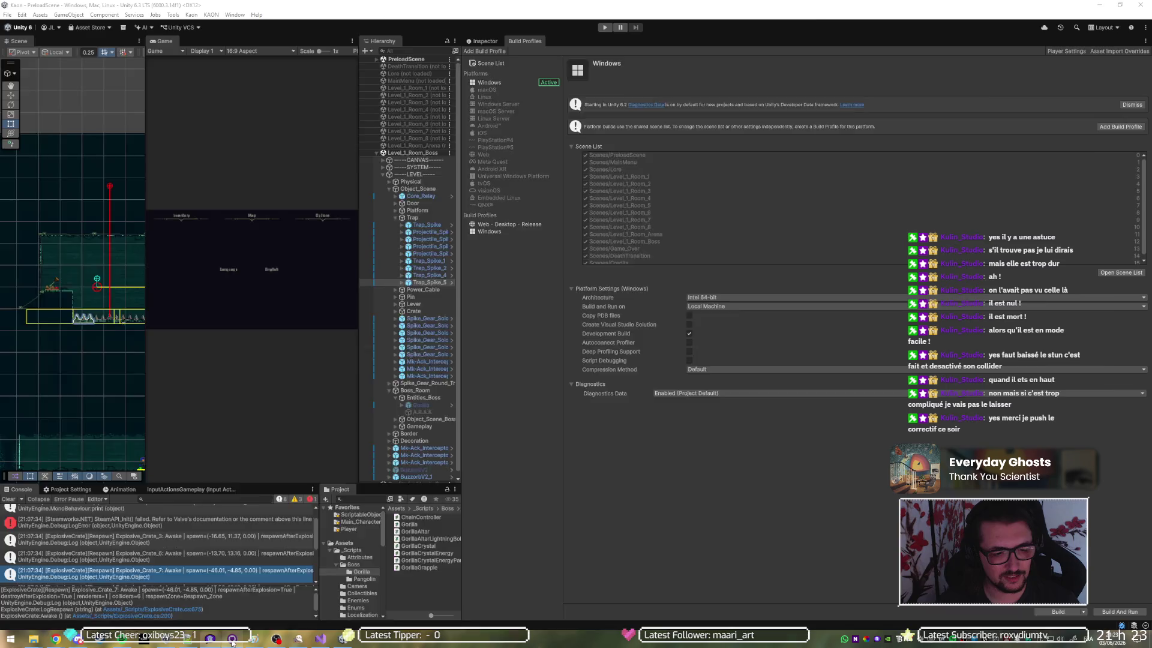
# In GitHub Desktop, view the Level_1_Room_Boss.unity diff adding a stunDuration override of 2
pyautogui.click(233, 640)
pyautogui.click(124, 81)
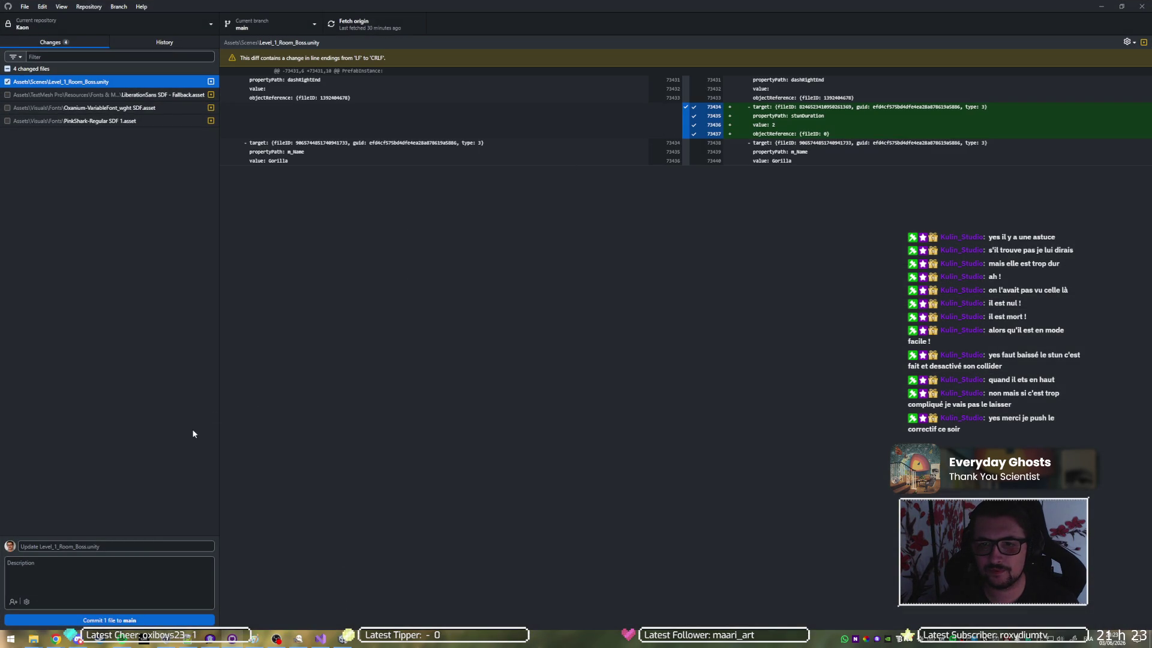
# Write and correct the commit summary 'fic reduced gorilla stun duration', then minimize GitHub Desktop
pyautogui.click(69, 547)
pyautogui.write('fix erduuced gorilla stu')
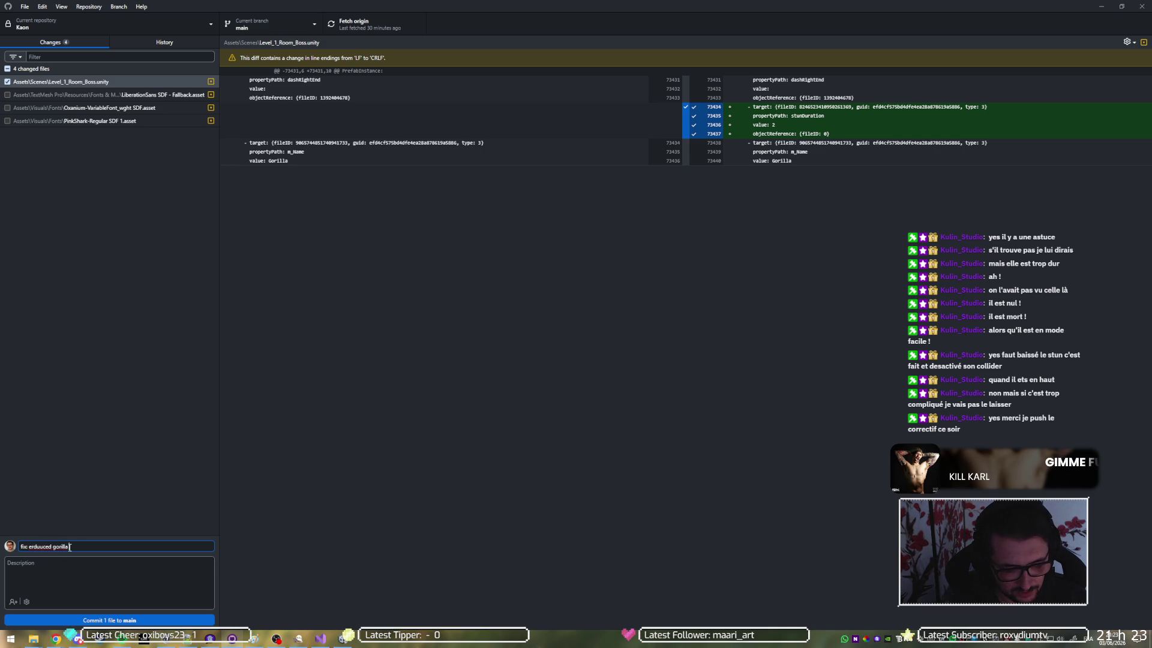
pyautogui.write('n duration')
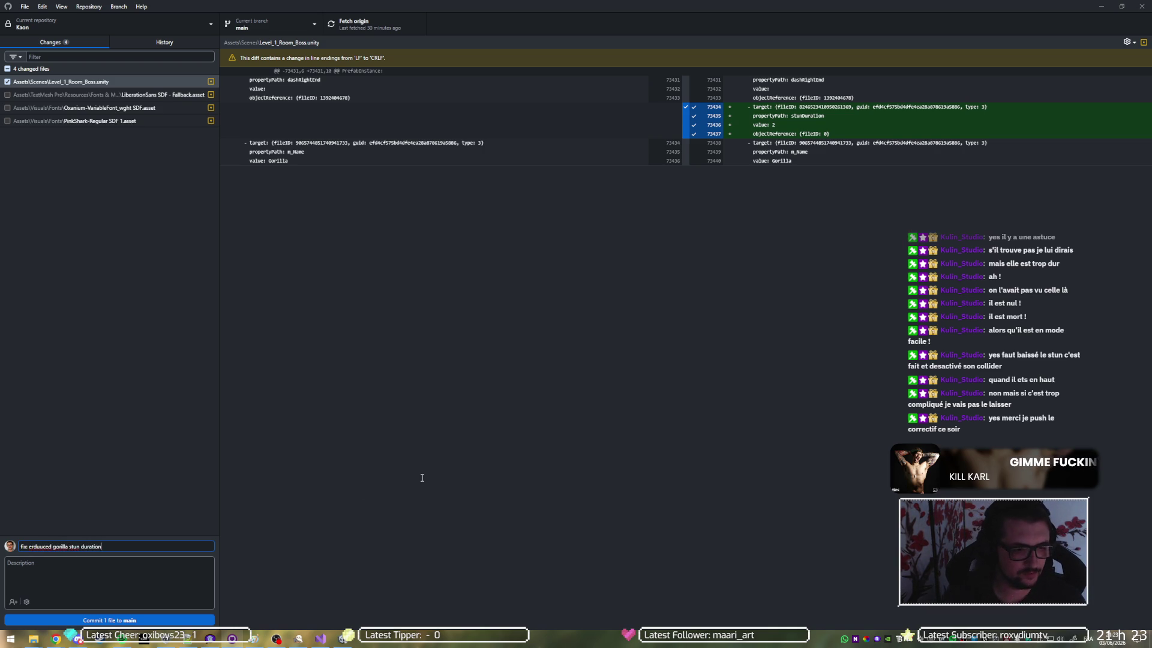
pyautogui.press('Home')
pyautogui.press('Delete')
pyautogui.press('Right')
pyautogui.write('e')
pyautogui.press('Delete')
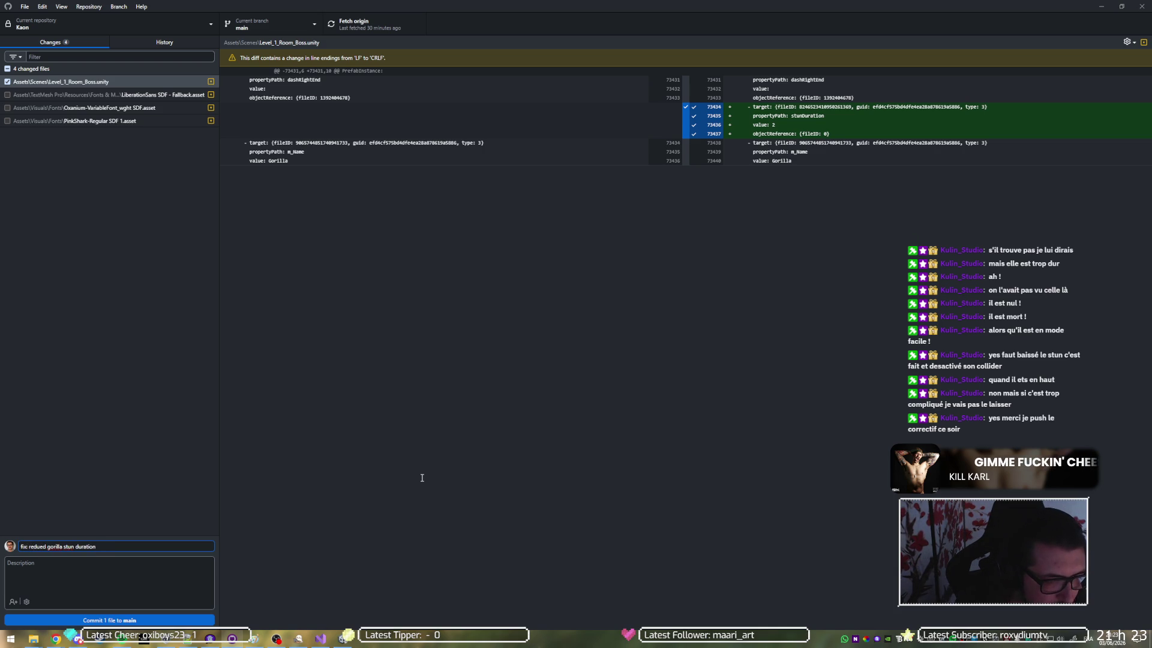
pyautogui.press('End')
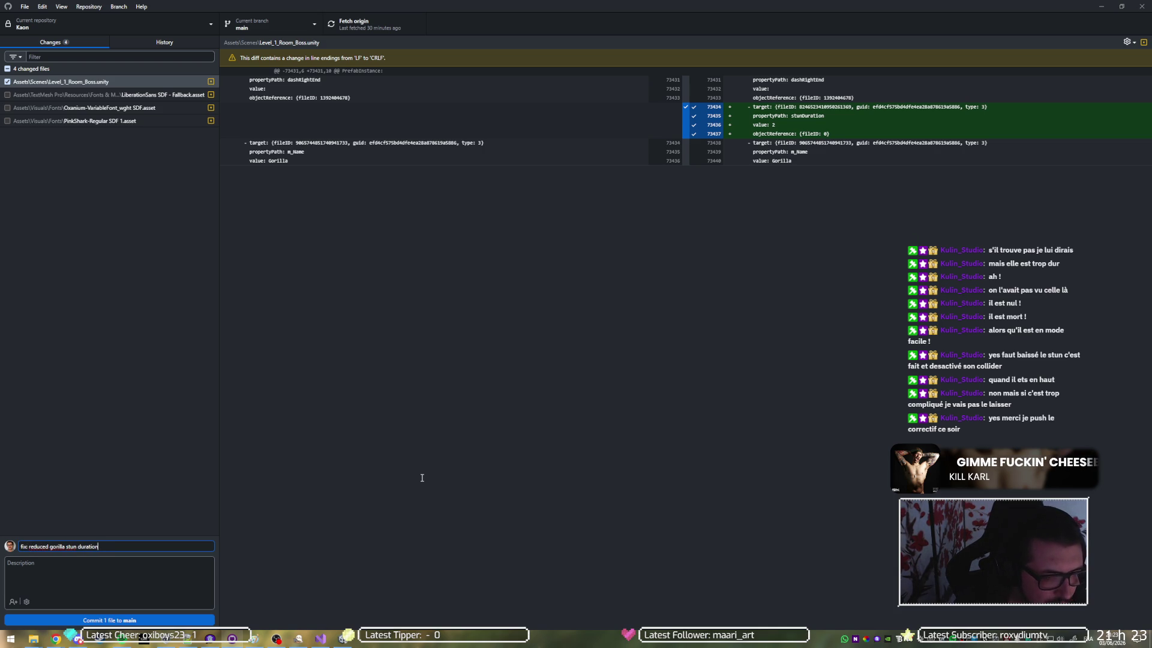
pyautogui.click(1102, 6)
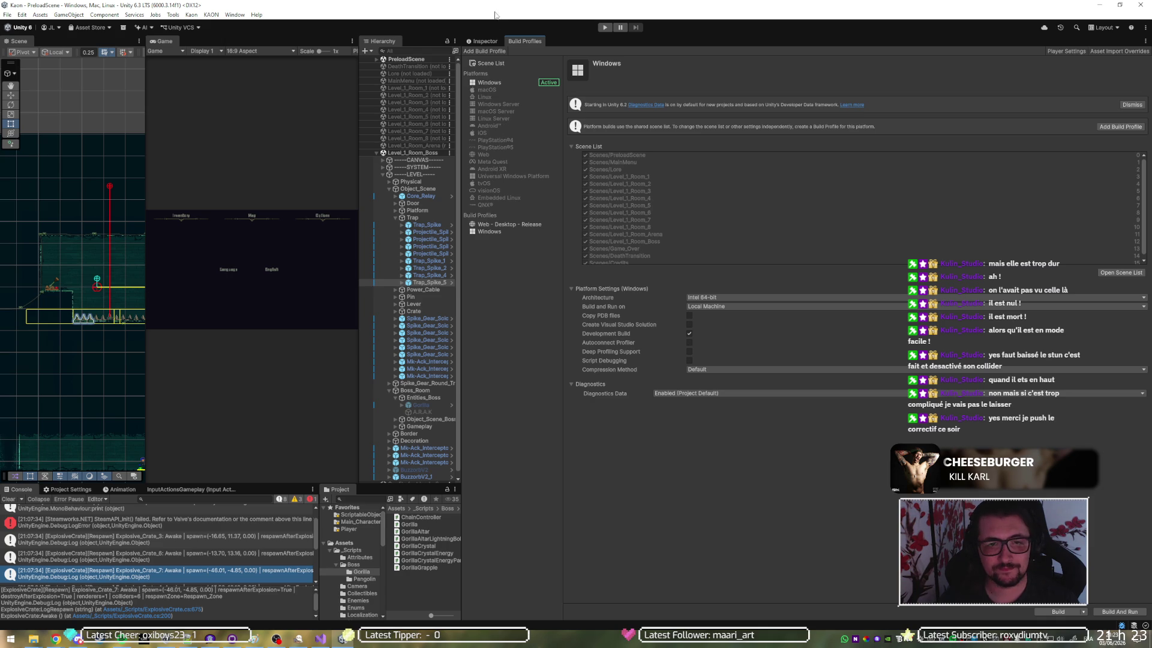
# Widen the editor panels, collapse Object_Scene and Object_Scene_Boss, and select Gorilla under Entities_Boss
pyautogui.moveTo(464, 255); pyautogui.dragTo(884, 263)
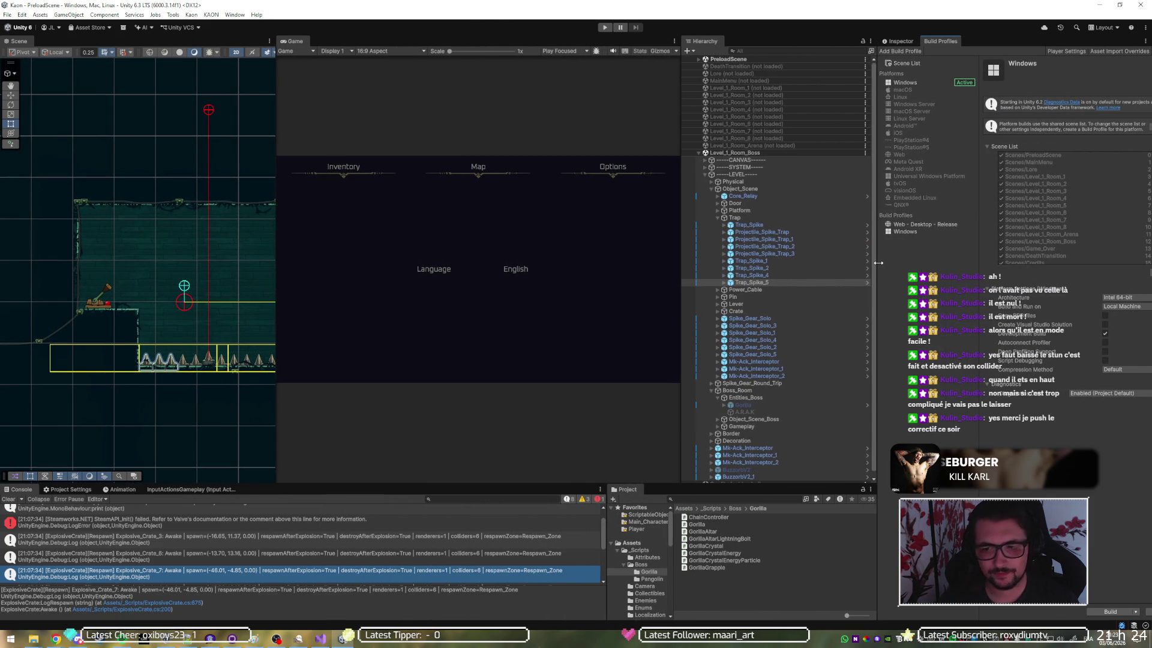
pyautogui.click(747, 282)
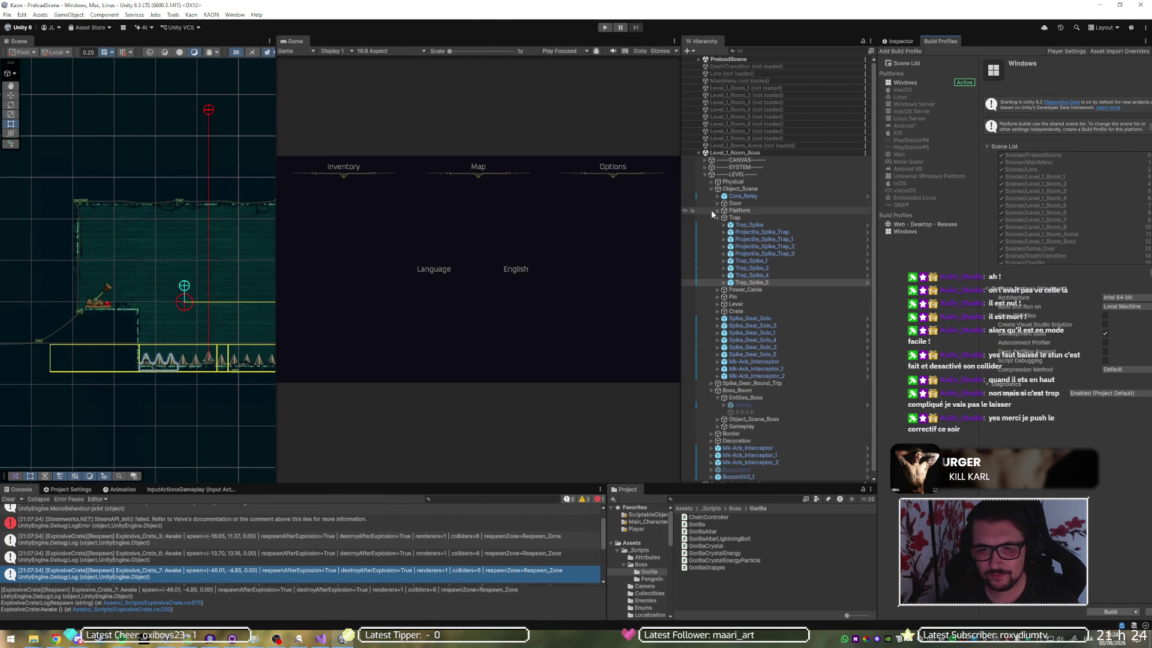
pyautogui.click(712, 190)
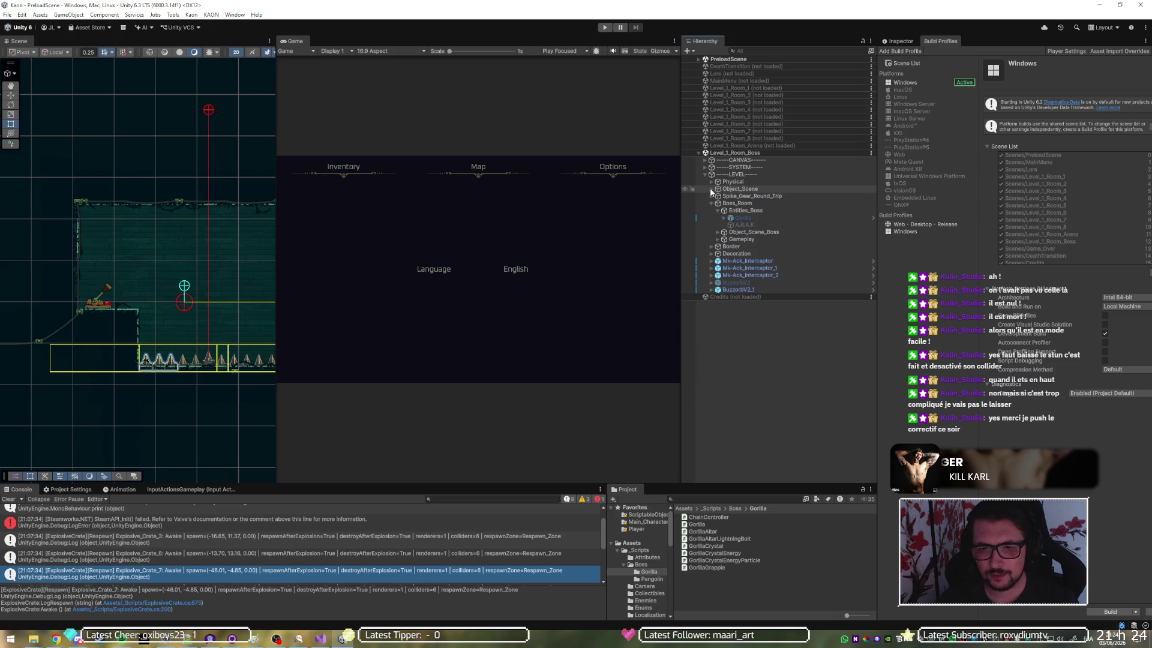
pyautogui.click(712, 189)
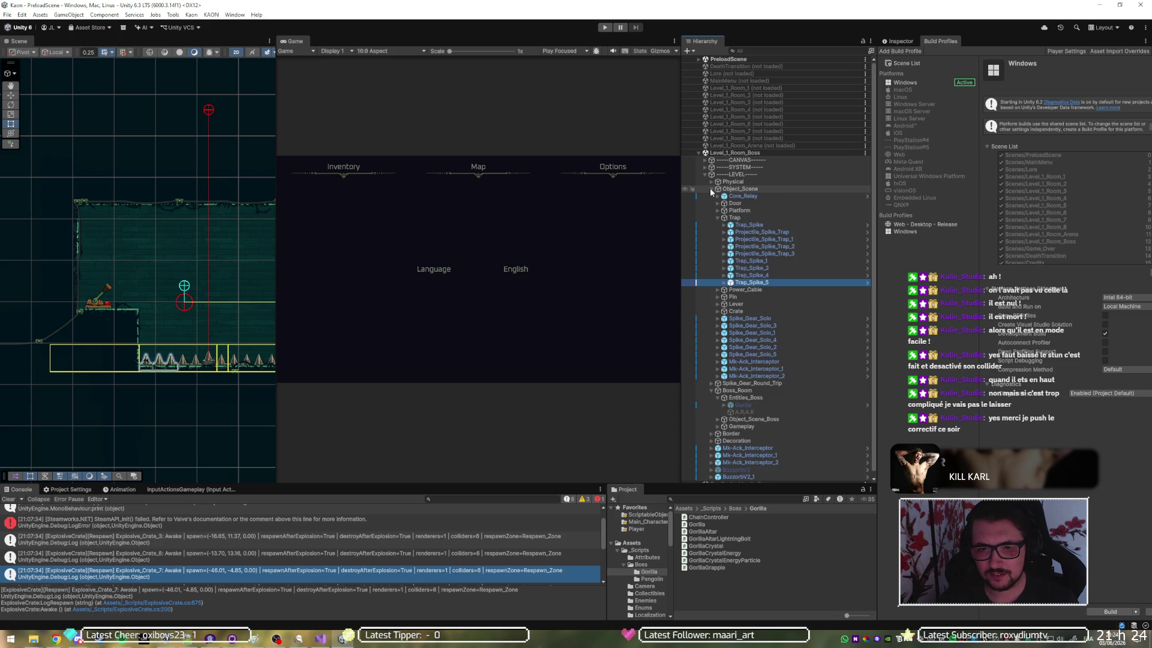
pyautogui.click(711, 190)
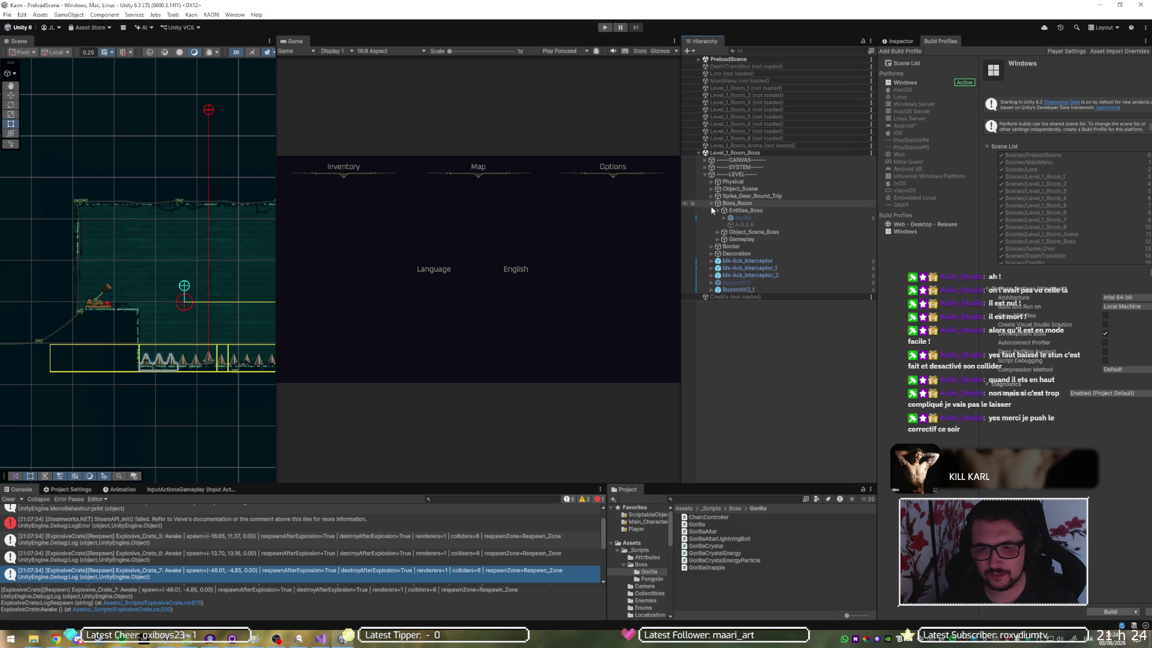
pyautogui.click(717, 232)
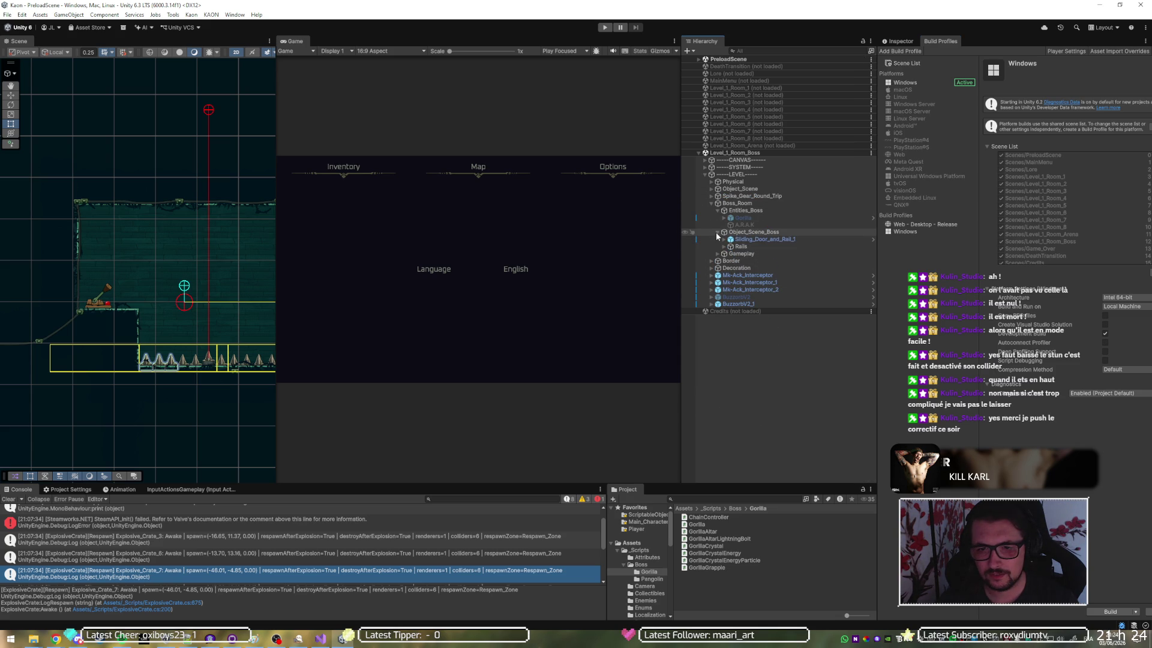
pyautogui.click(717, 232)
pyautogui.click(731, 218)
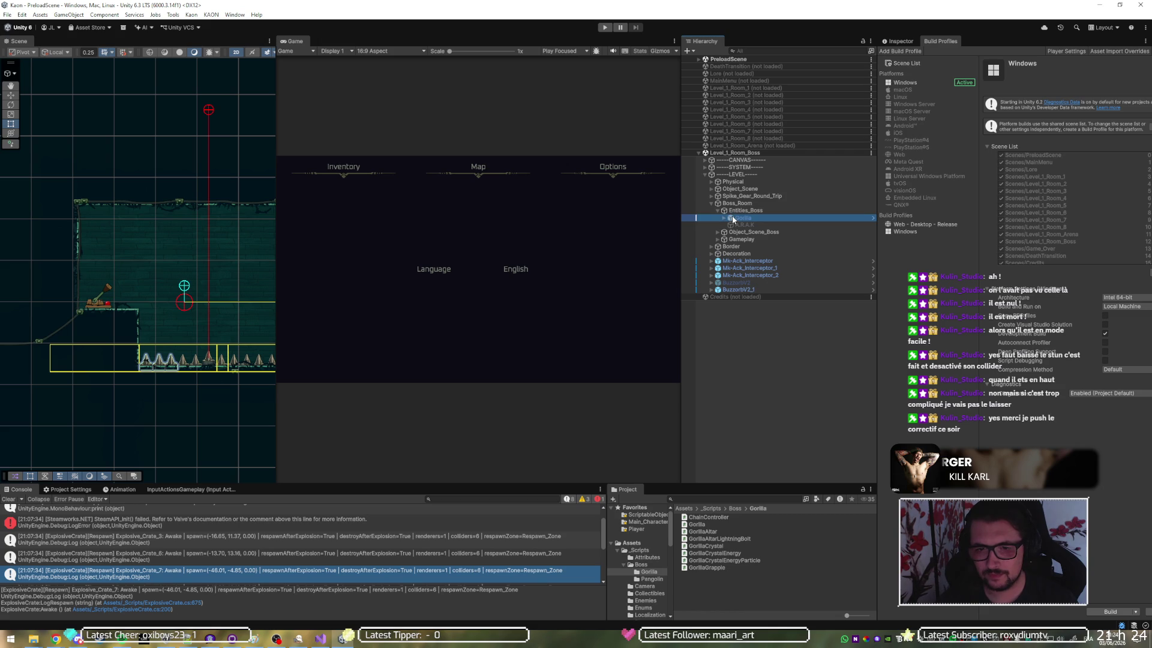
# Show Gorilla in the Inspector, fold its Gorilla (Script) component, and expand its children
pyautogui.click(888, 43)
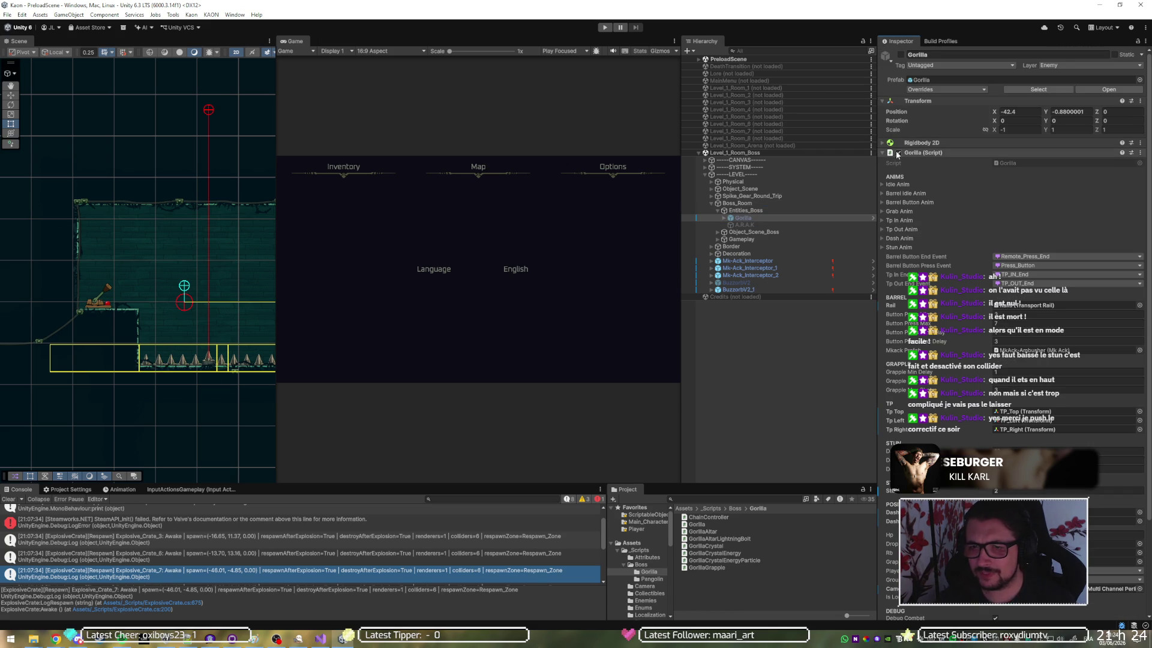
pyautogui.click(922, 154)
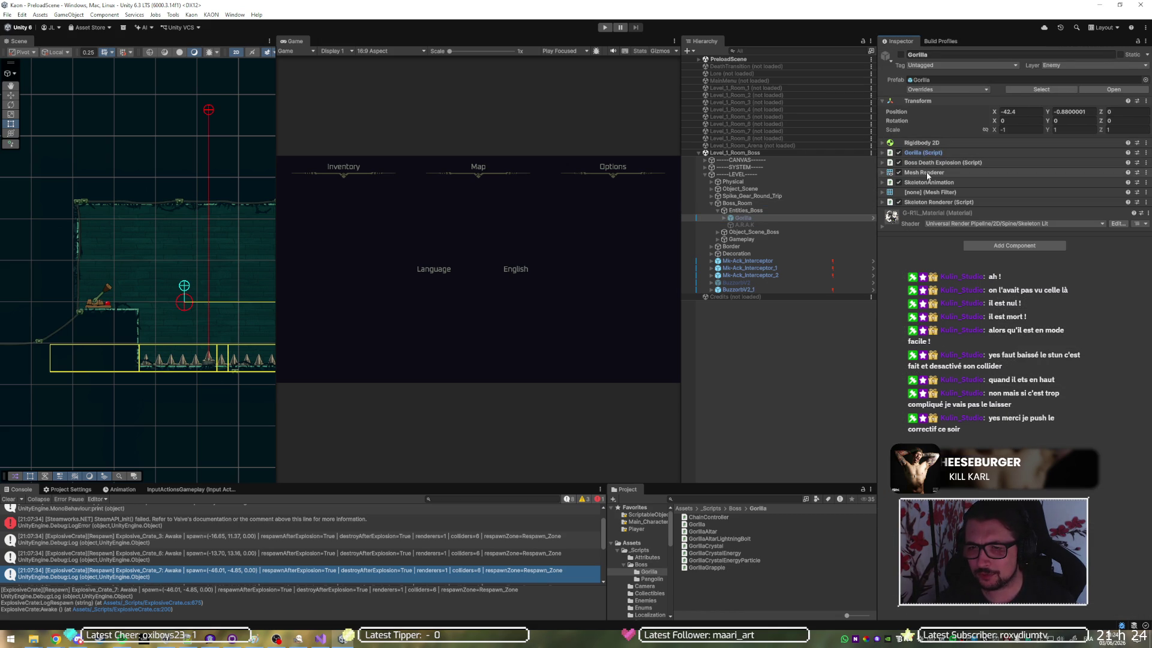
pyautogui.click(724, 217)
pyautogui.click(731, 239)
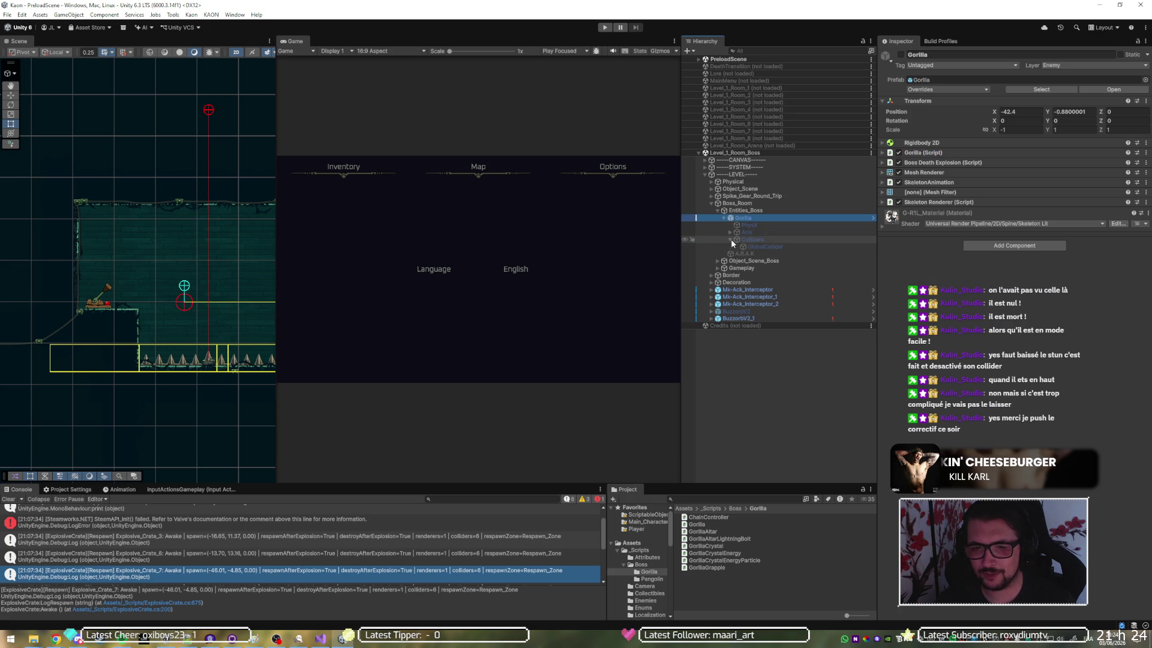
# Inspect Gorilla's GlobalCollider, Arm and Rotation child objects, then select Boss_Room
pyautogui.click(751, 246)
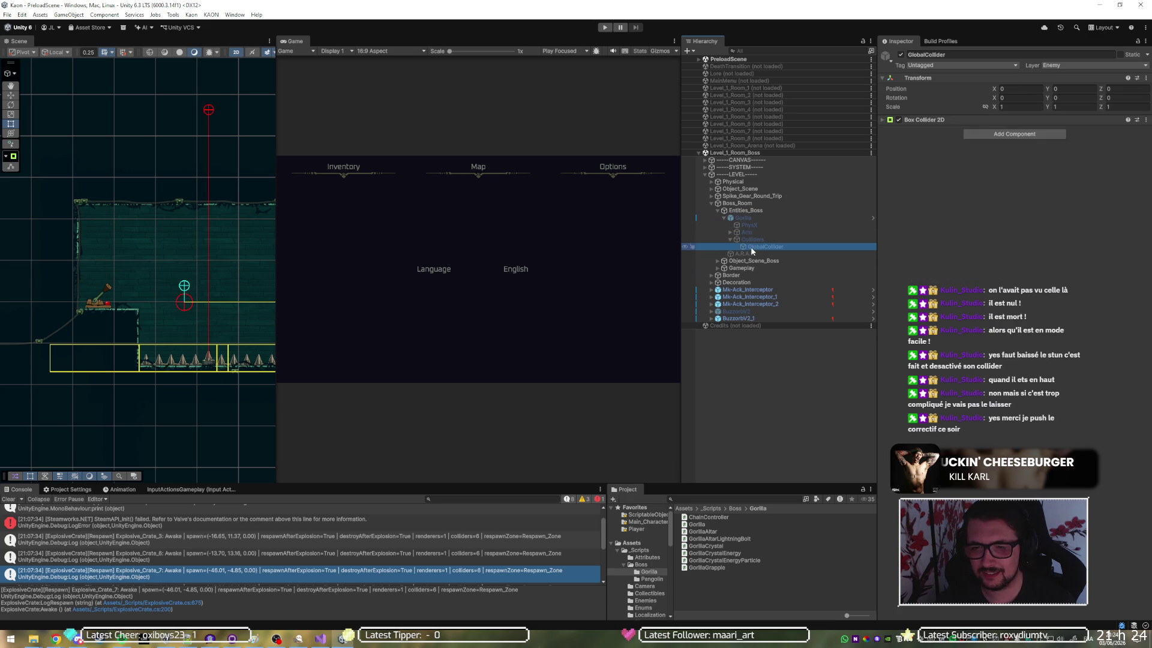
pyautogui.click(758, 240)
pyautogui.click(758, 234)
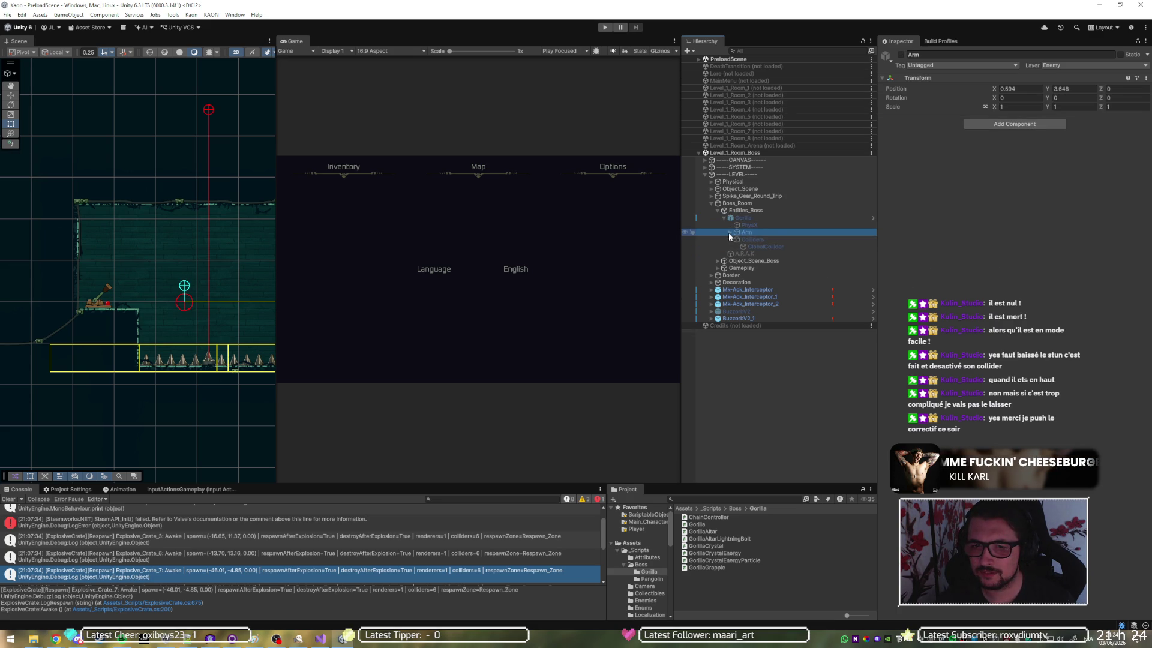
pyautogui.click(736, 240)
pyautogui.click(737, 240)
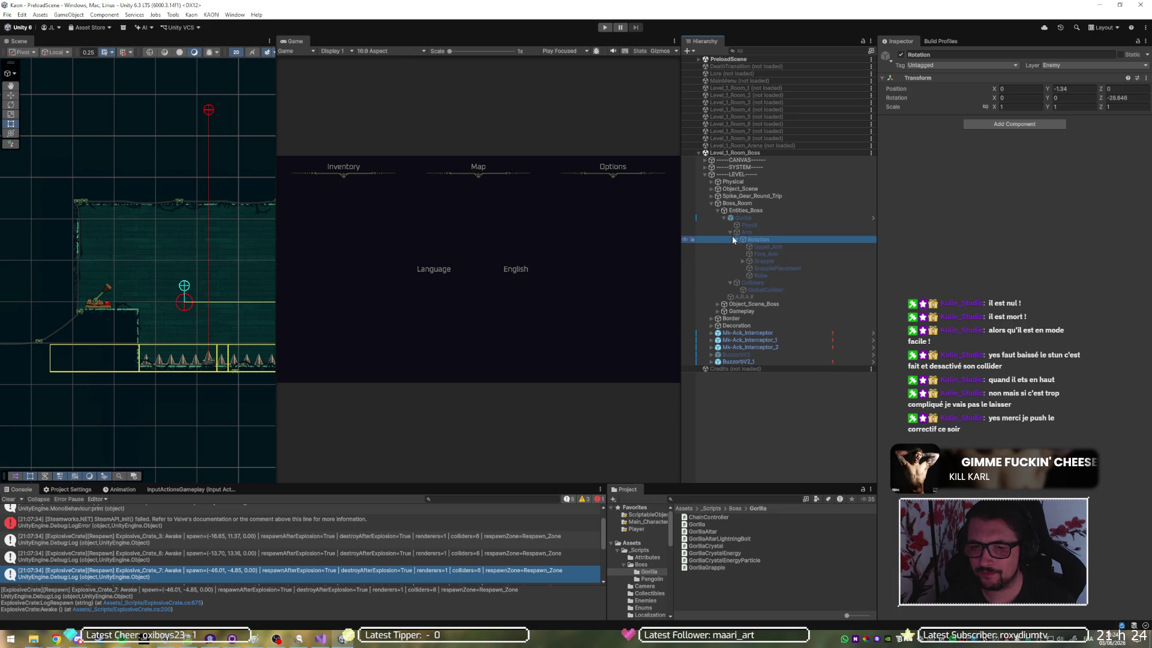
pyautogui.click(732, 239)
pyautogui.click(727, 233)
pyautogui.click(730, 233)
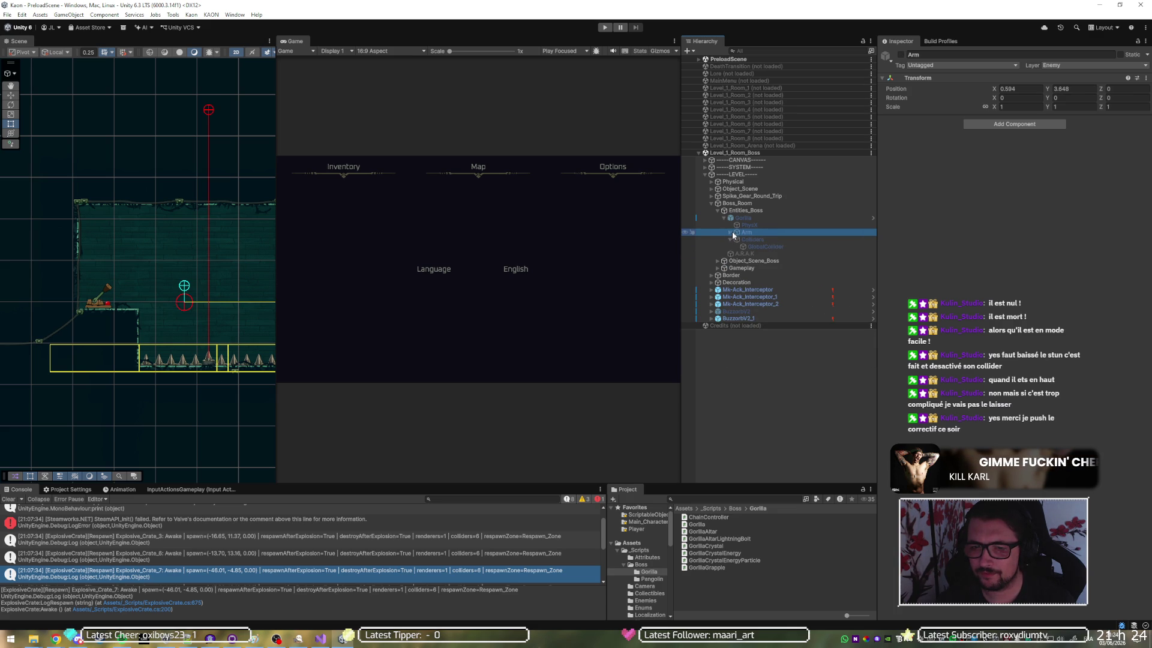
pyautogui.click(747, 247)
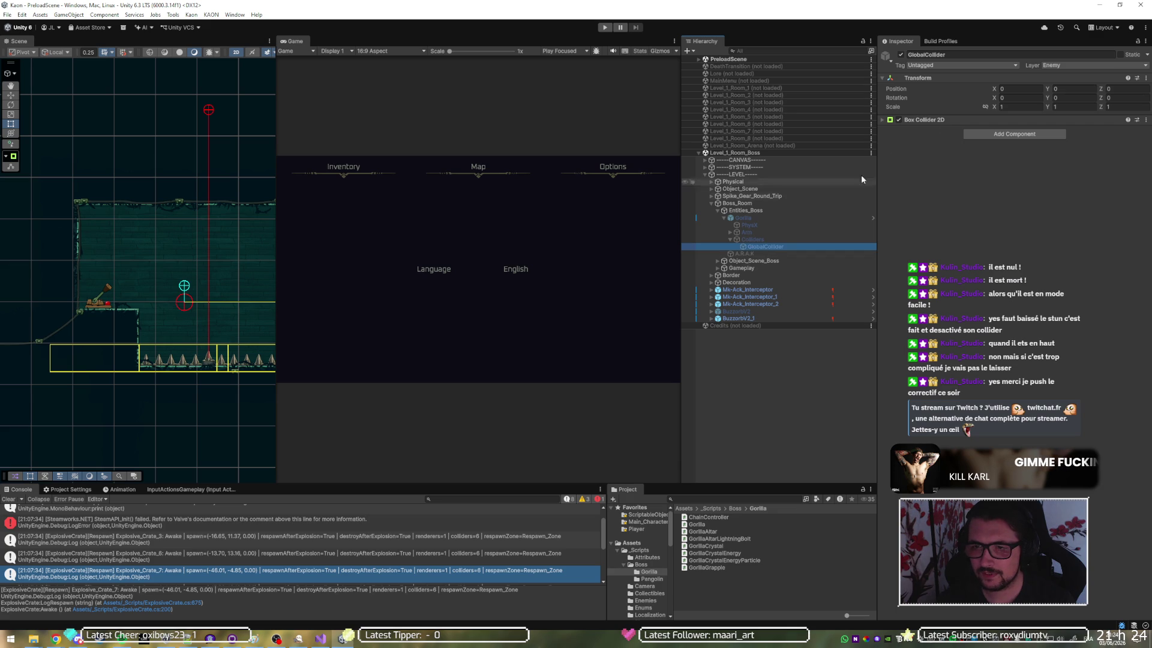
pyautogui.click(763, 204)
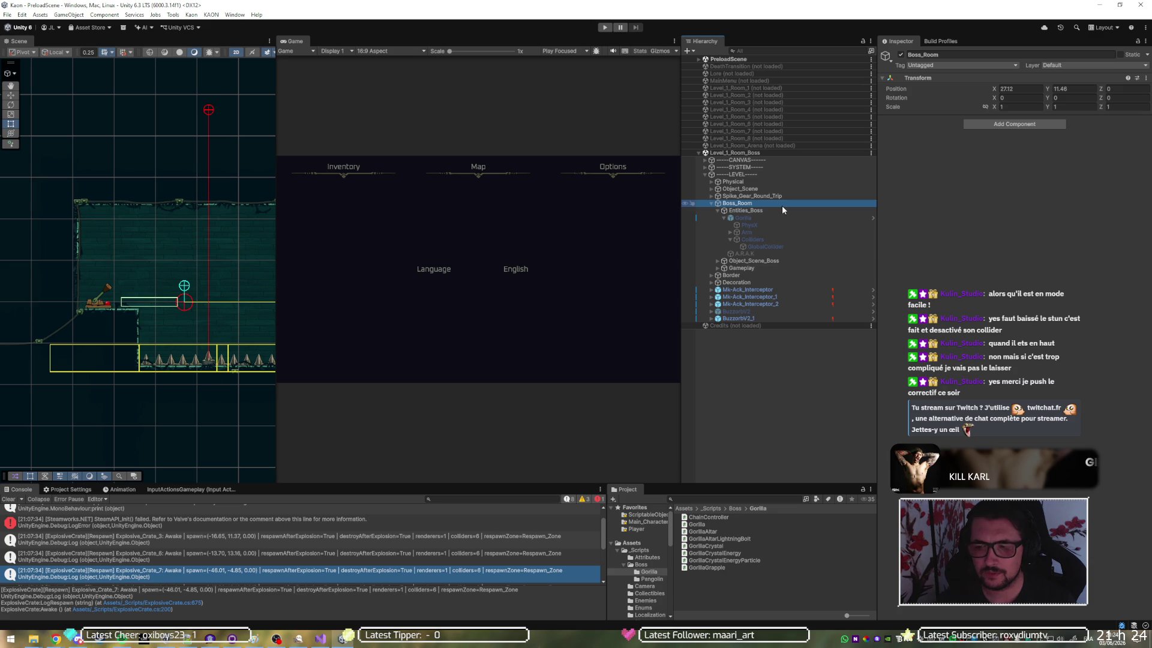
pyautogui.click(320, 638)
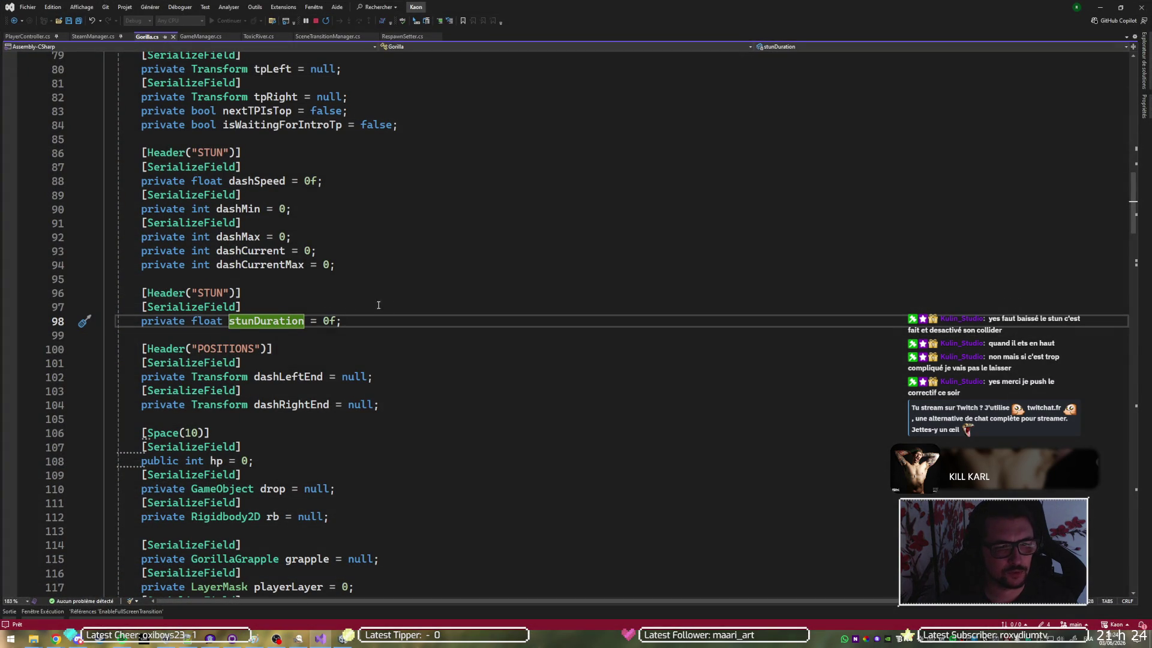
# Jump from GorillaState on line 137 to its enum definition and highlight None through TpIn
pyautogui.scroll(17, 370, 305)
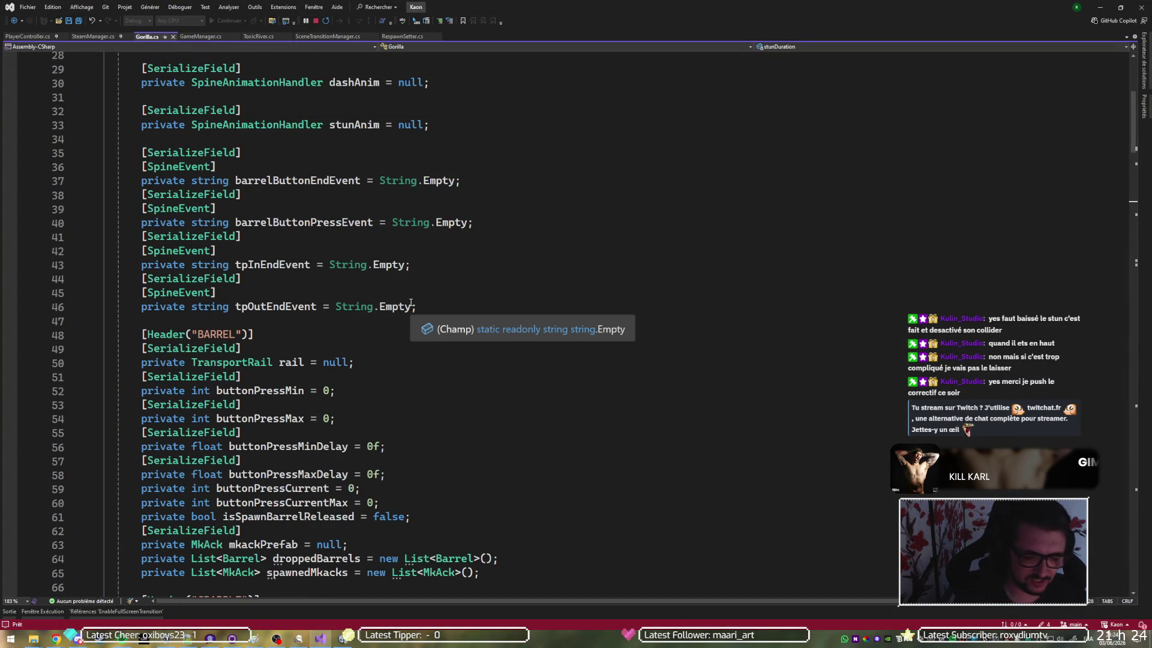
pyautogui.scroll(-10, 411, 303)
pyautogui.scroll(20, 411, 303)
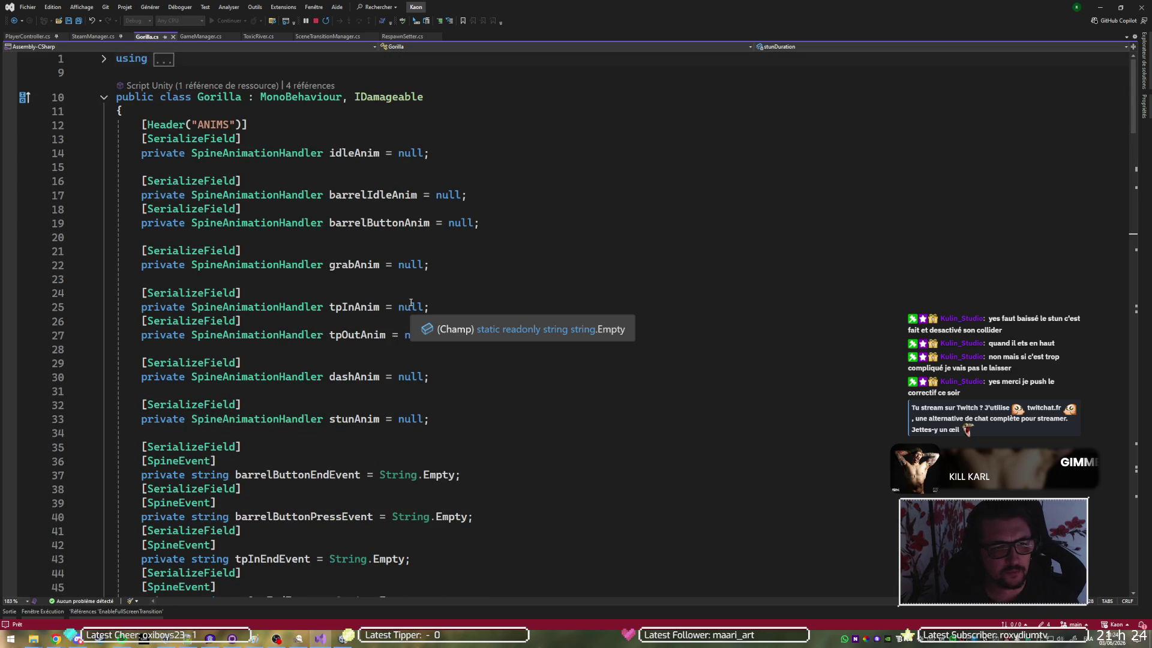
pyautogui.scroll(-17, 471, 226)
pyautogui.scroll(-20, 513, 186)
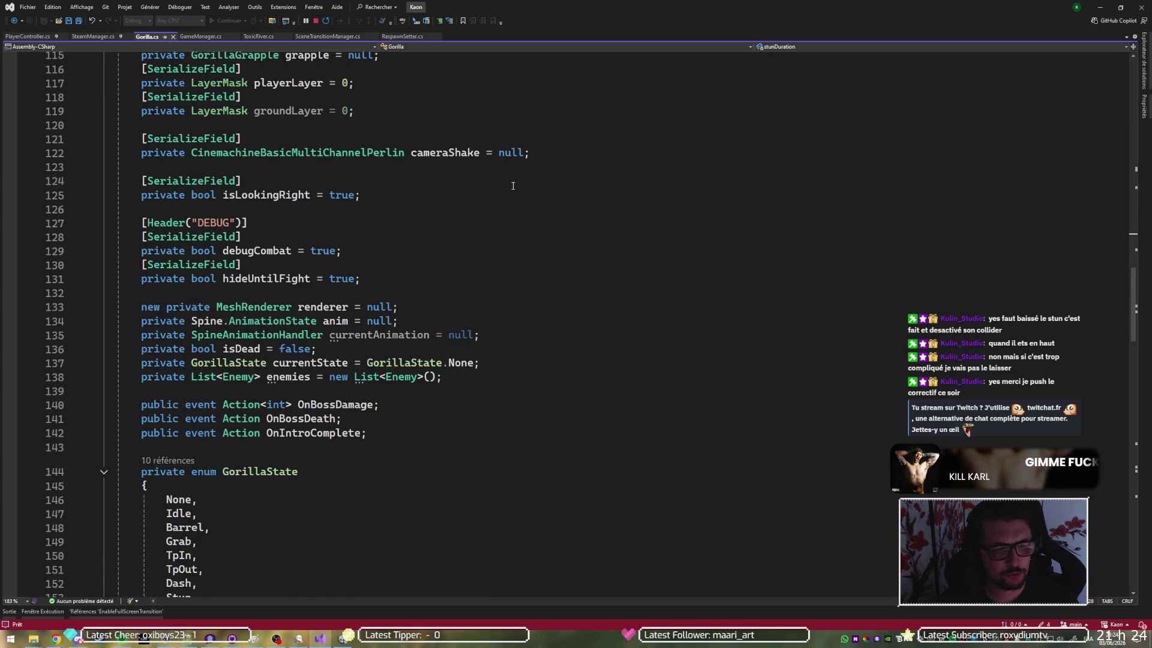
pyautogui.scroll(-2, 513, 185)
pyautogui.click(245, 282)
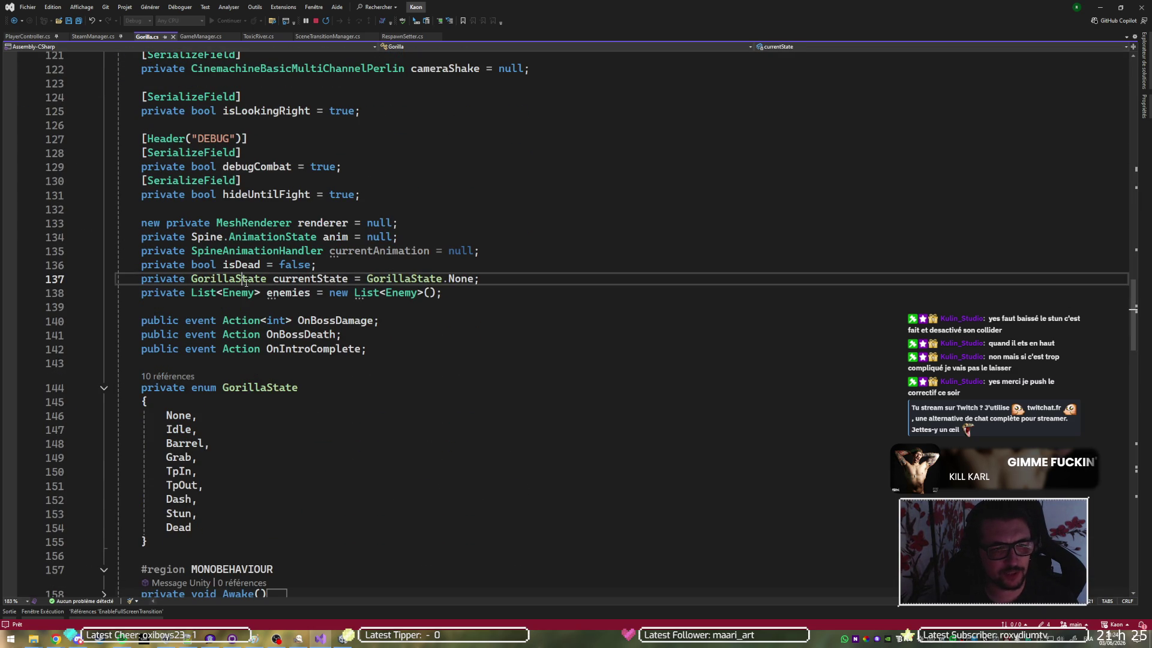
pyautogui.press('F12')
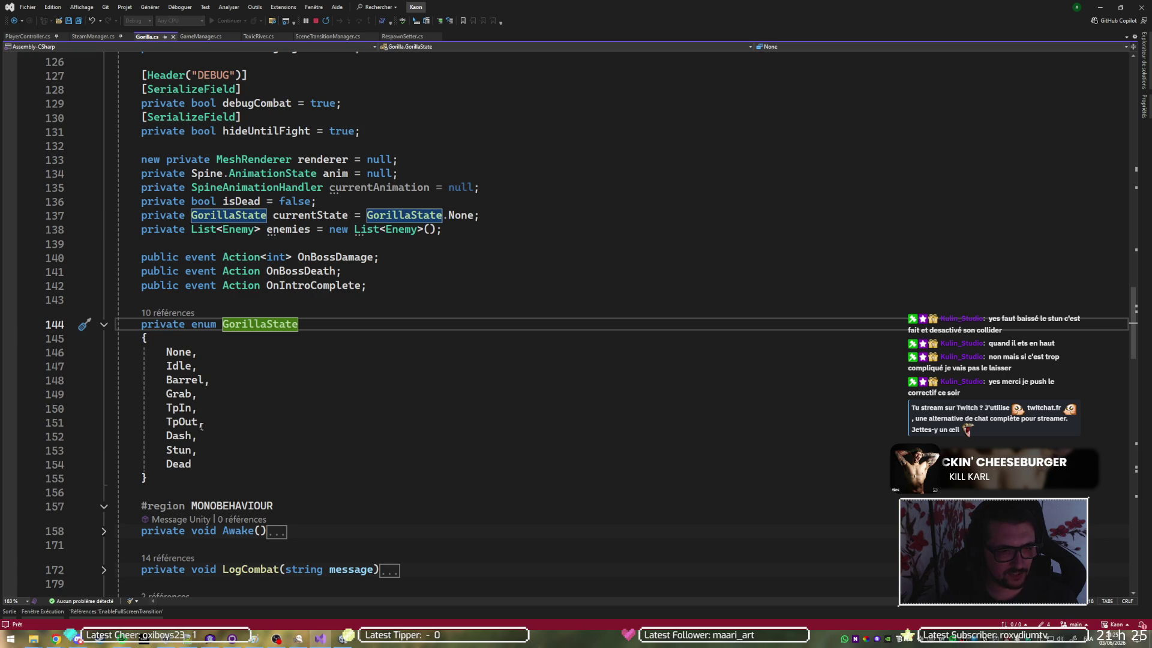
pyautogui.moveTo(158, 354)
pyautogui.mouseDown()
pyautogui.moveTo(223, 387)
pyautogui.moveTo(220, 406)
pyautogui.mouseUp()
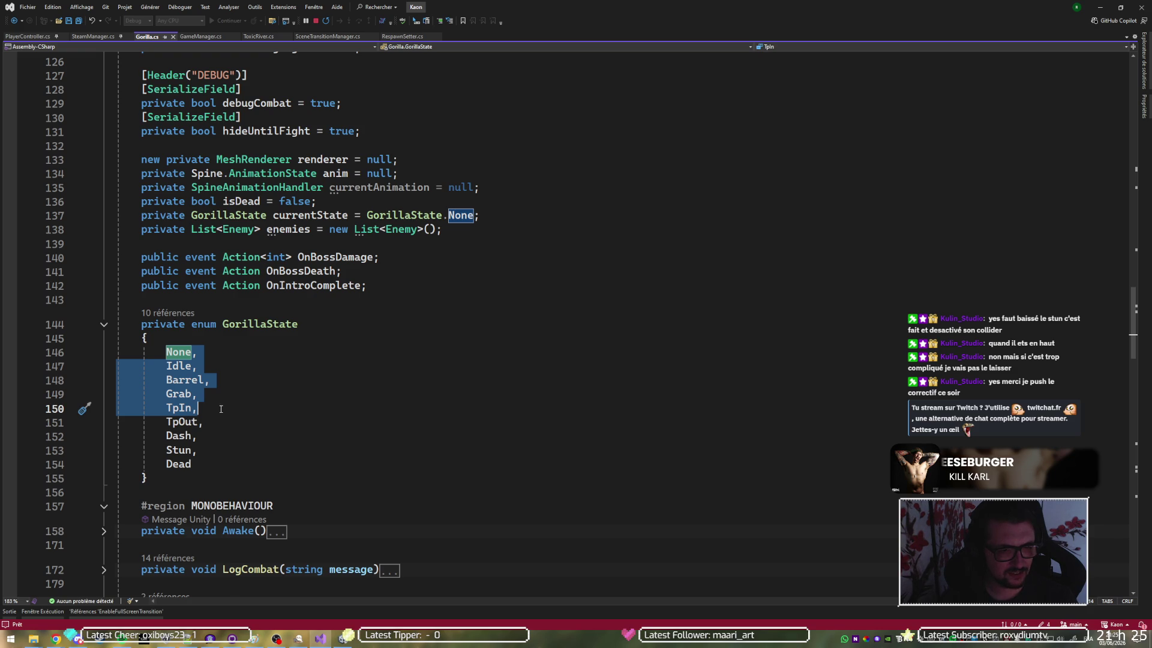
pyautogui.moveTo(194, 467)
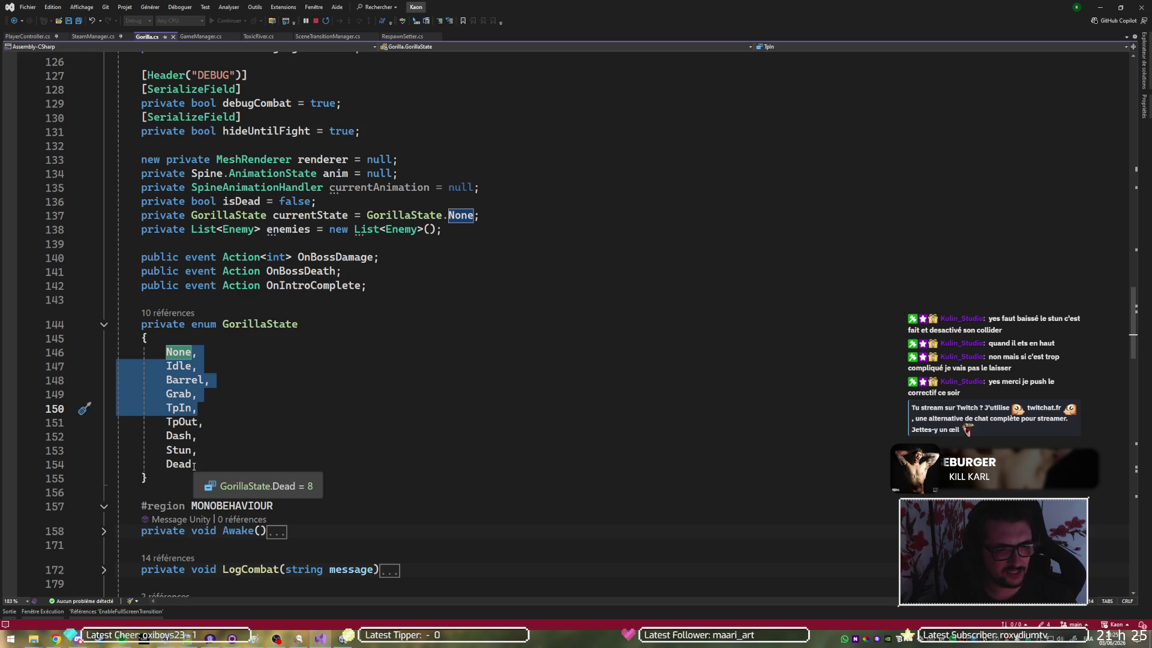
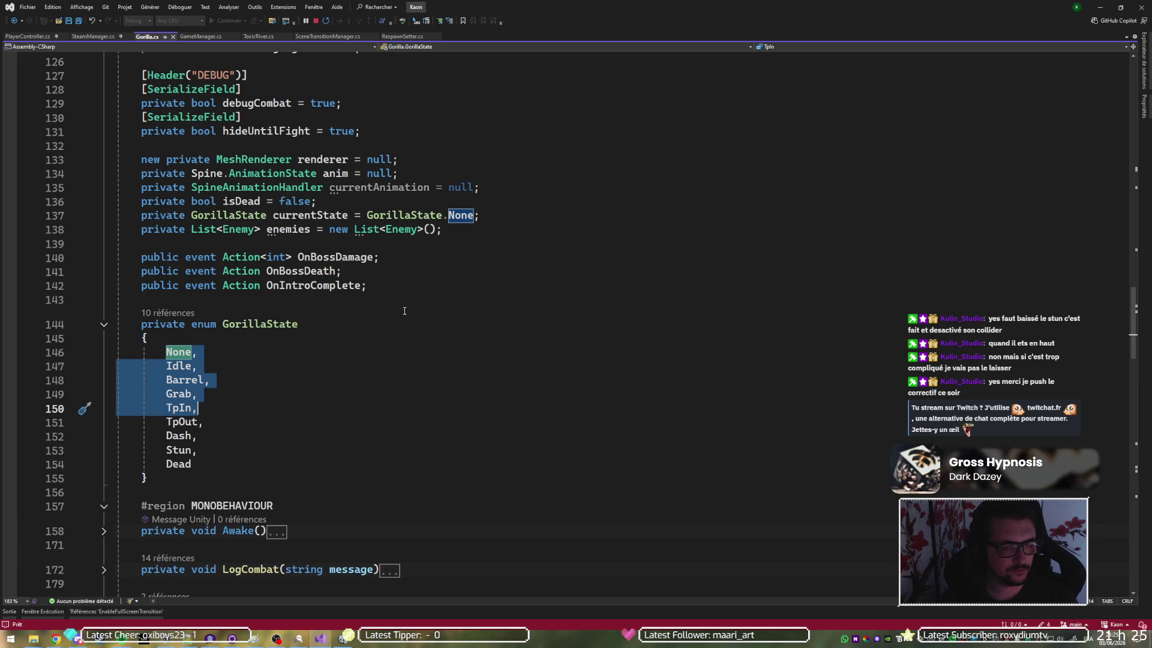
# Scroll to the DAMAGE region and expand the Damage(source, damageAmount, fxPosition, force) method at line 610
pyautogui.scroll(-2, 404, 311)
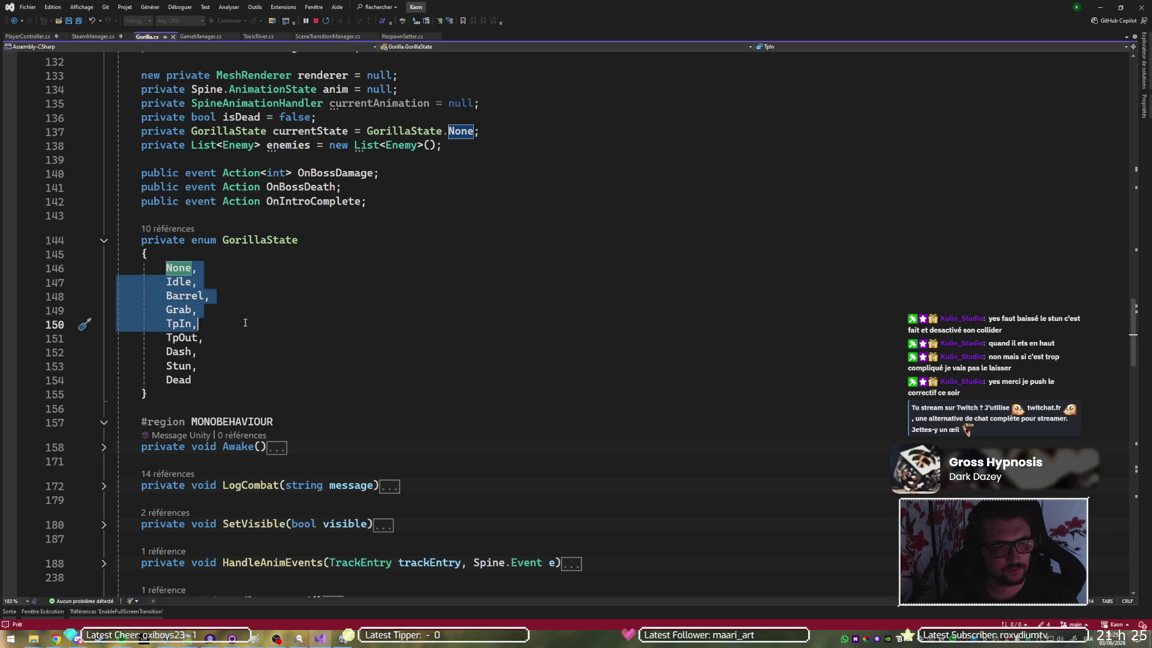
pyautogui.moveTo(178, 365)
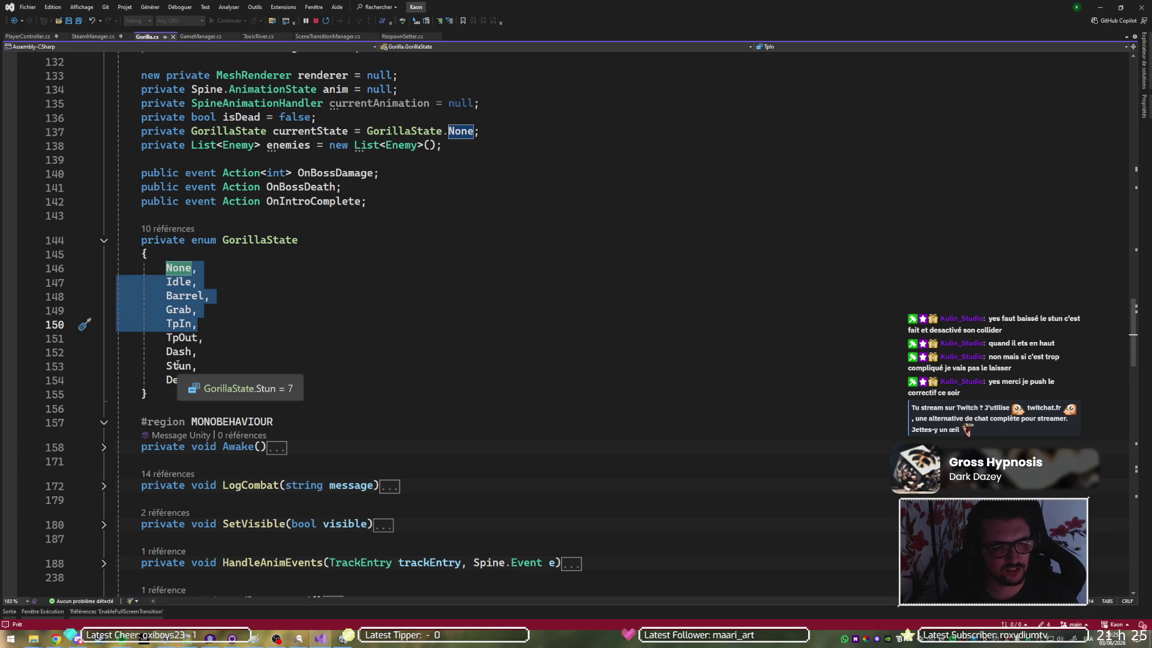
pyautogui.click(234, 319)
pyautogui.scroll(-20, 180, 315)
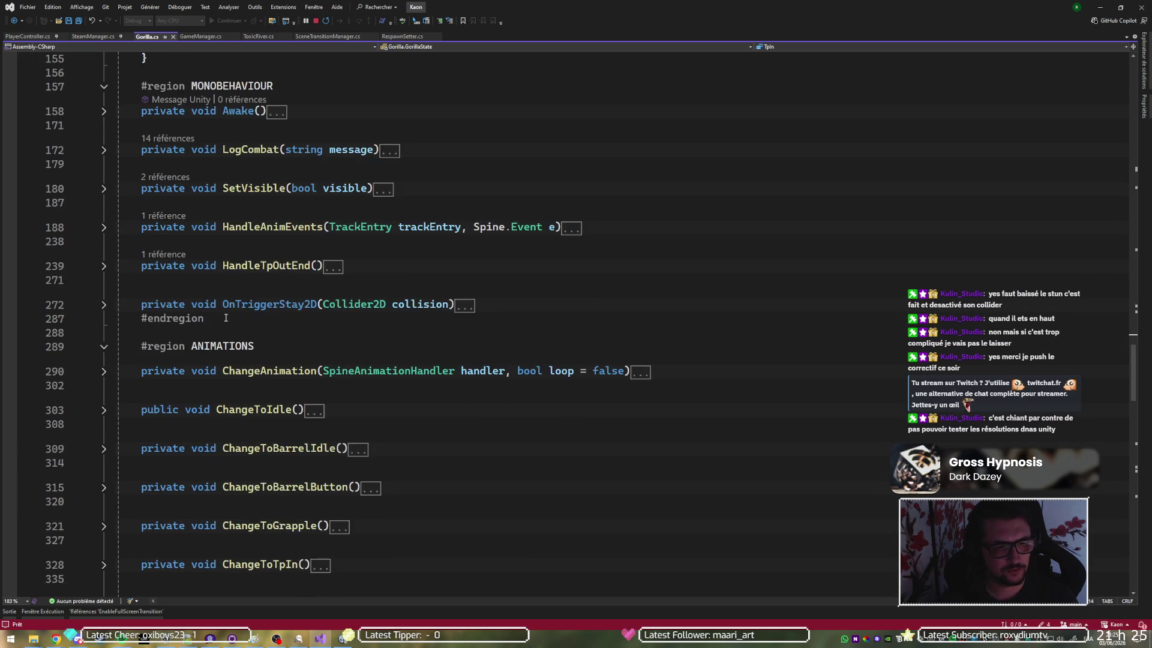
pyautogui.scroll(-7, 168, 313)
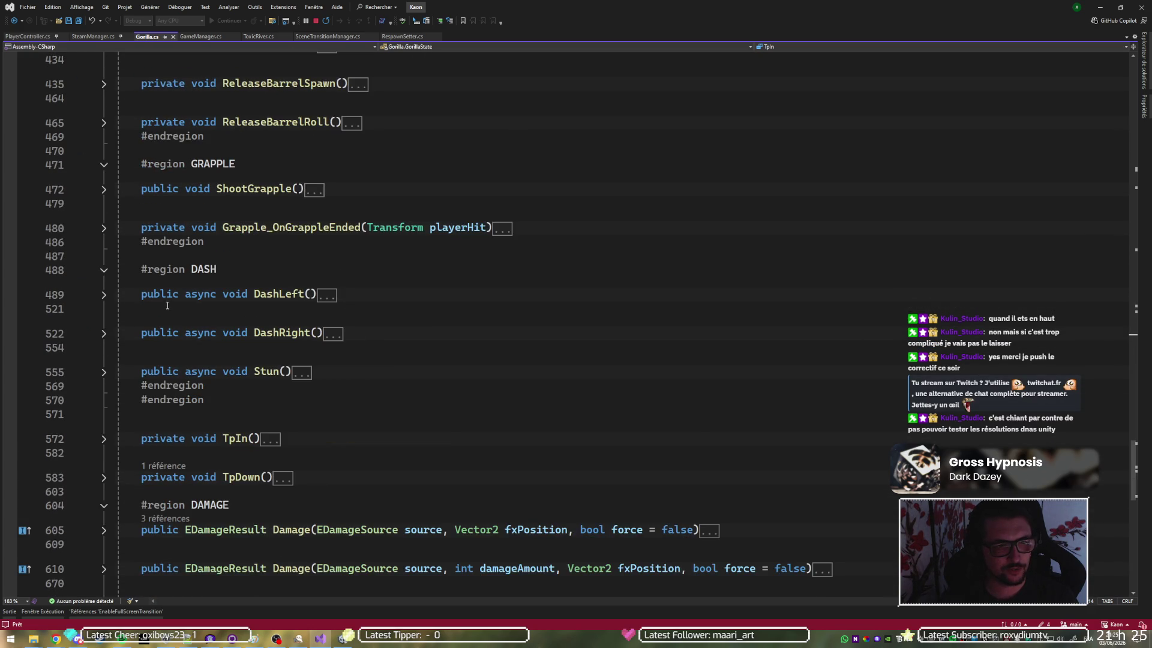
pyautogui.scroll(-5, 133, 289)
pyautogui.click(104, 317)
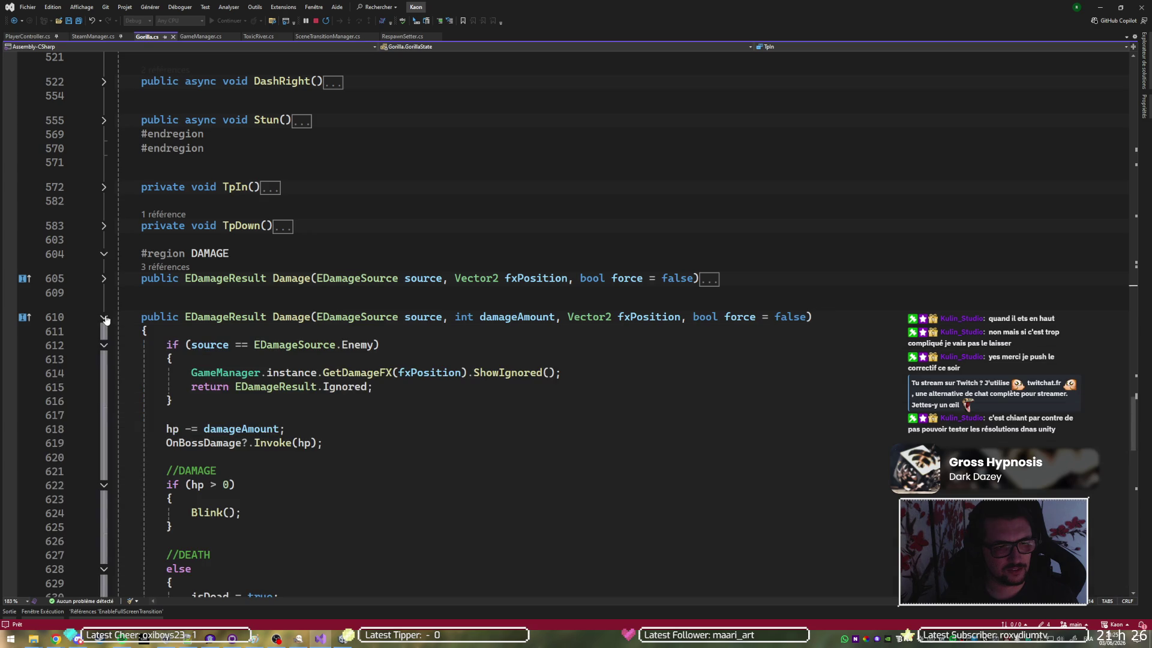
pyautogui.scroll(-3, 249, 309)
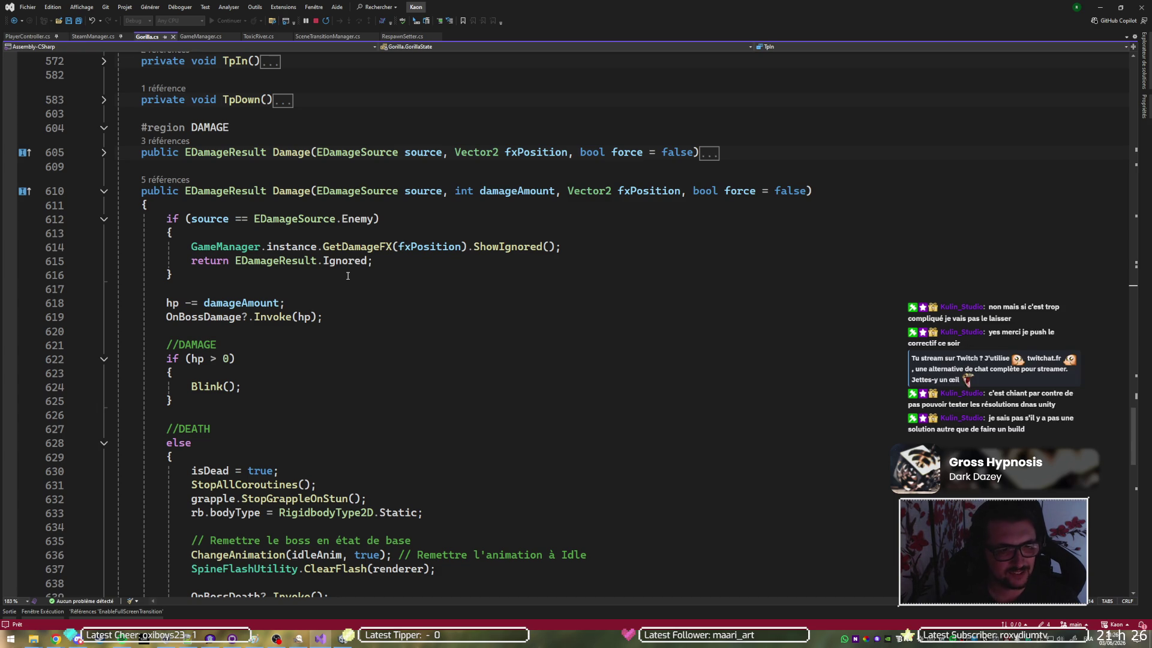
# Insert a switch snippet on a new line below the enemy-source check
pyautogui.click(353, 275)
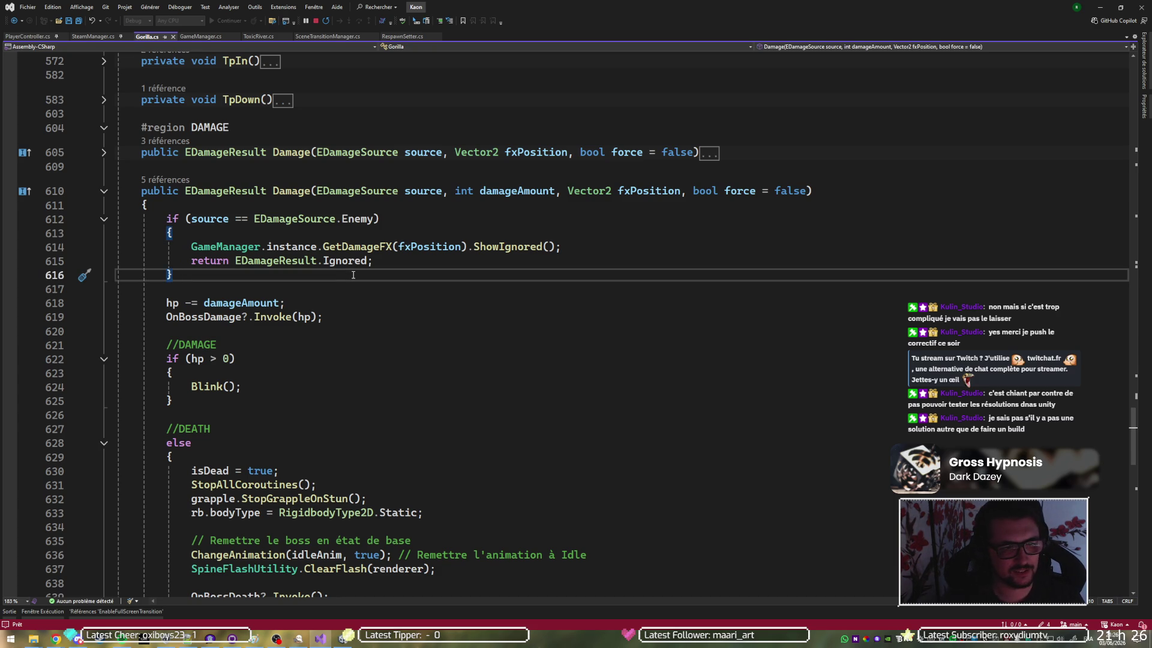
pyautogui.press('Return')
pyautogui.press('Return')
pyautogui.write('swi')
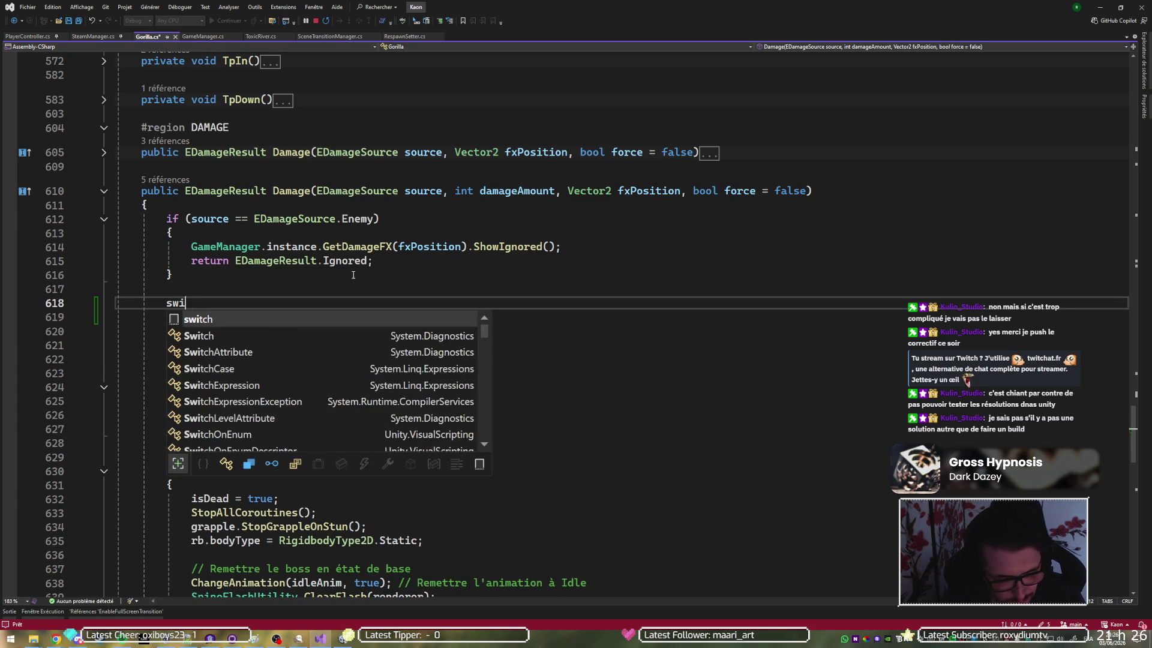
pyautogui.write('tch')
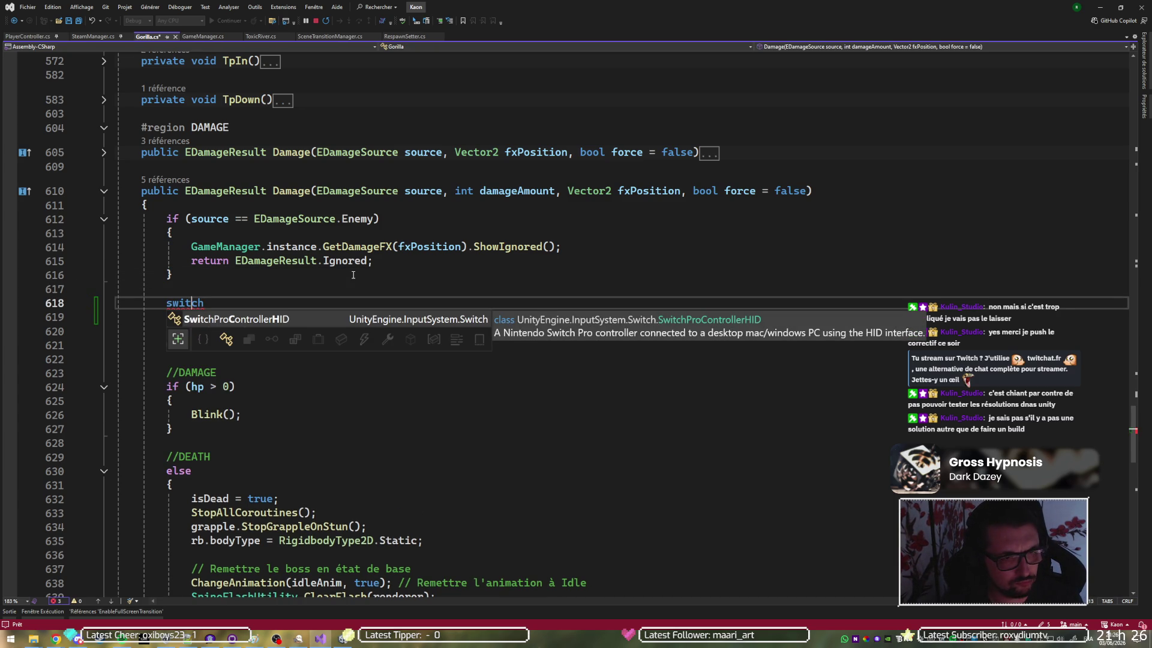
pyautogui.write(' (swit')
pyautogui.press('Tab')
pyautogui.press('Tab')
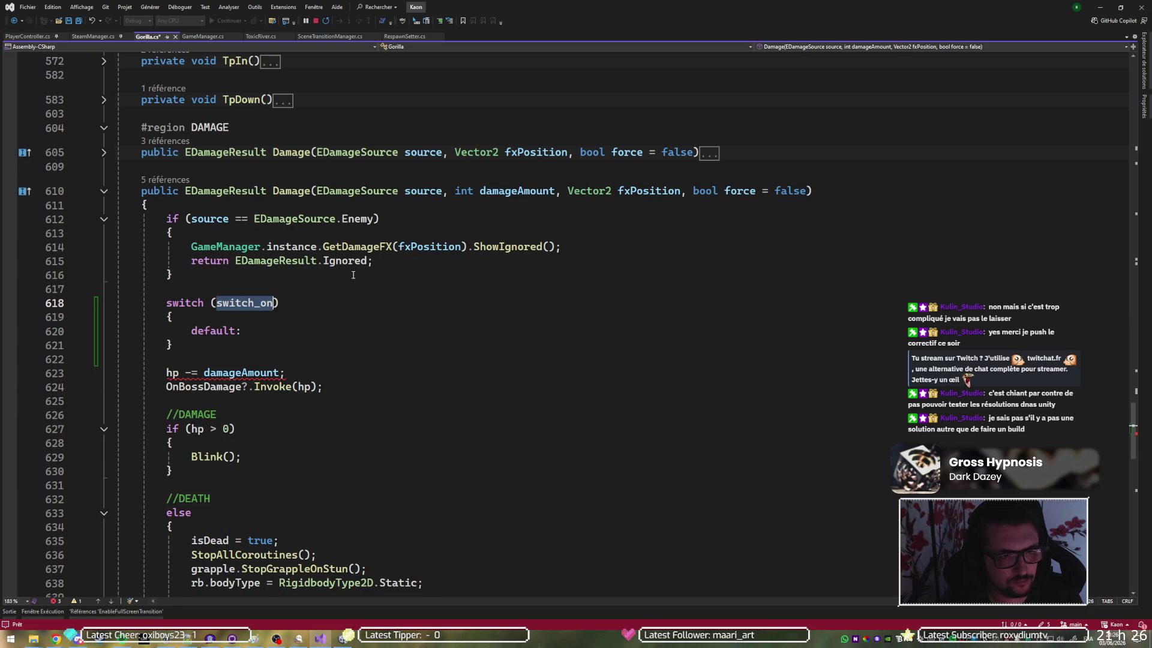
pyautogui.write('state')
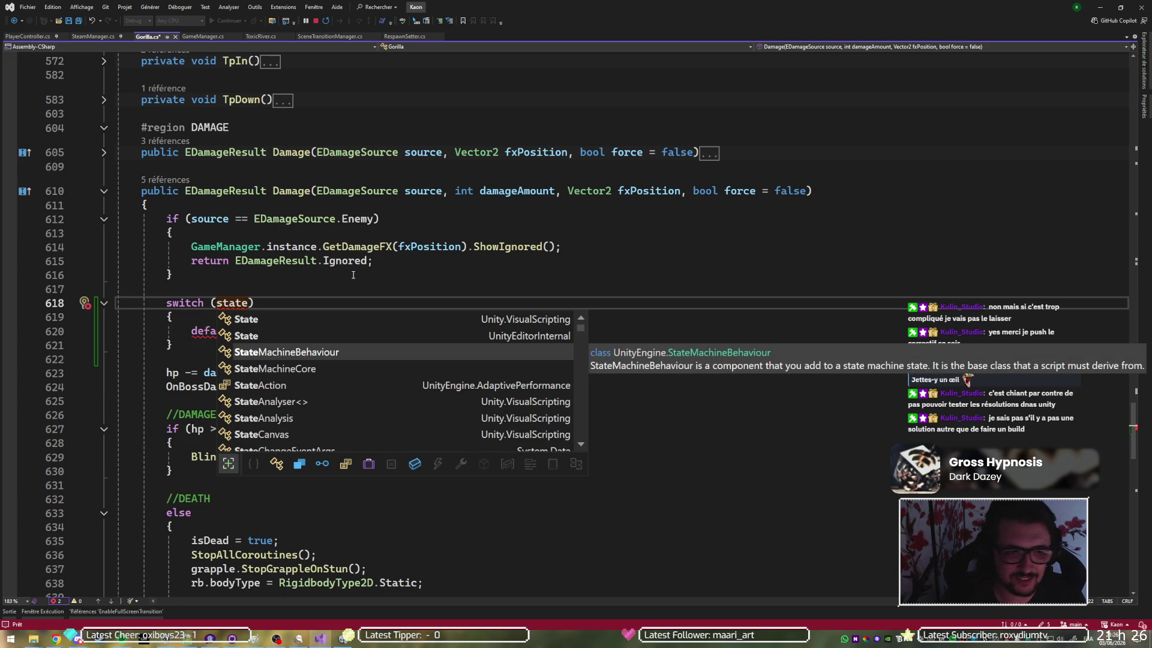
# Set the switch expression to currentState and generate a case for every GorillaState value
pyautogui.scroll(20, 354, 274)
pyautogui.scroll(-7, 348, 222)
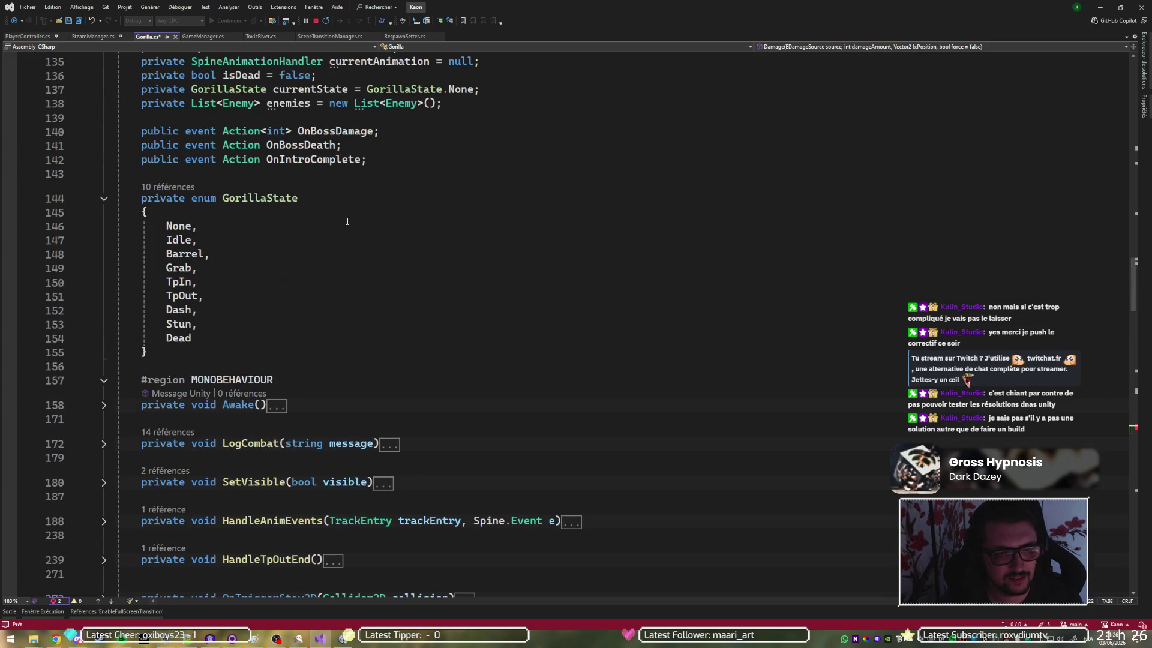
pyautogui.click(272, 199)
pyautogui.scroll(4, 283, 255)
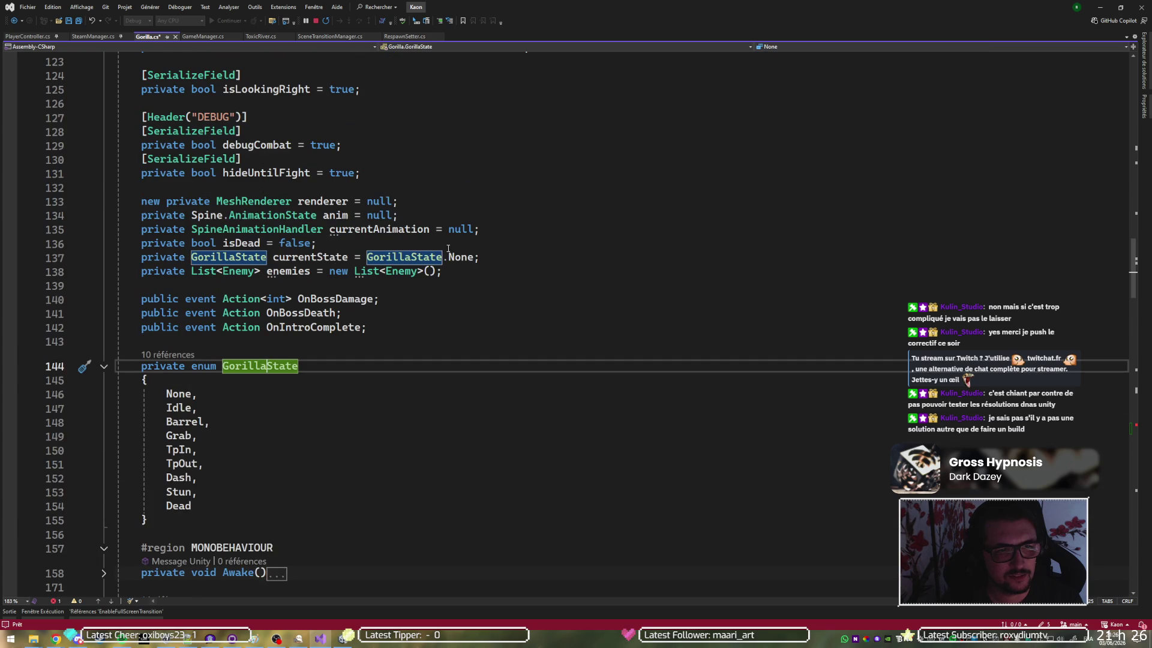
pyautogui.scroll(-20, 283, 255)
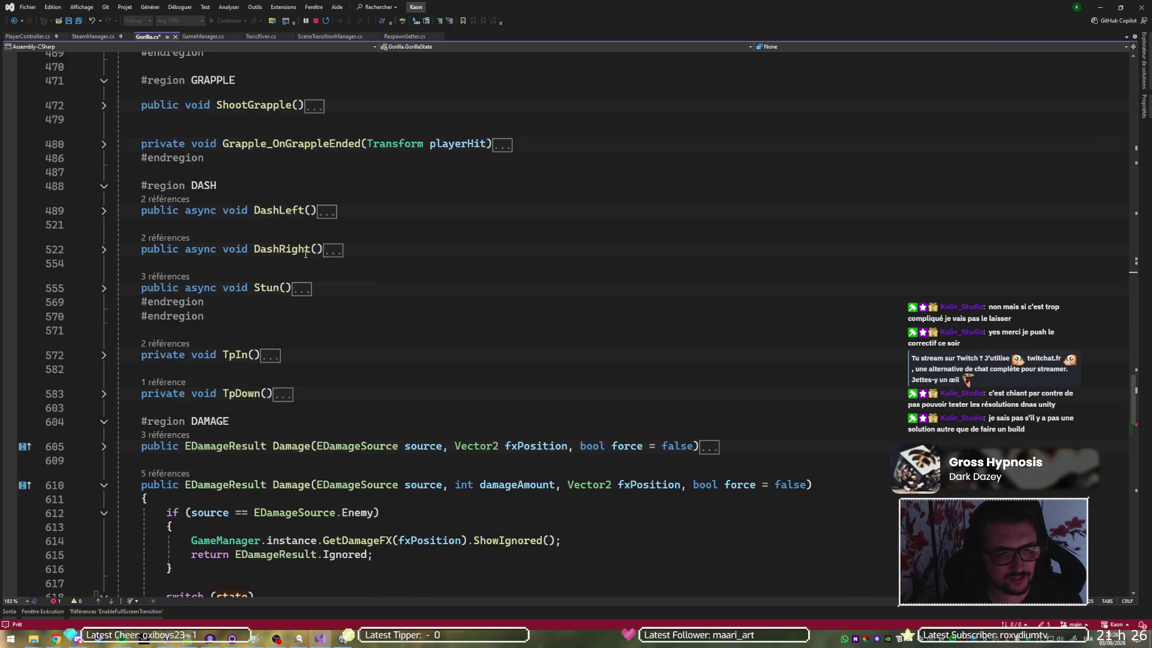
pyautogui.click(218, 303)
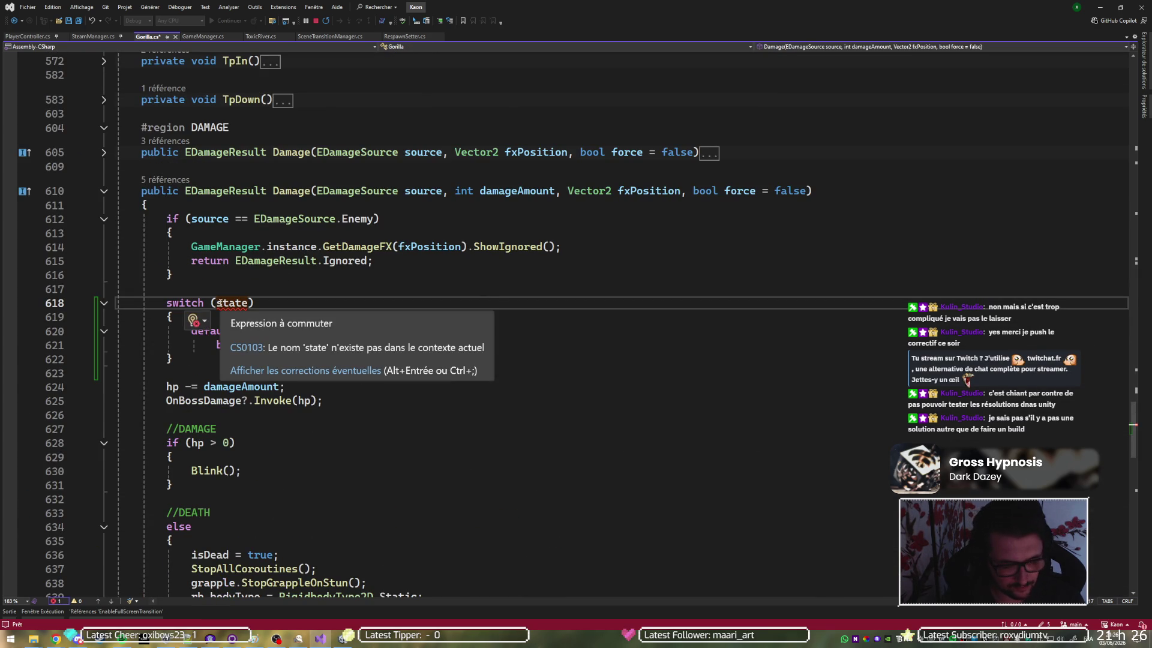
pyautogui.write('curr')
pyautogui.press('Down')
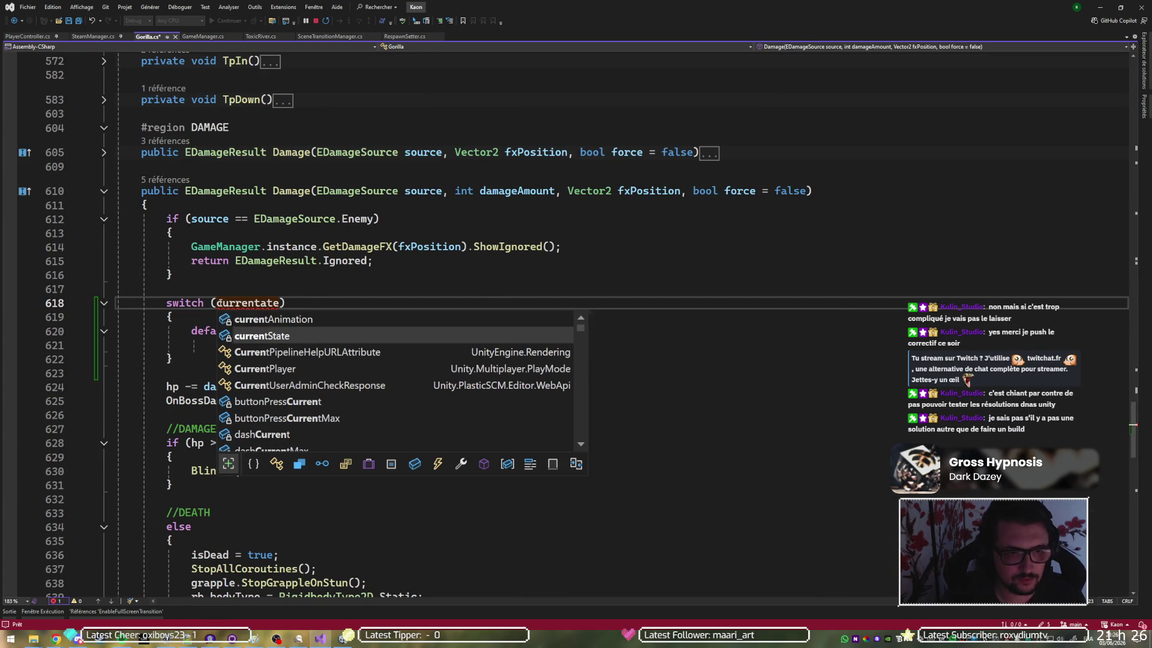
pyautogui.press('Tab')
pyautogui.press('BackSpace')
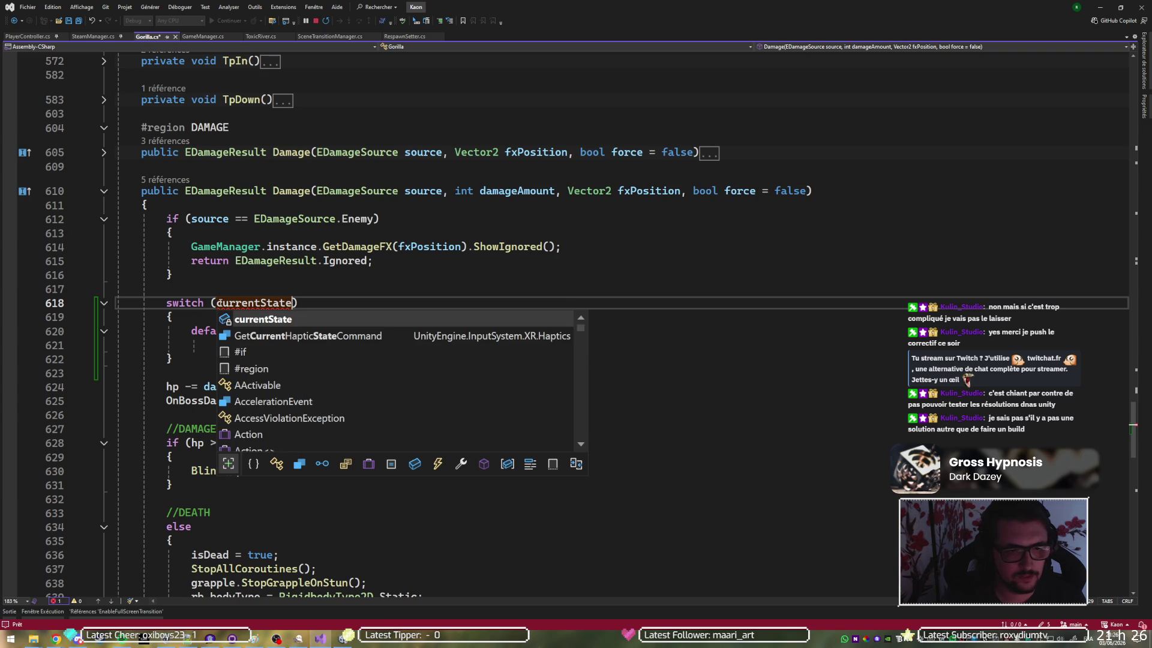
pyautogui.press('Return')
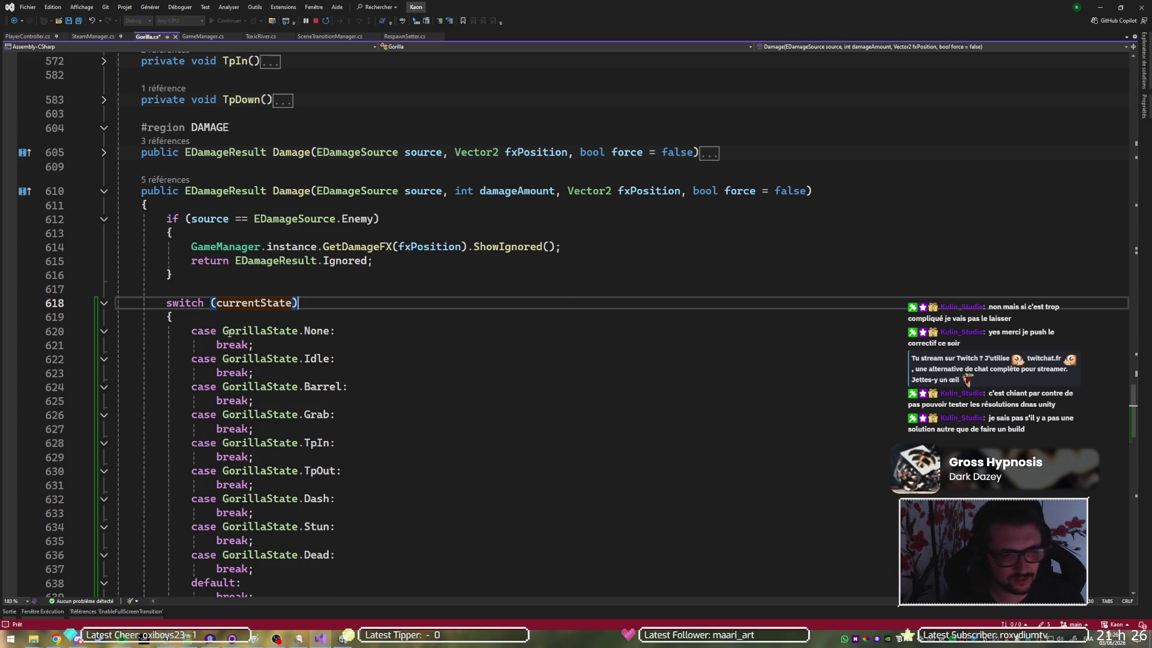
pyautogui.click(382, 341)
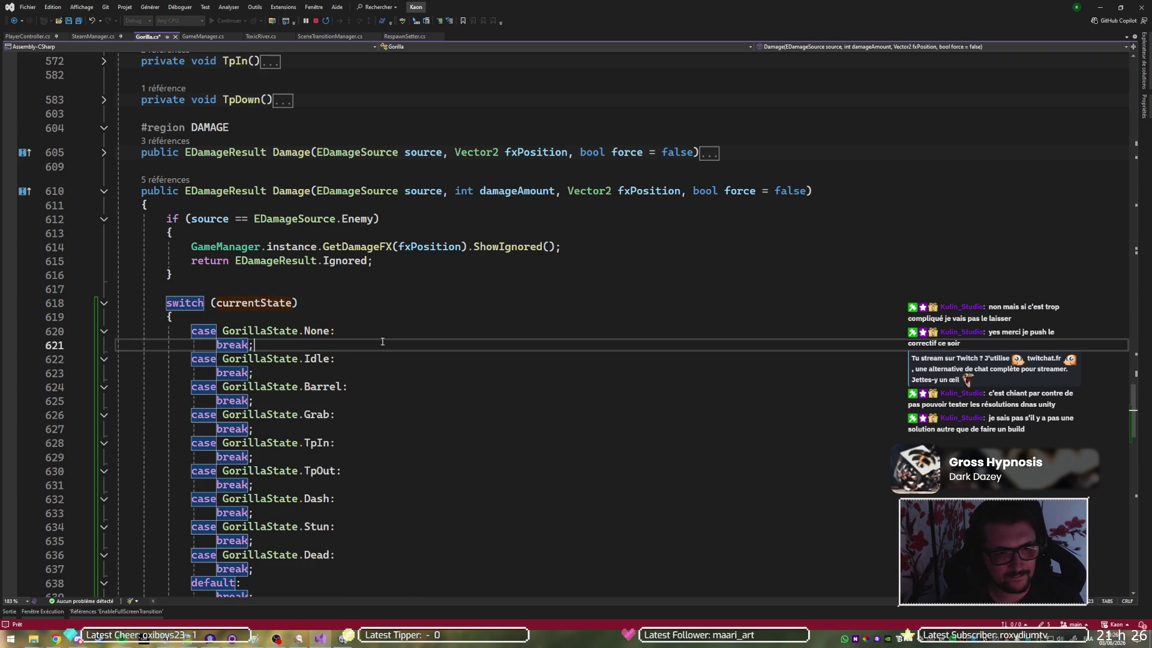
# Delete the break lines under the None, Idle, Barrel, Grab, TpIn and Dead cases
pyautogui.hotkey('ctrl', 'x')
pyautogui.press('Down')
pyautogui.hotkey('ctrl', 'x')
pyautogui.press('Down')
pyautogui.hotkey('ctrl', 'x')
pyautogui.press('Down')
pyautogui.press('Down')
pyautogui.hotkey('ctrl', 'x')
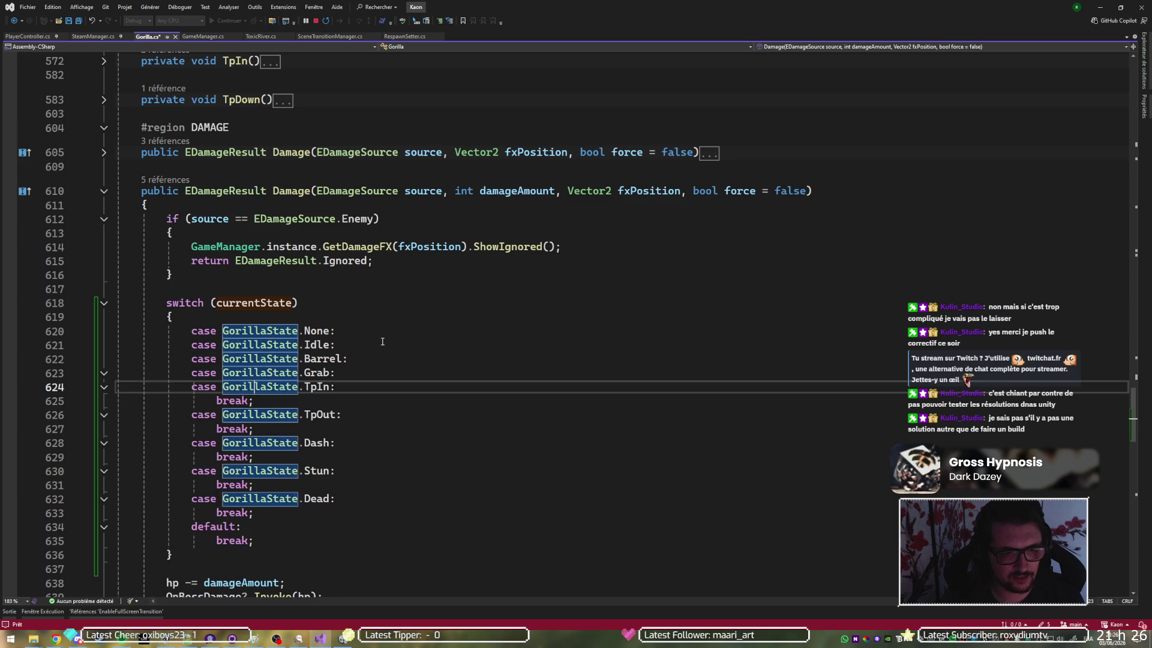
pyautogui.press('Down')
pyautogui.hotkey('ctrl', 'x')
pyautogui.press('Down')
pyautogui.press('Down')
pyautogui.press('Down')
pyautogui.press('Down')
pyautogui.press('Down')
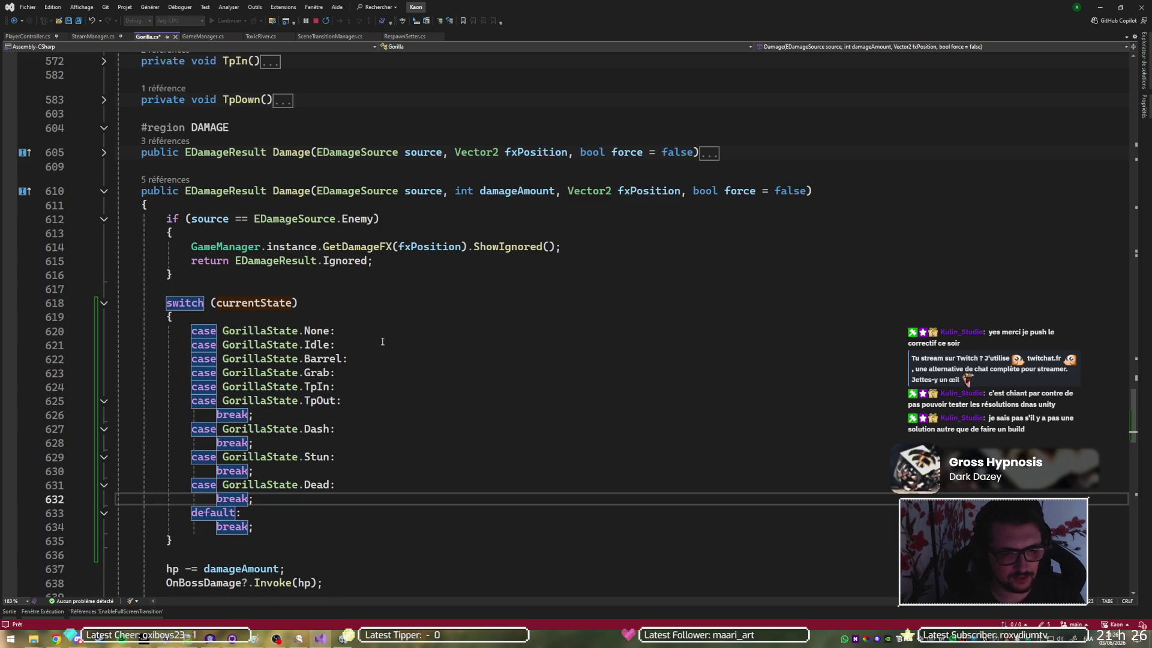
pyautogui.hotkey('ctrl', 'x')
# Move the Dead case up under TpOut and give it a return statement
pyautogui.press('Up')
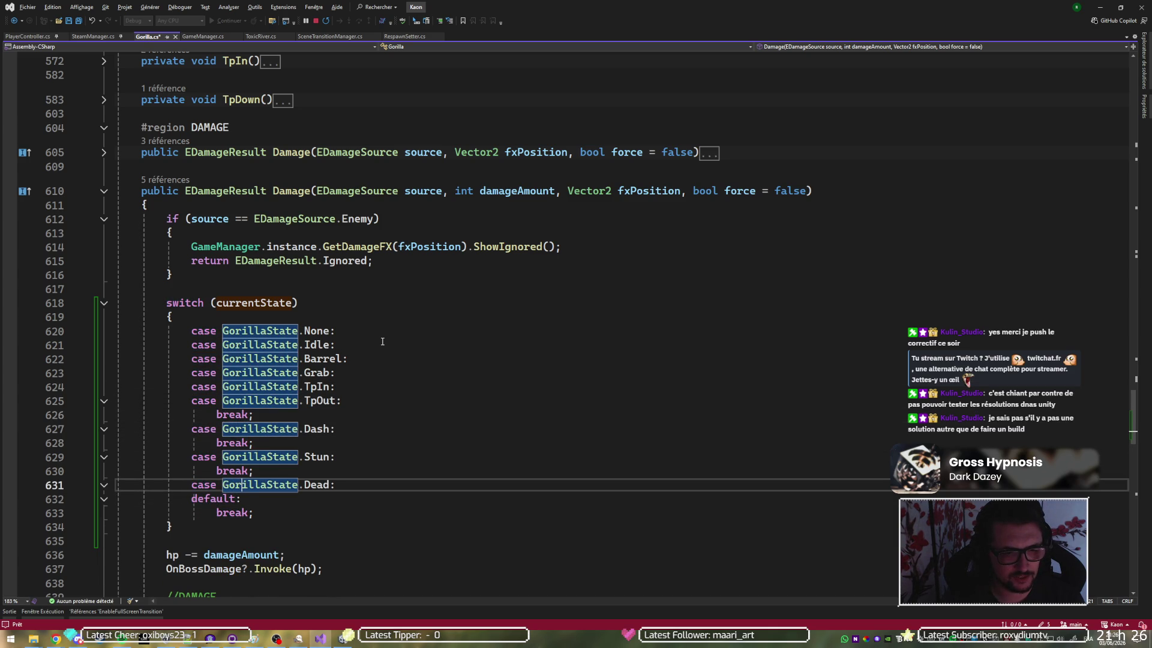
pyautogui.hotkey('alt', 'Up')
pyautogui.hotkey('alt', 'Up')
pyautogui.hotkey('alt', 'Up')
pyautogui.hotkey('alt', 'Up')
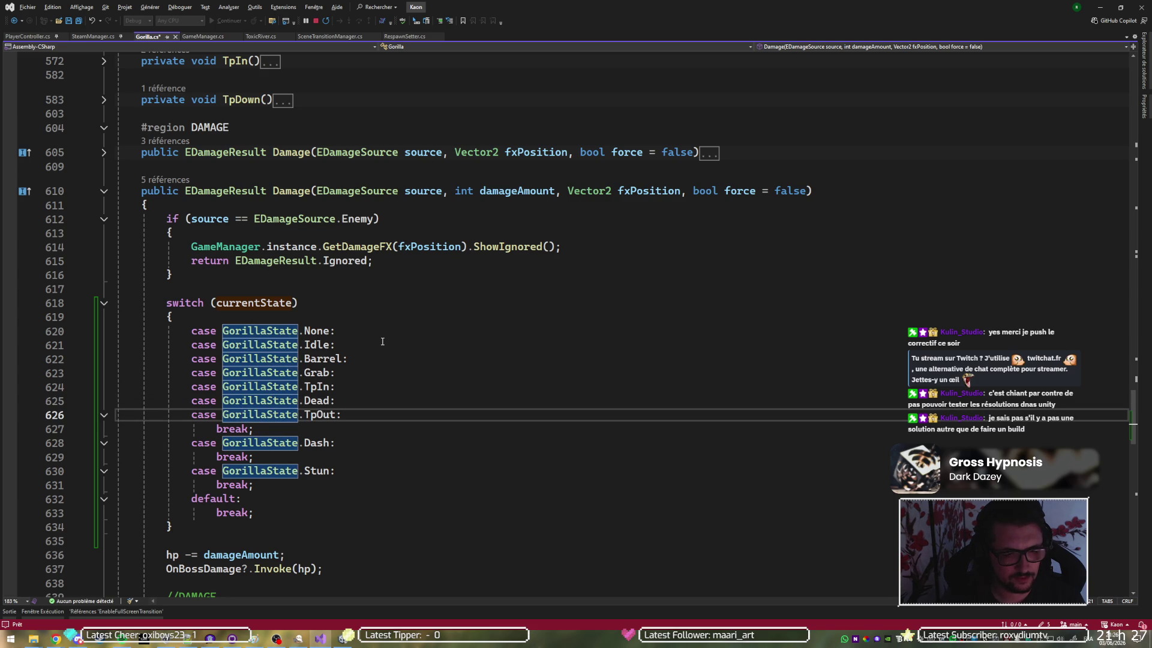
pyautogui.press('Down')
pyautogui.hotkey('ctrl', 'v')
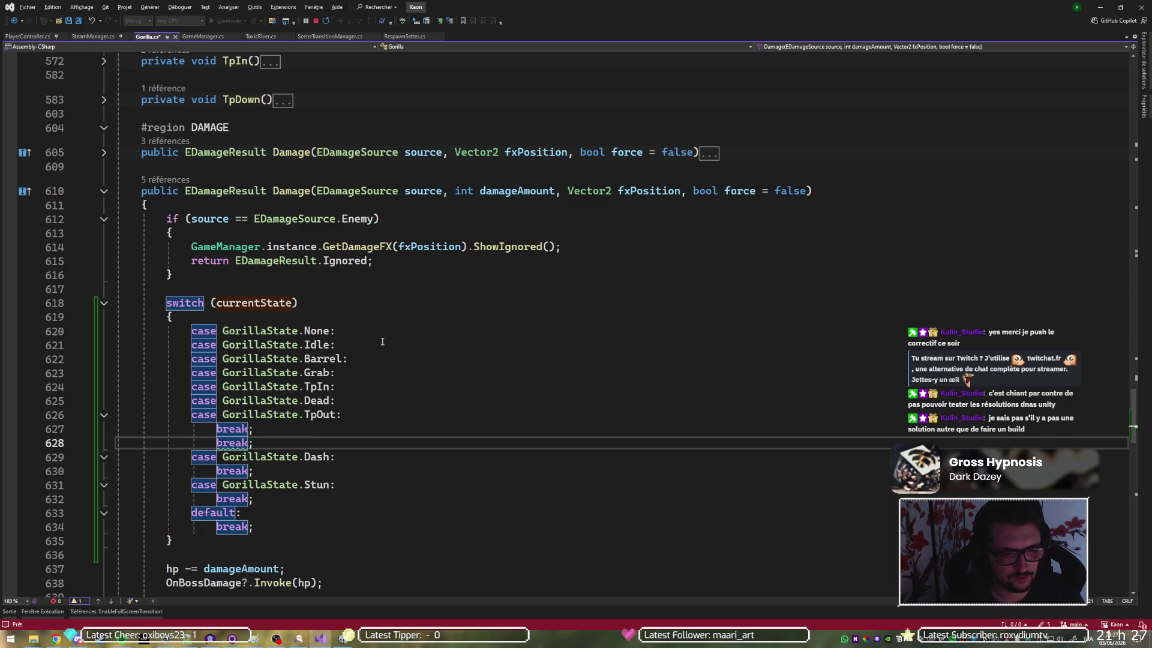
pyautogui.hotkey('alt', 'Up')
pyautogui.hotkey('ctrl', 'Return')
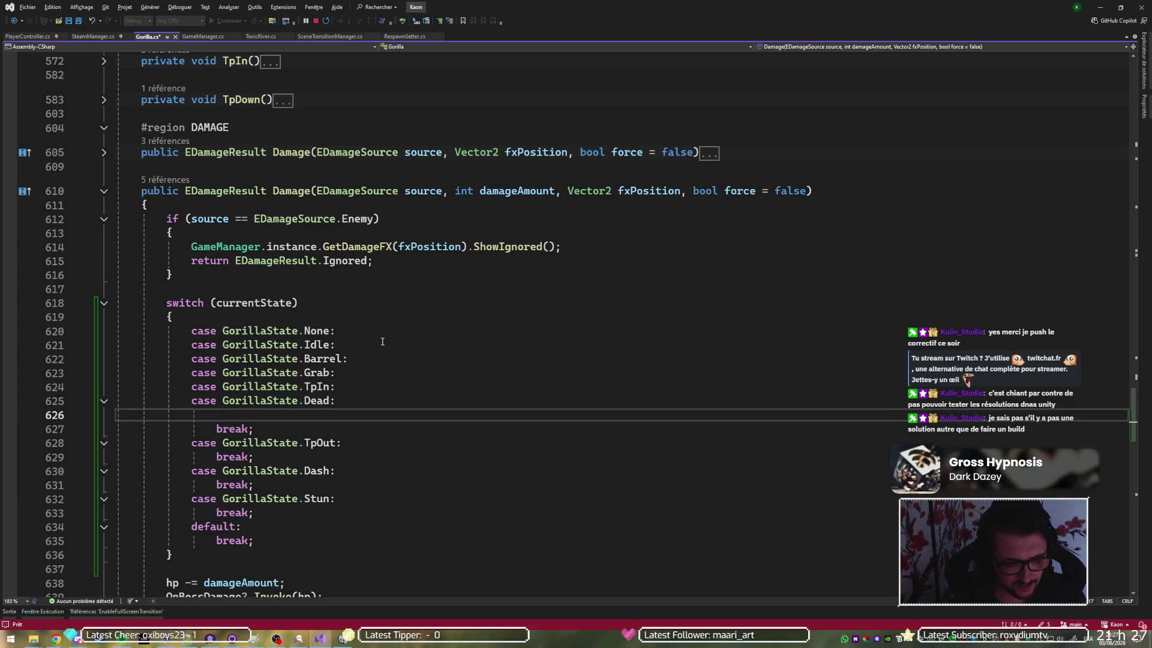
pyautogui.write('return;')
pyautogui.press('Down')
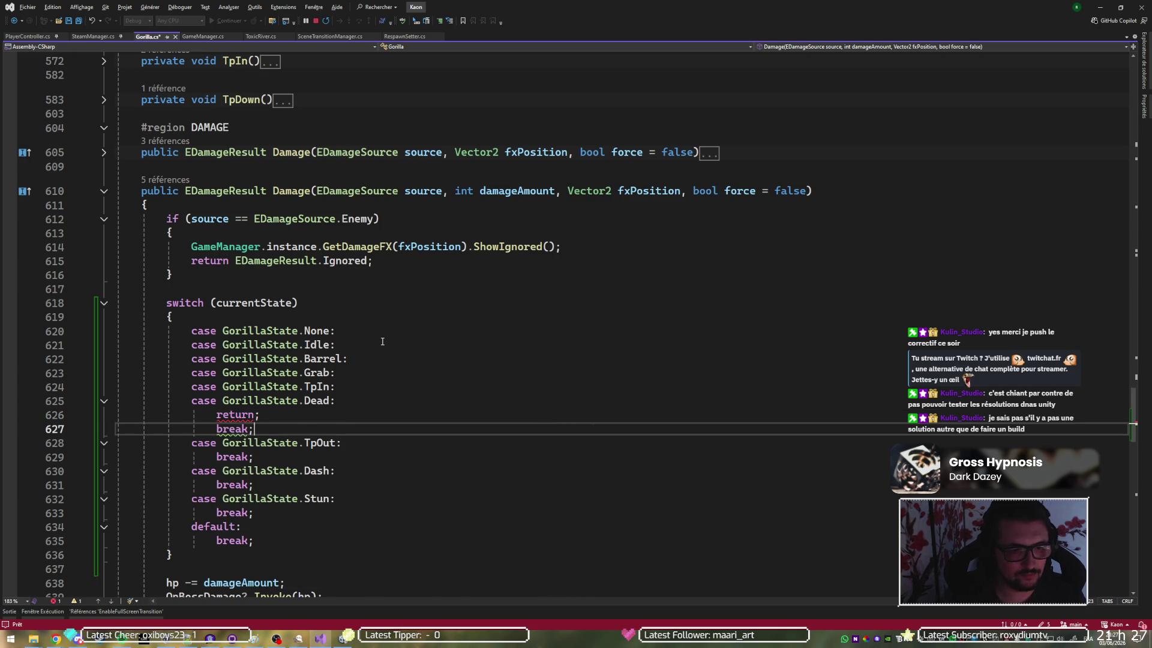
pyautogui.hotkey('ctrl', 'x')
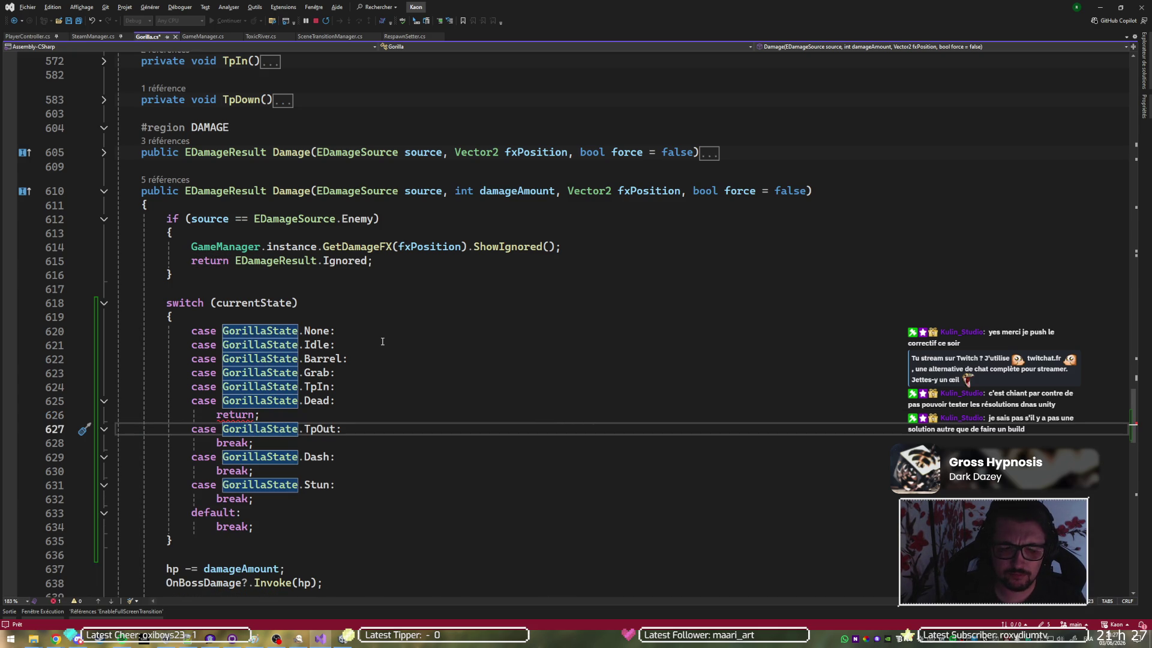
# Complete it as 'return EDamageResult.Ignored;' using the value copied from line 615, and save Gorilla.cs
pyautogui.moveTo(234, 416)
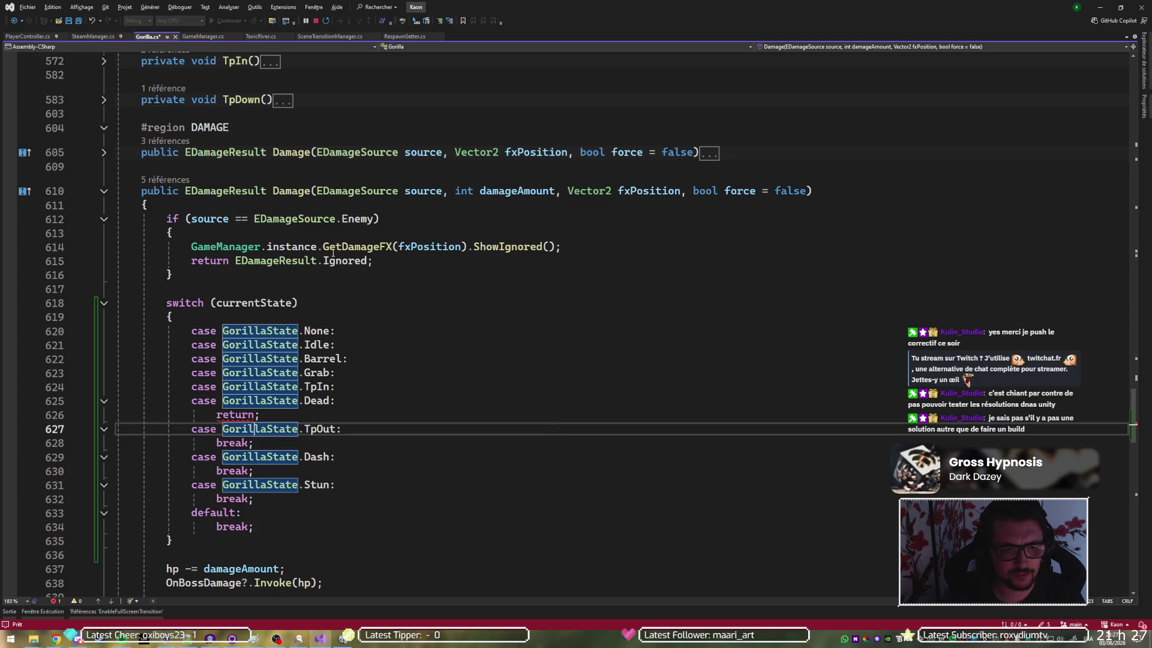
pyautogui.moveTo(372, 261); pyautogui.dragTo(237, 268)
pyautogui.click(257, 415)
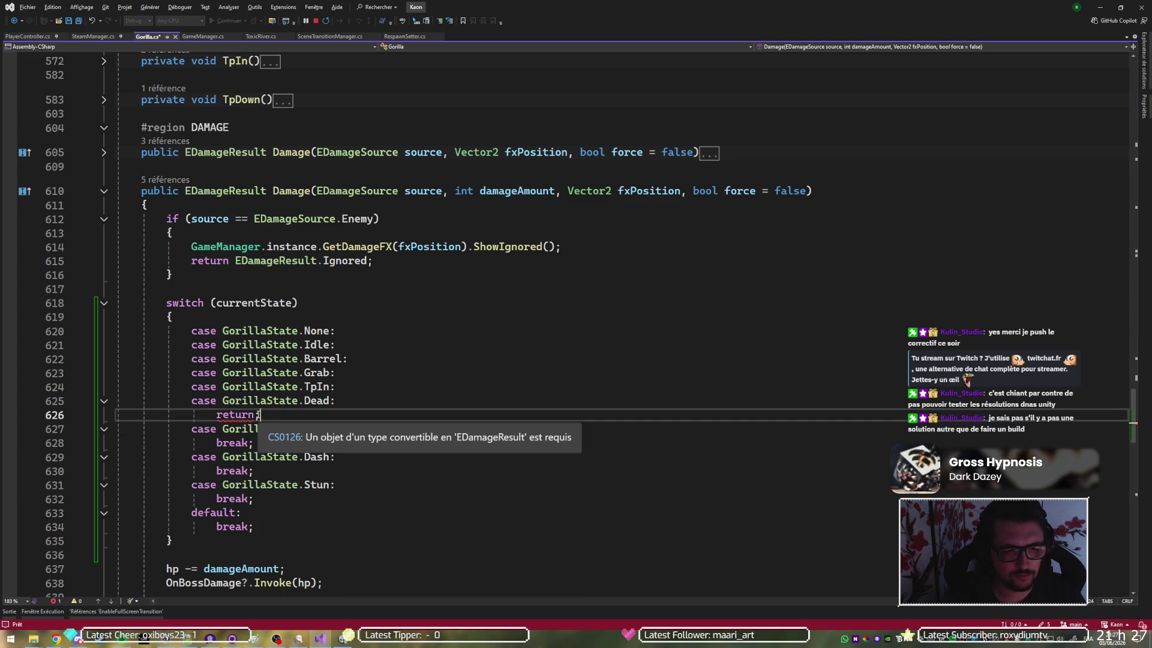
pyautogui.hotkey('ctrl', 'v')
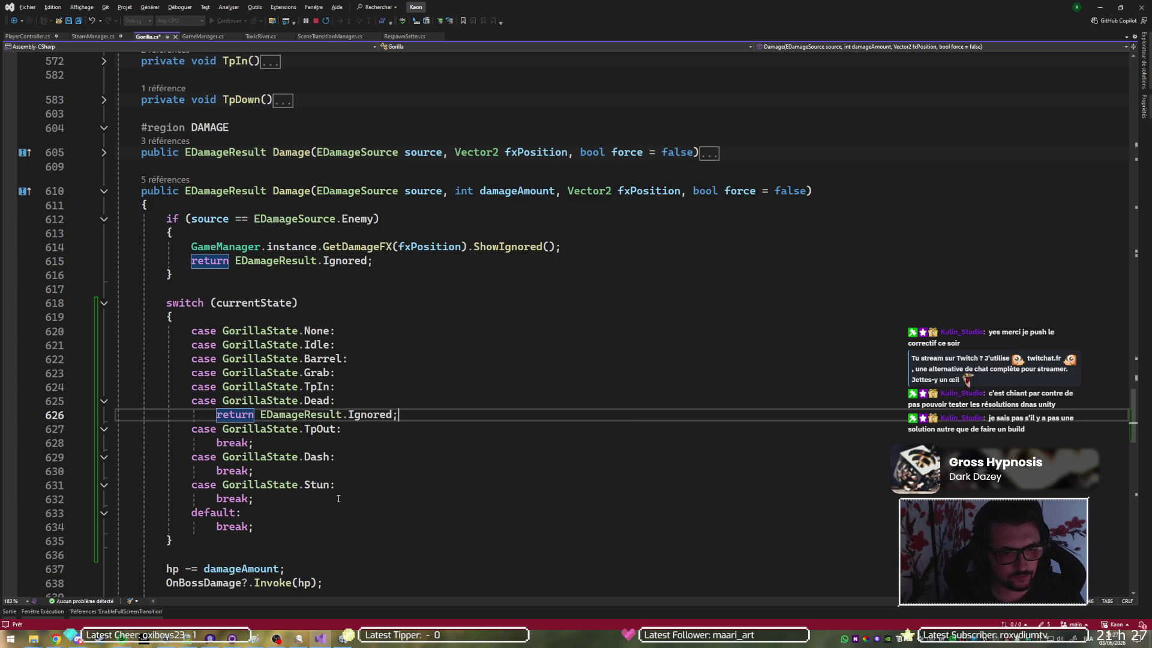
pyautogui.hotkey('ctrl', 's')
pyautogui.scroll(-4, 348, 444)
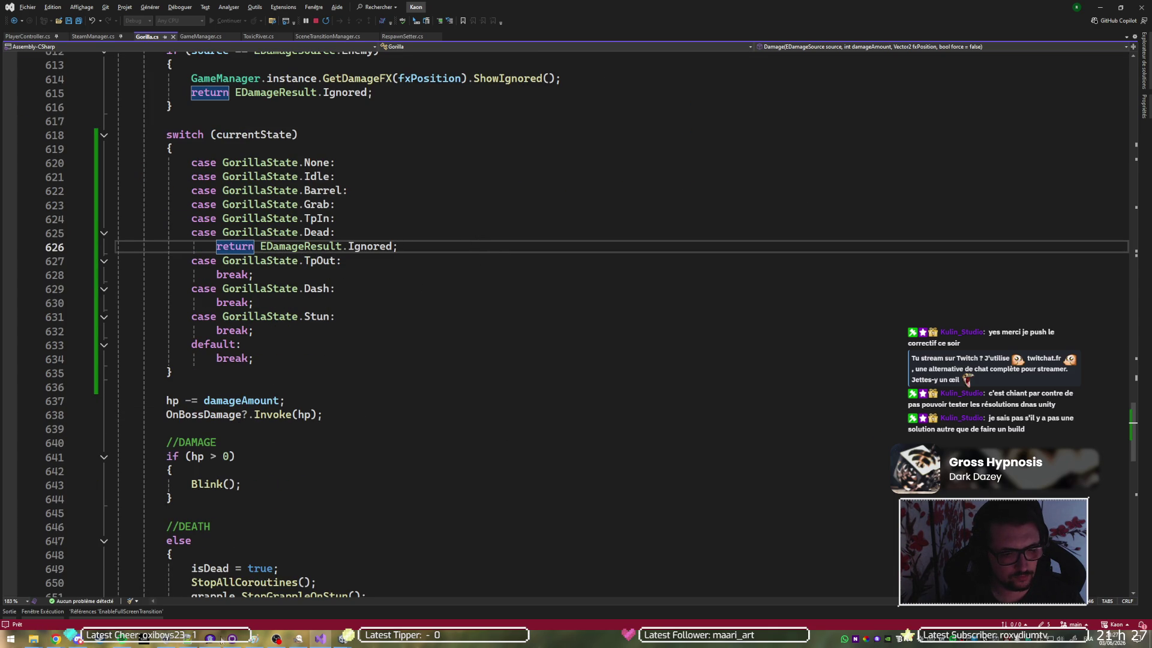
pyautogui.click(233, 638)
# Type the commit summary 'fic reduced gorilla stun duration & damage when not hittable', fixing 'daamage', then minimize
pyautogui.write('& daama')
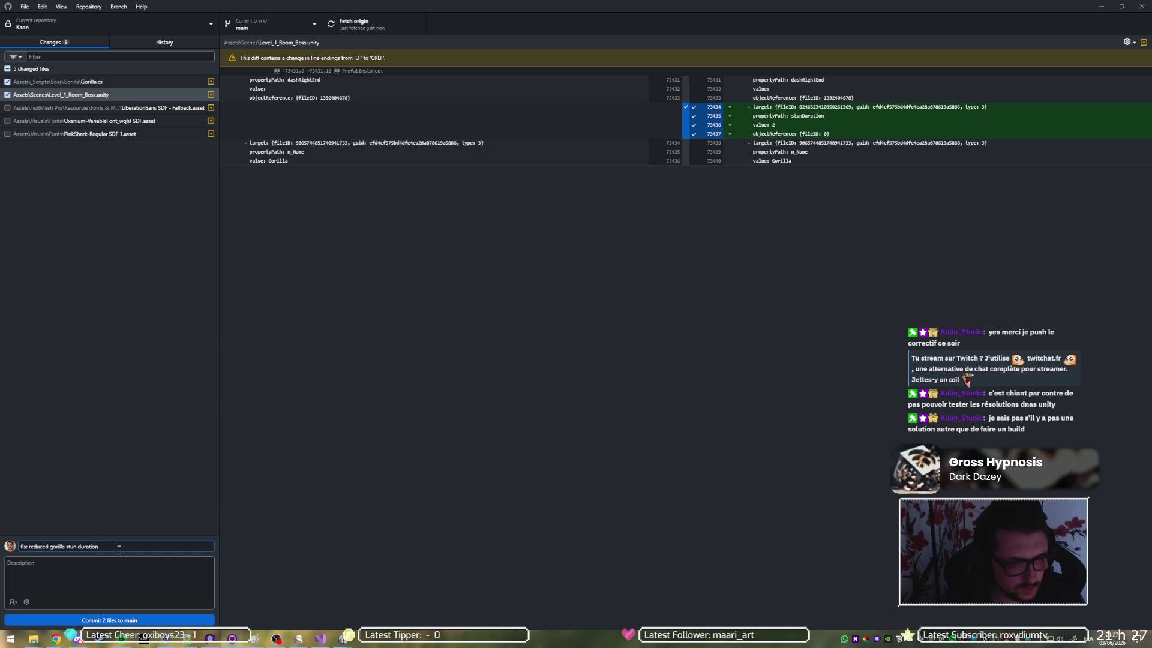
pyautogui.write('ge ')
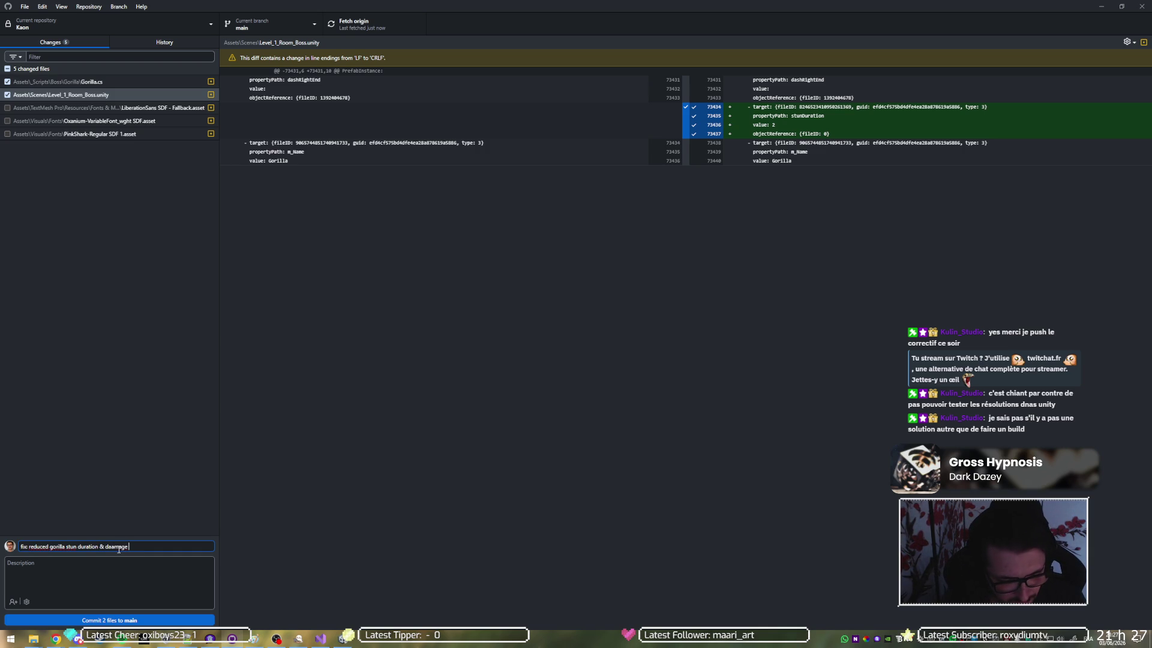
pyautogui.write('wher')
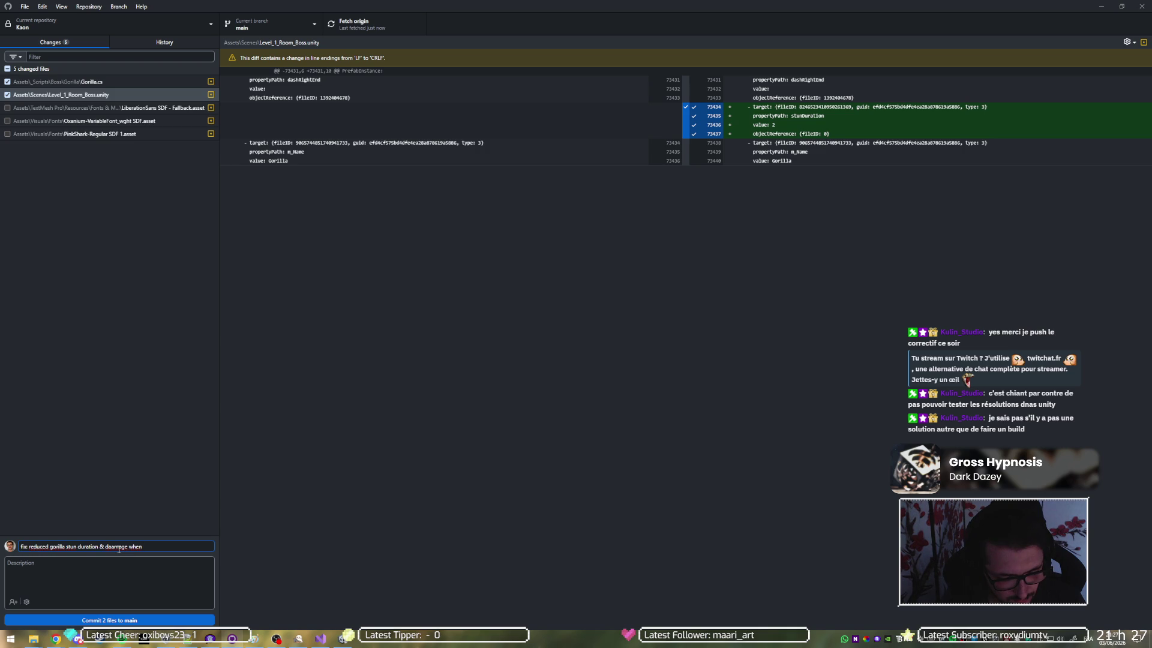
pyautogui.write('hittable')
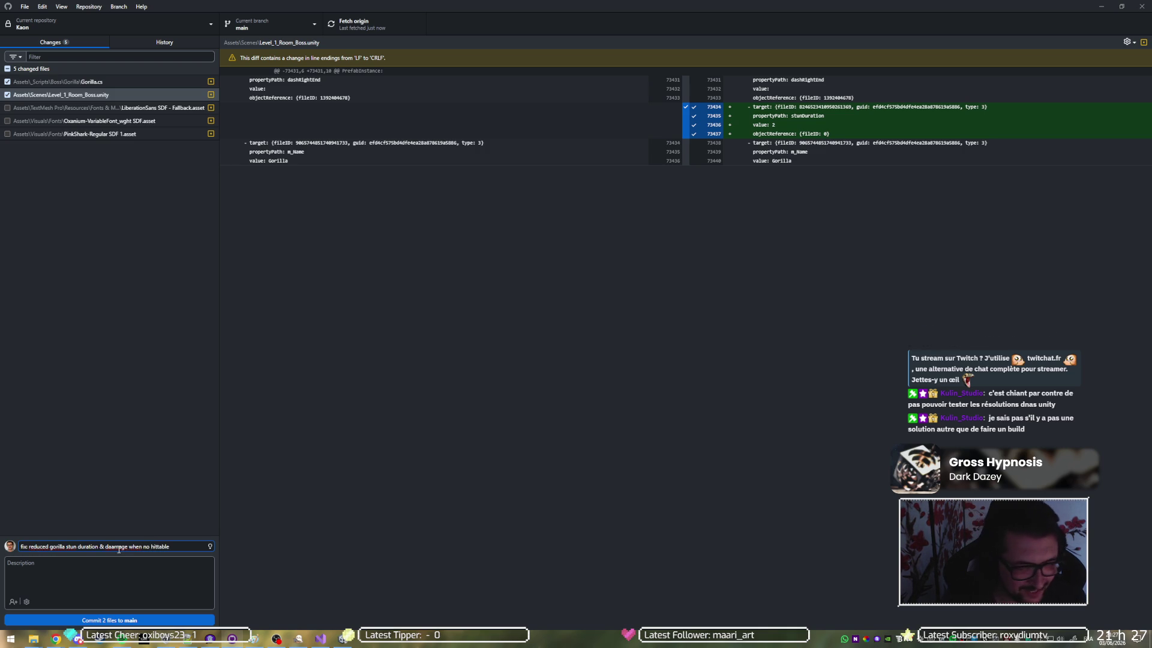
pyautogui.click(112, 546)
pyautogui.press('BackSpace')
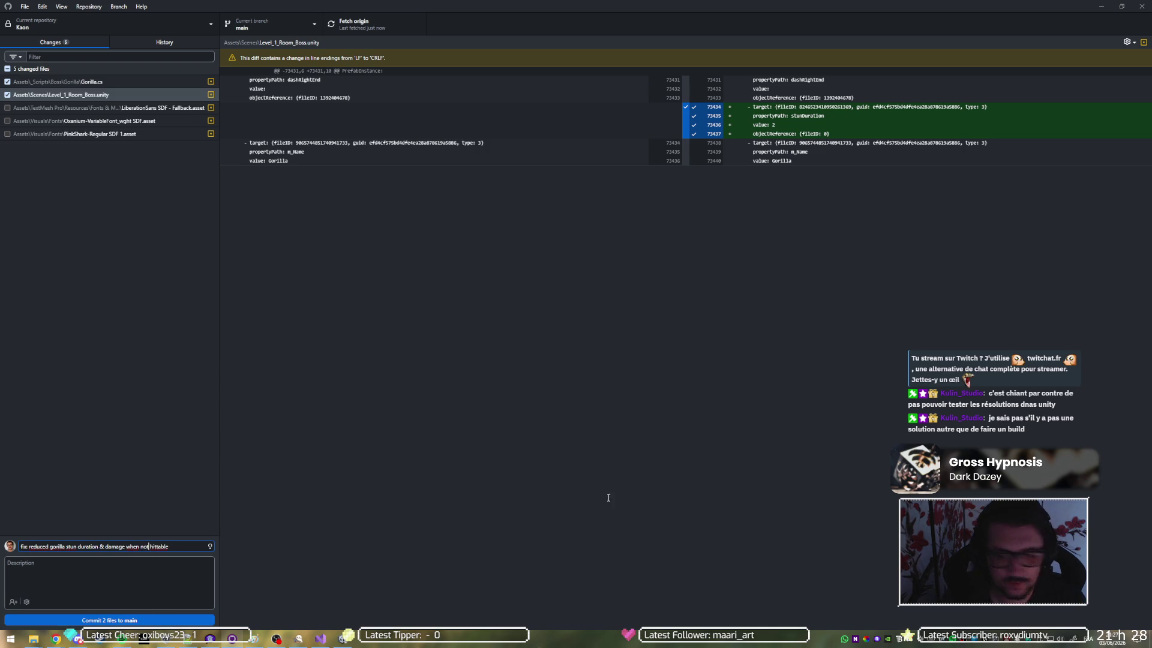
pyautogui.click(1101, 6)
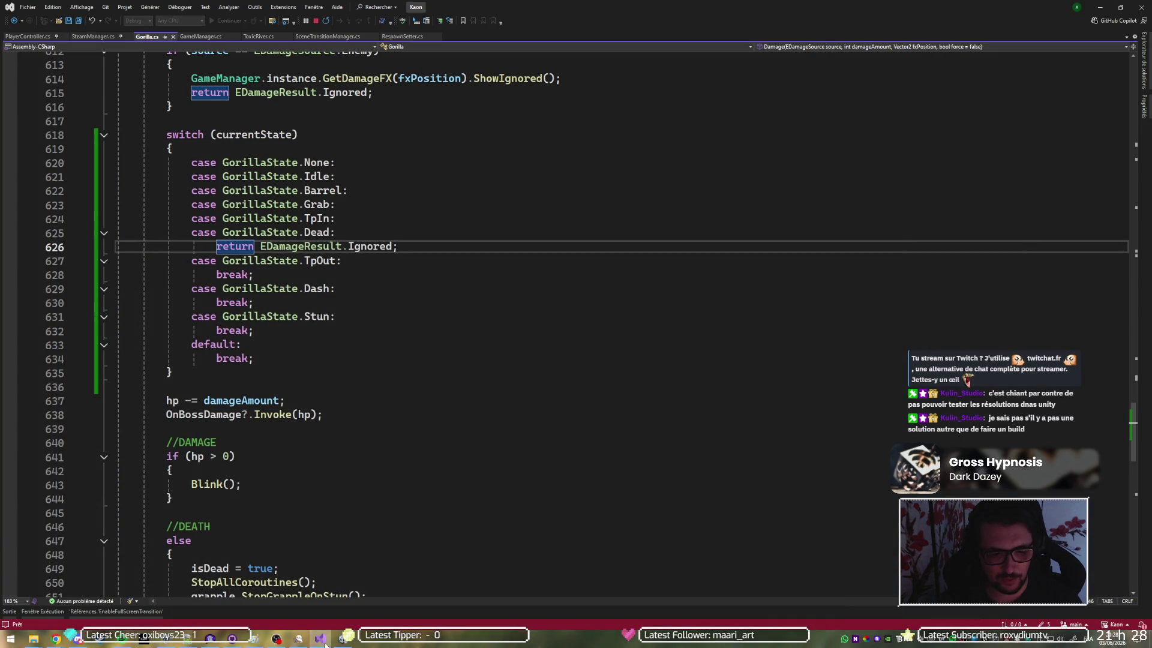
# Switch to the Unity editor from the taskbar
pyautogui.click(321, 642)
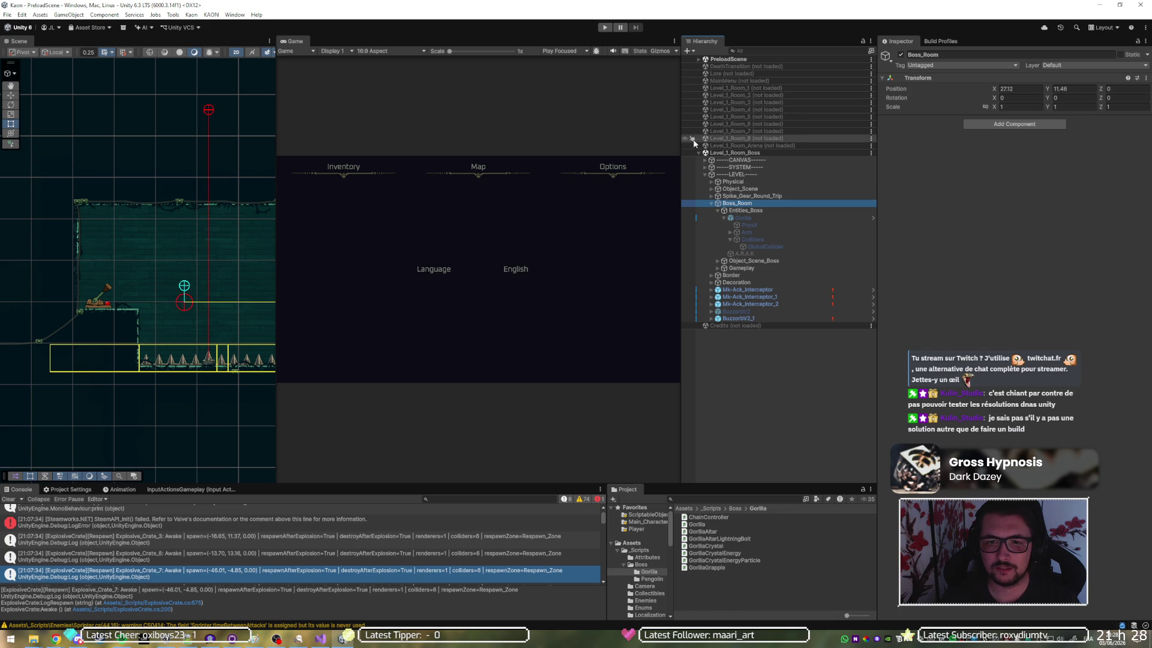
# Start Play mode, select Player(Clone) under PlayerParent and set its Z position to 0
pyautogui.click(604, 29)
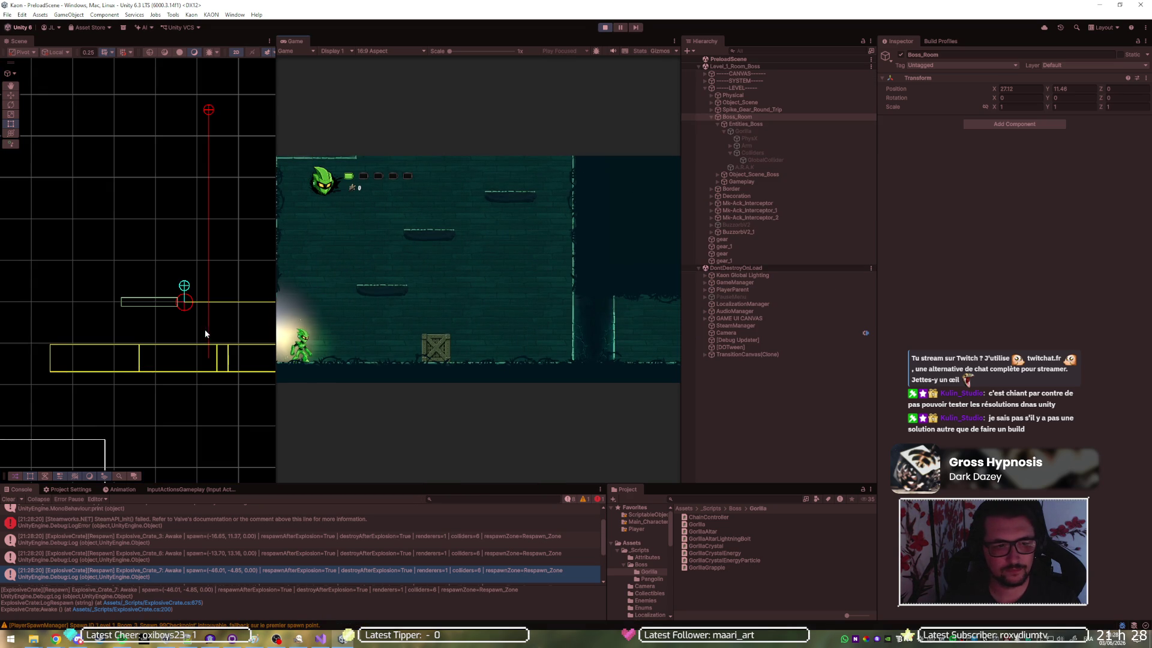
pyautogui.click(686, 355)
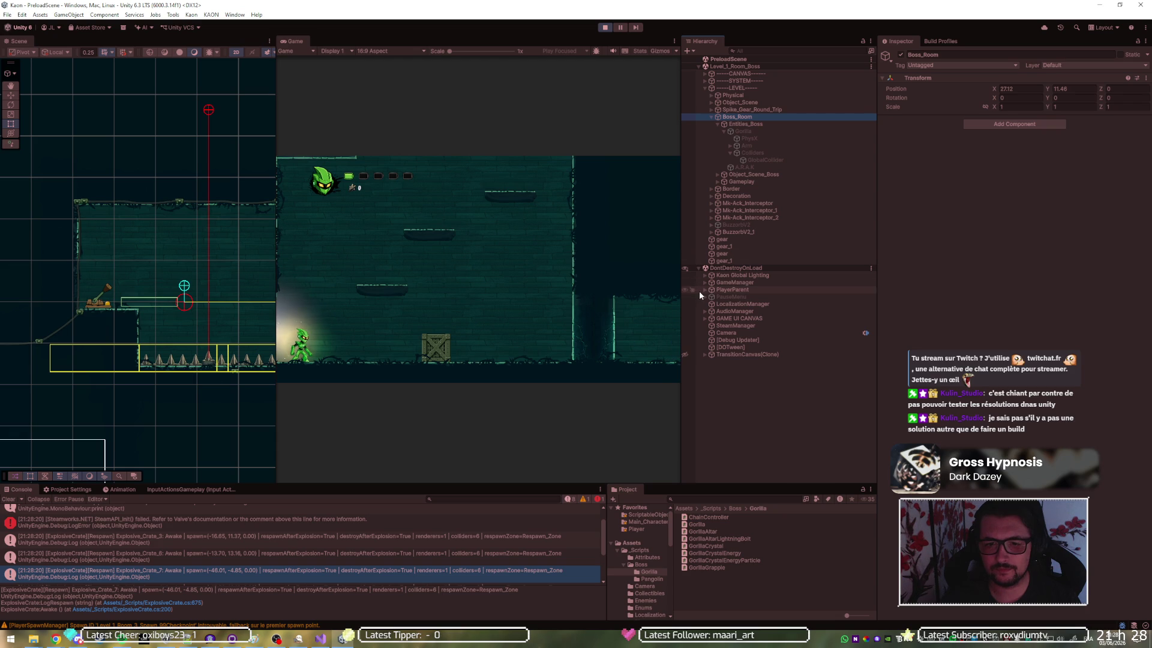
pyautogui.click(705, 289)
pyautogui.click(721, 295)
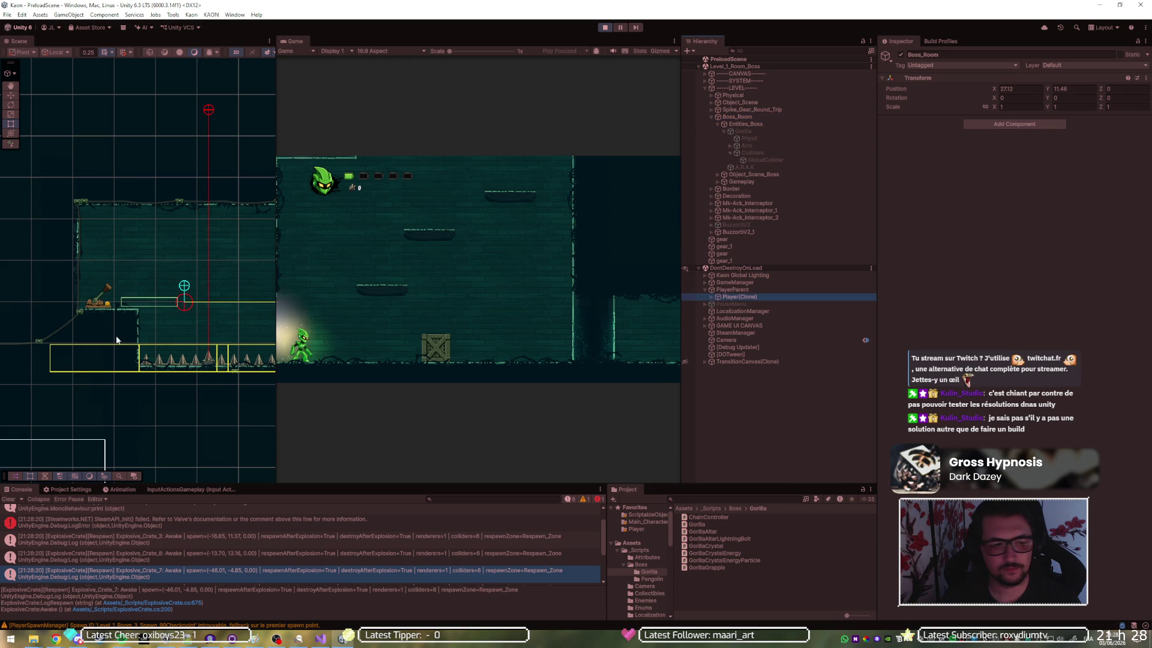
pyautogui.scroll(-5, 115, 347)
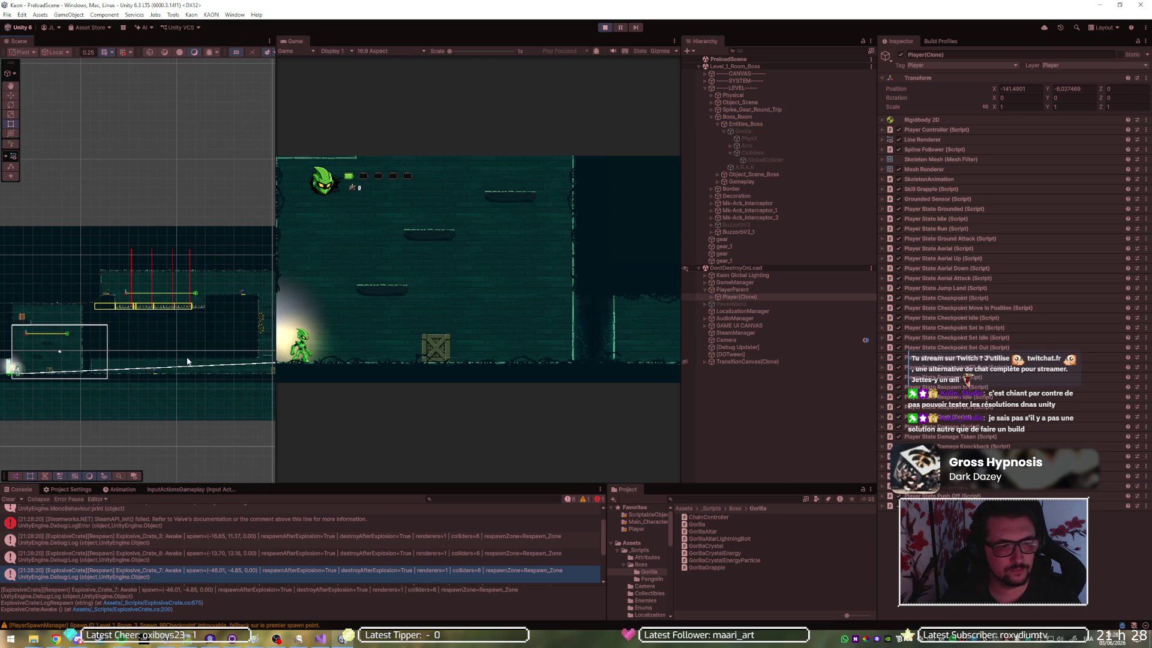
pyautogui.scroll(3, 191, 360)
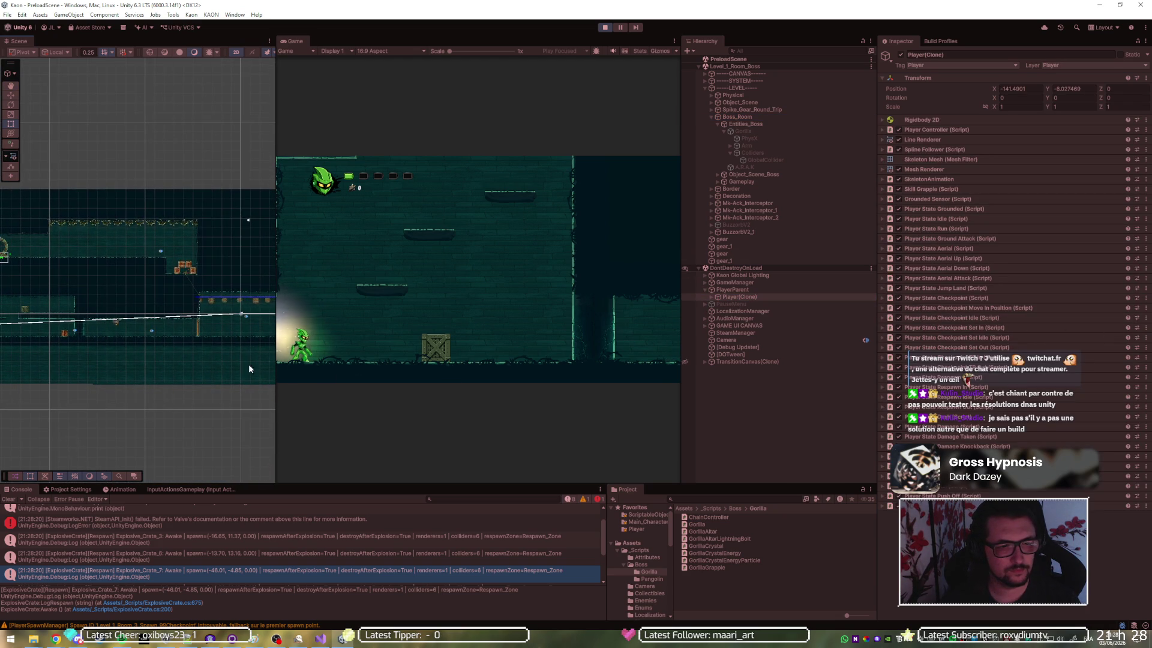
pyautogui.scroll(5, 196, 295)
pyautogui.scroll(-3, 196, 293)
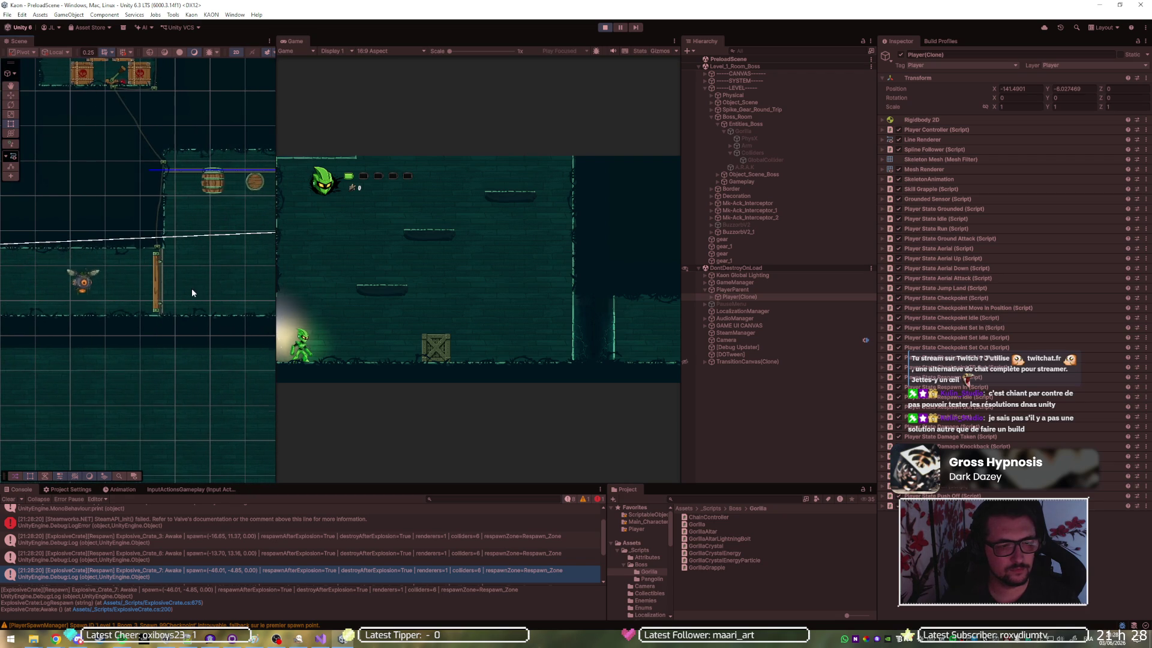
pyautogui.scroll(5, 161, 292)
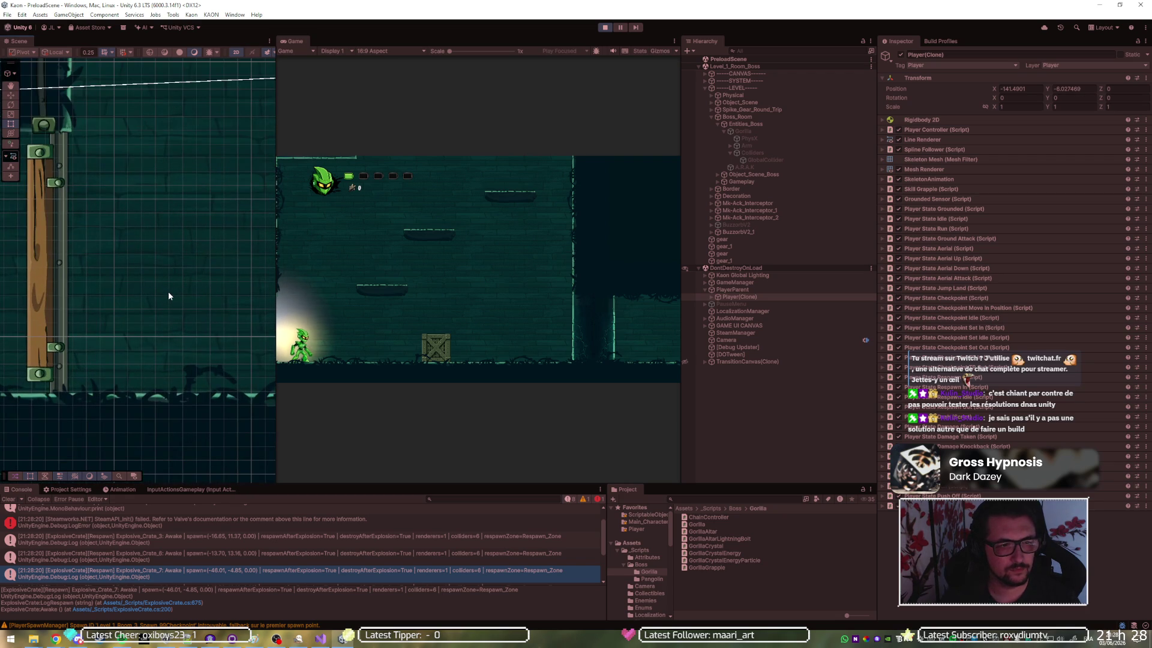
pyautogui.click(1116, 88)
pyautogui.write('0')
# Move the player left and right and jump beside the gorilla, then stop Play mode
pyautogui.click(520, 272)
pyautogui.press('a')
pyautogui.press('d')
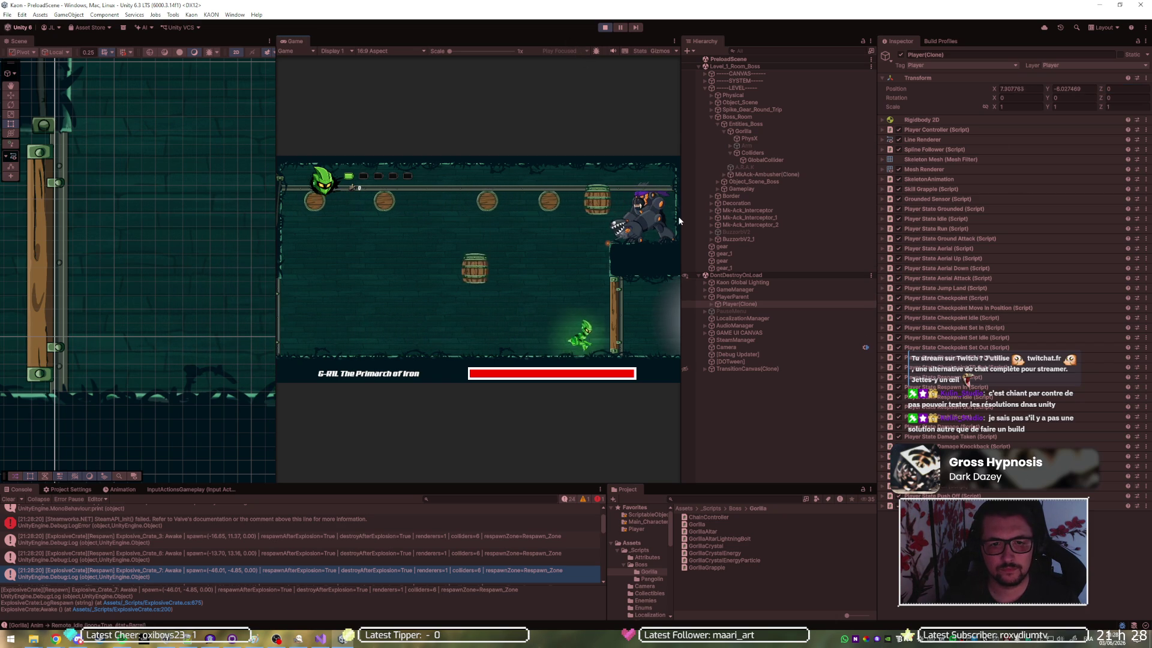
pyautogui.press('space')
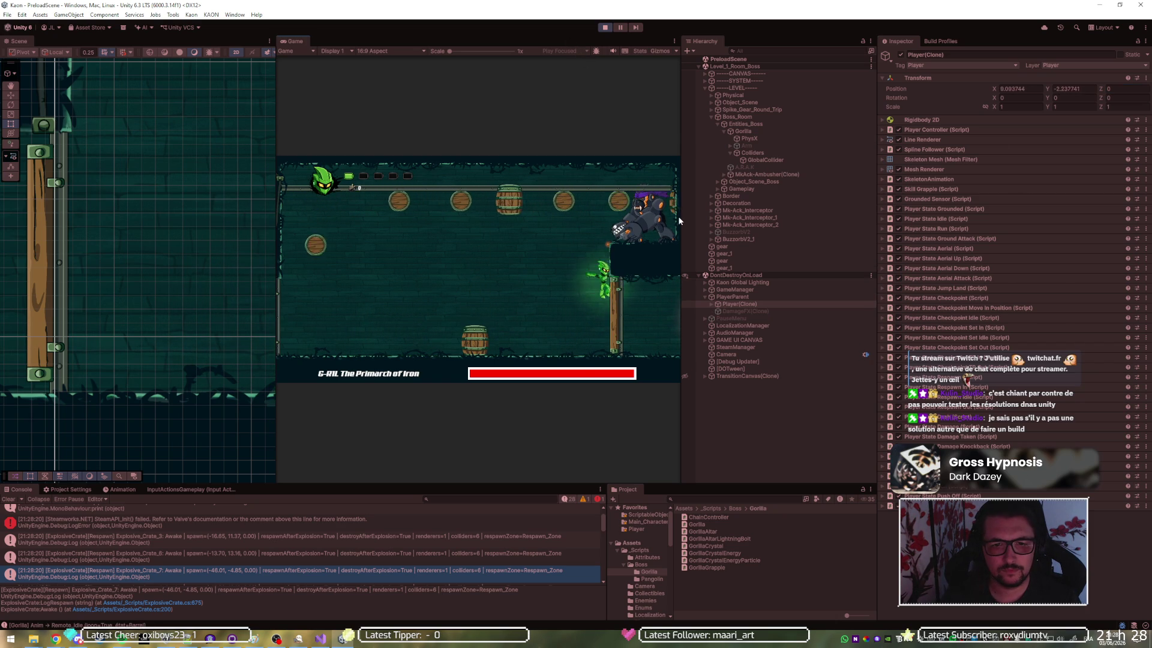
pyautogui.press('space')
pyautogui.press('space')
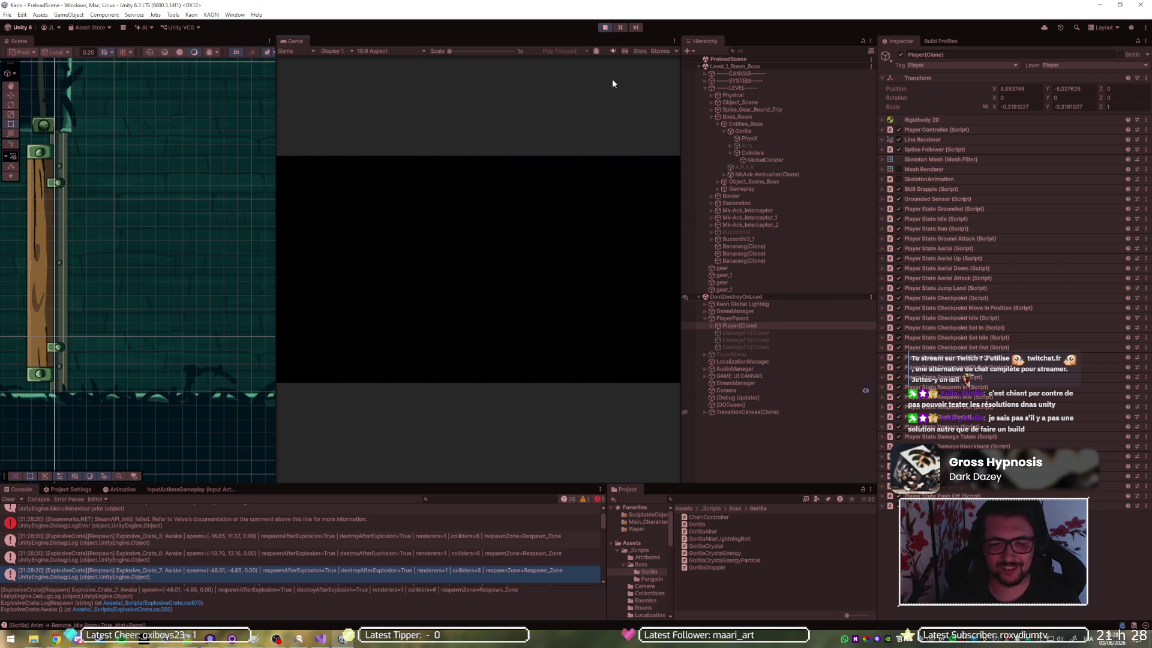
pyautogui.click(604, 28)
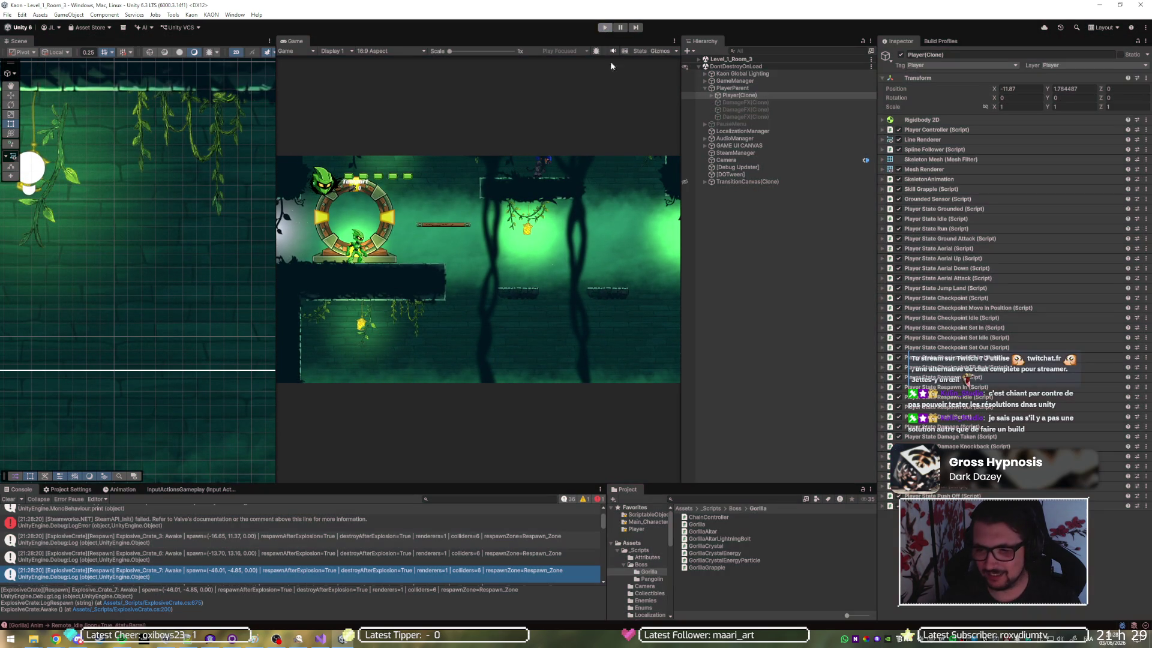
pyautogui.click(232, 639)
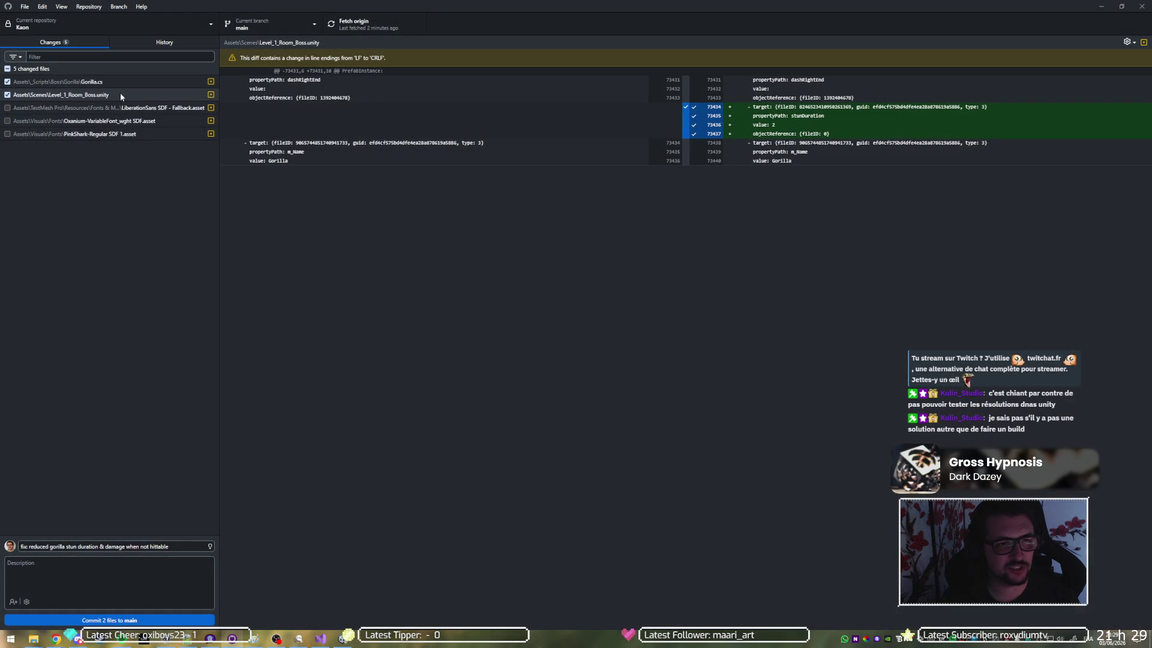
# Commit Gorilla.cs and Level_1_Room_Boss.unity to main and push to origin
pyautogui.click(121, 95)
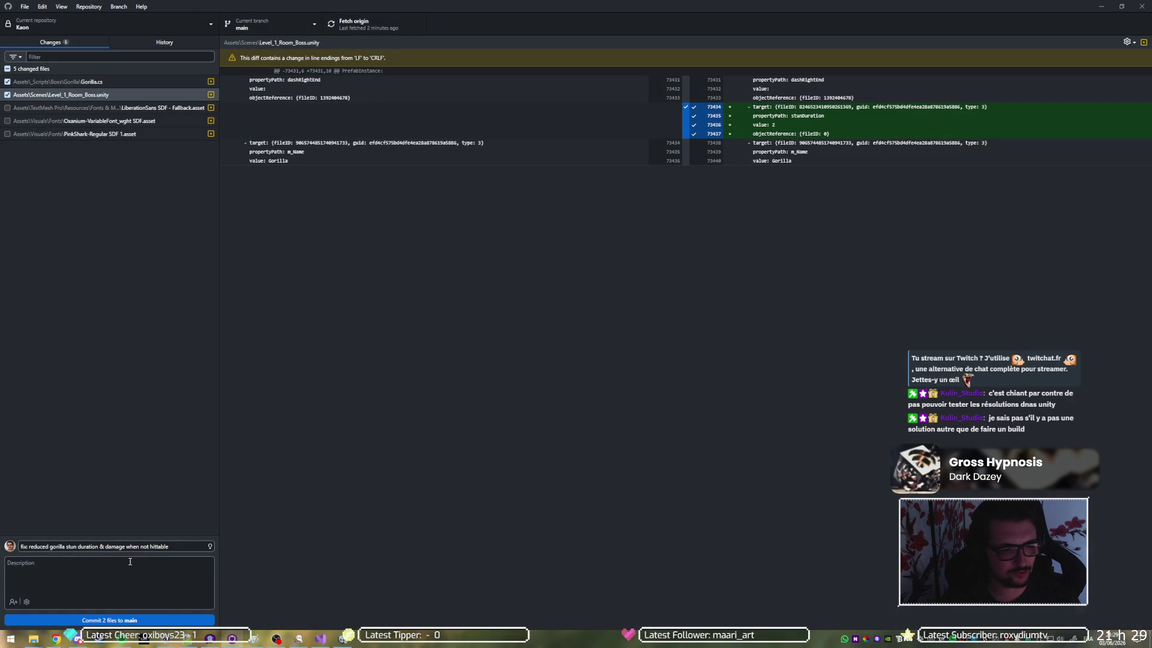
pyautogui.click(126, 619)
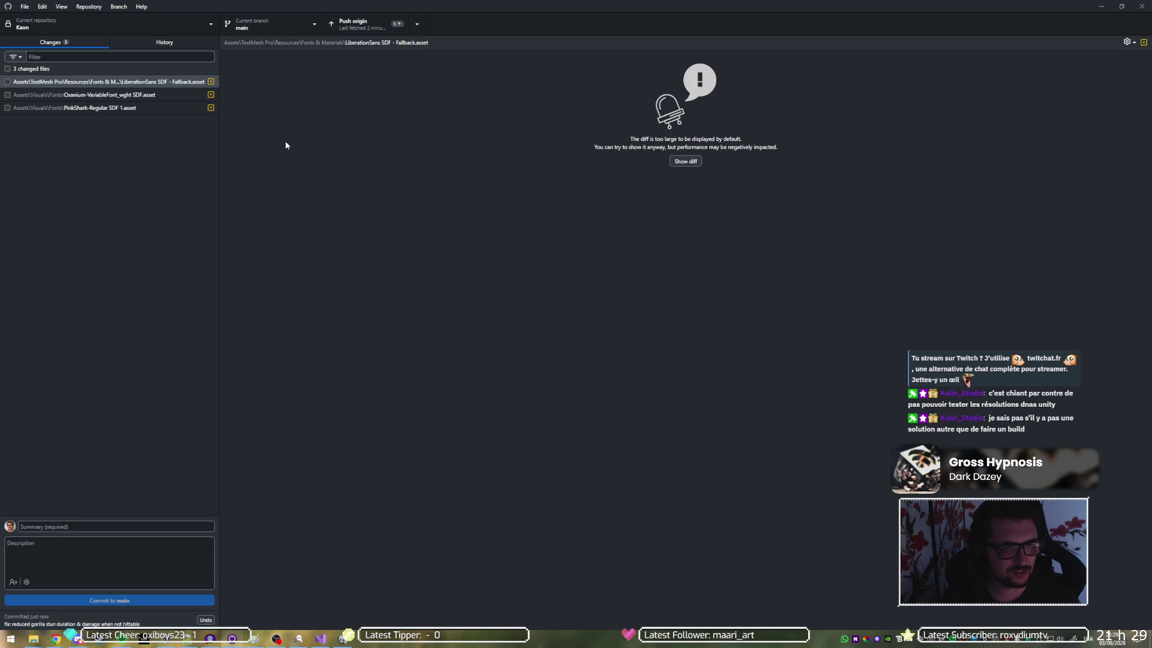
pyautogui.click(381, 21)
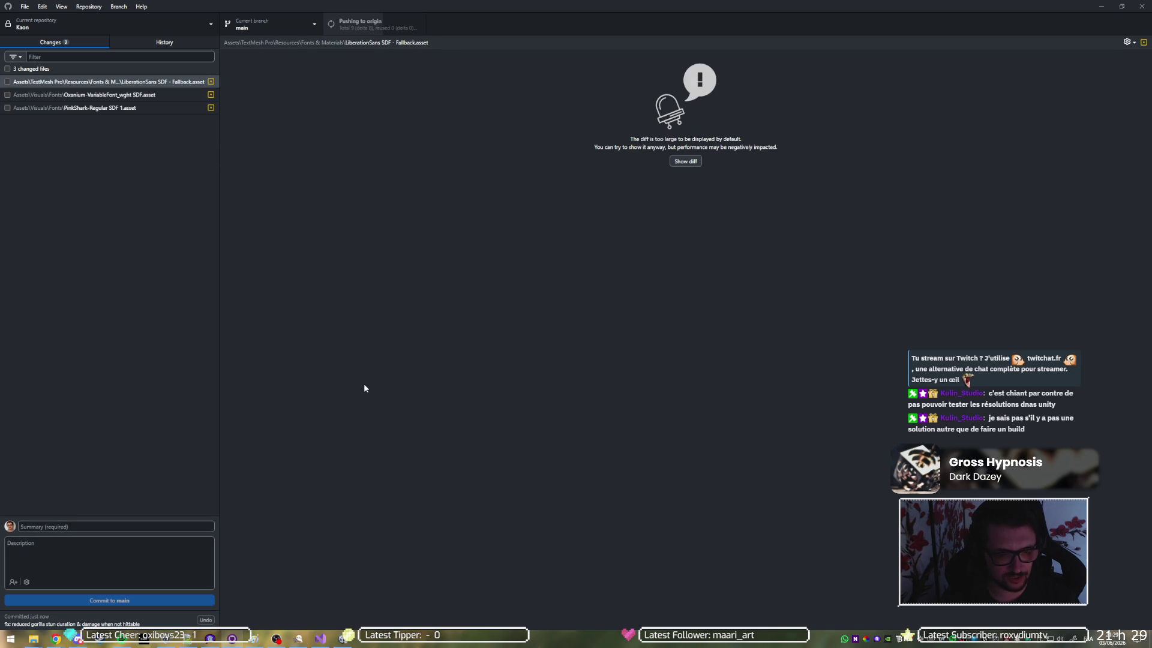
# Switch over to the monday.com Tasks board in the browser
pyautogui.click(316, 640)
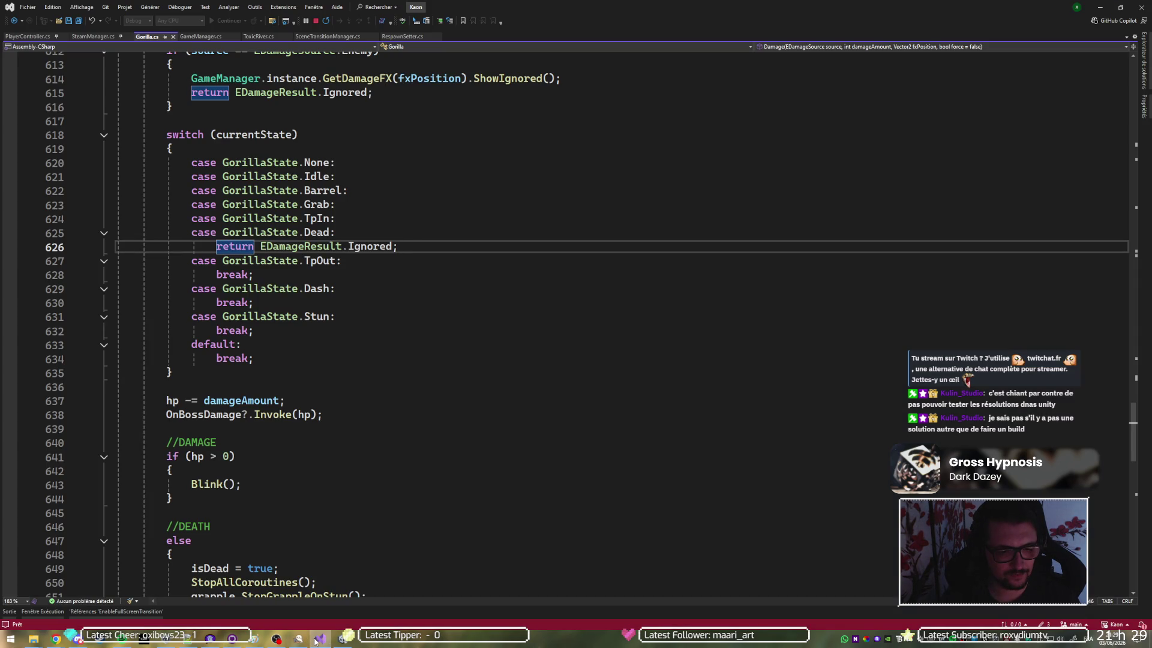
pyautogui.click(315, 639)
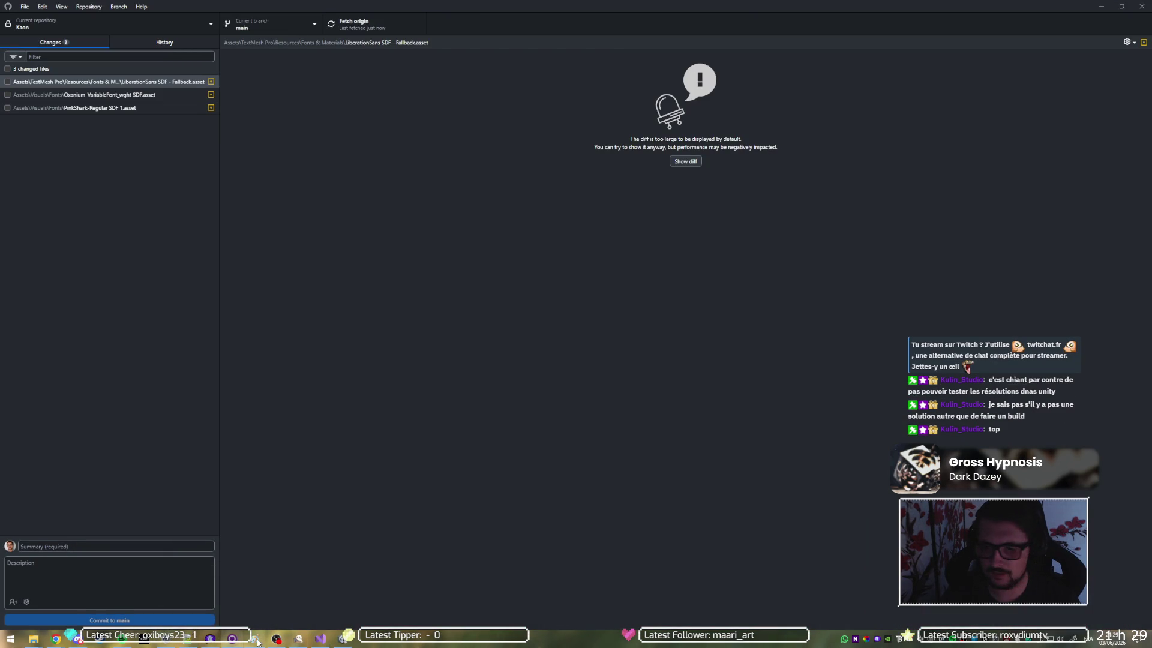
pyautogui.moveTo(257, 641)
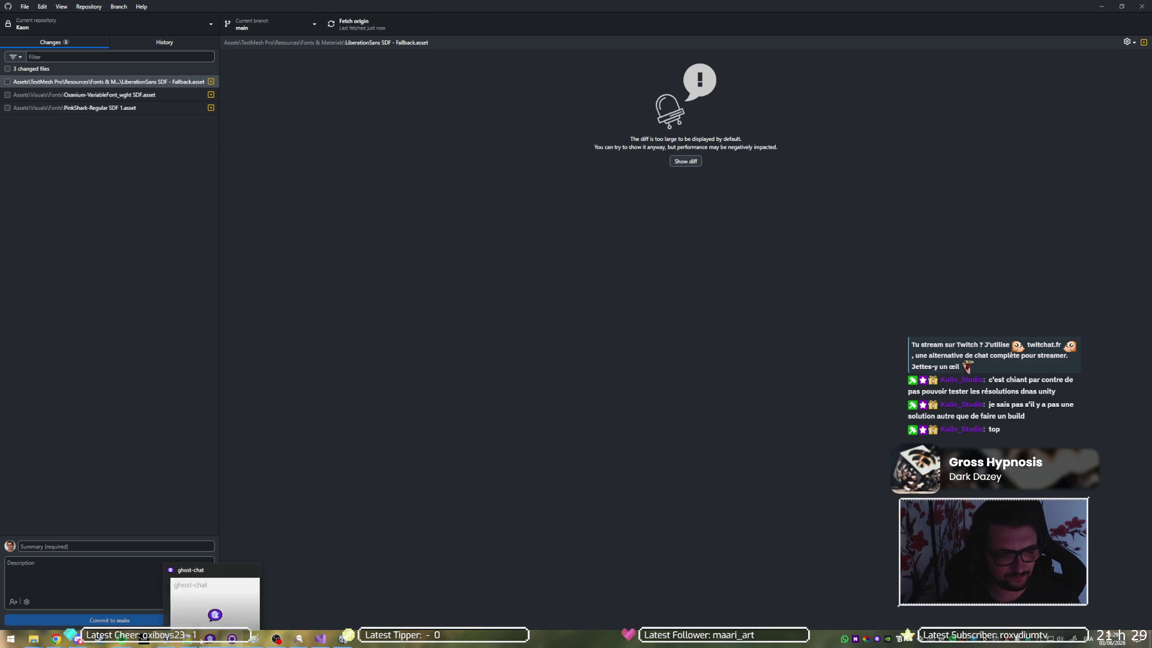
pyautogui.moveTo(144, 640)
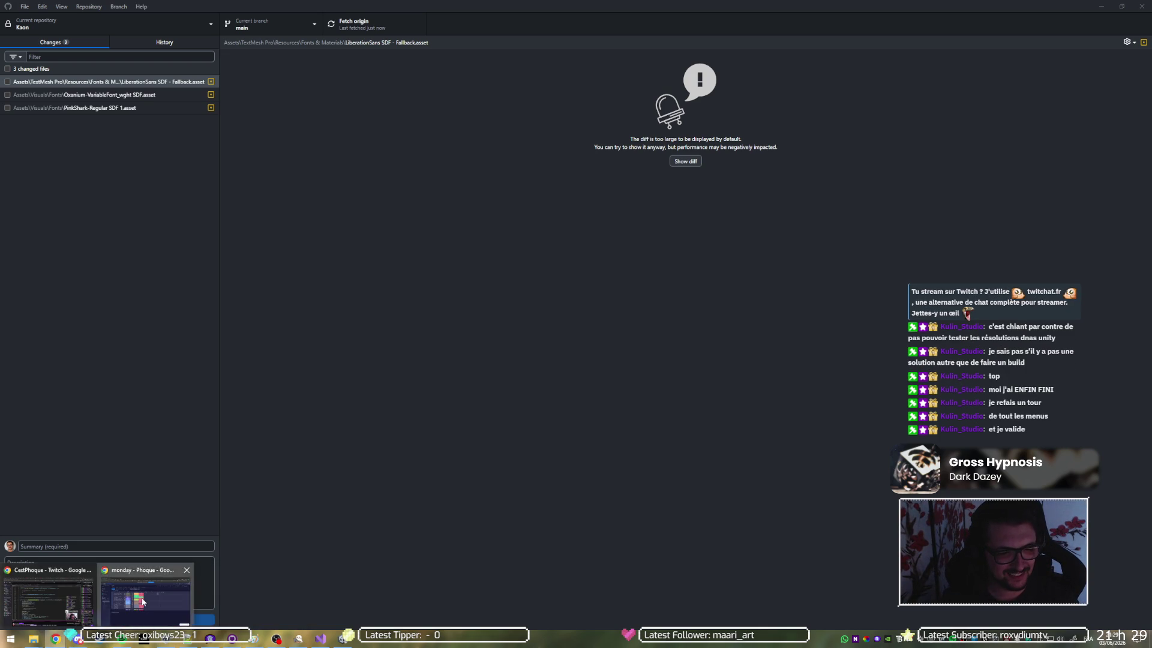
pyautogui.hotkey('alt', 'Tab')
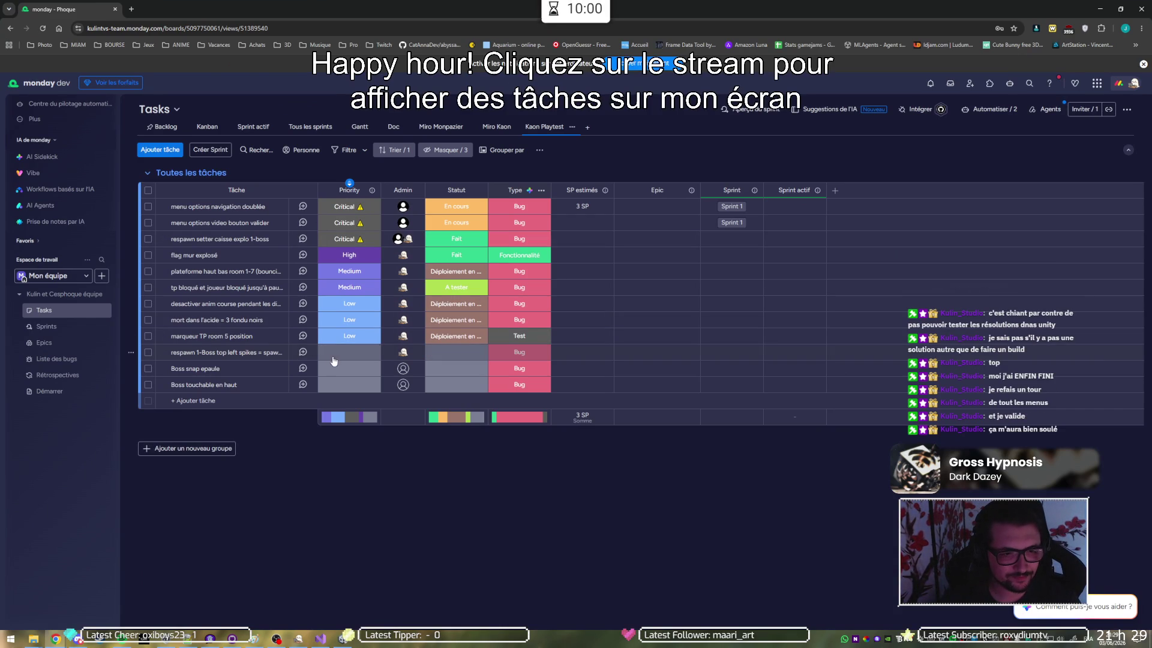
# Assign 'Boss touchable en haut' to a team member and set its status to Déploiement en attente
pyautogui.click(403, 385)
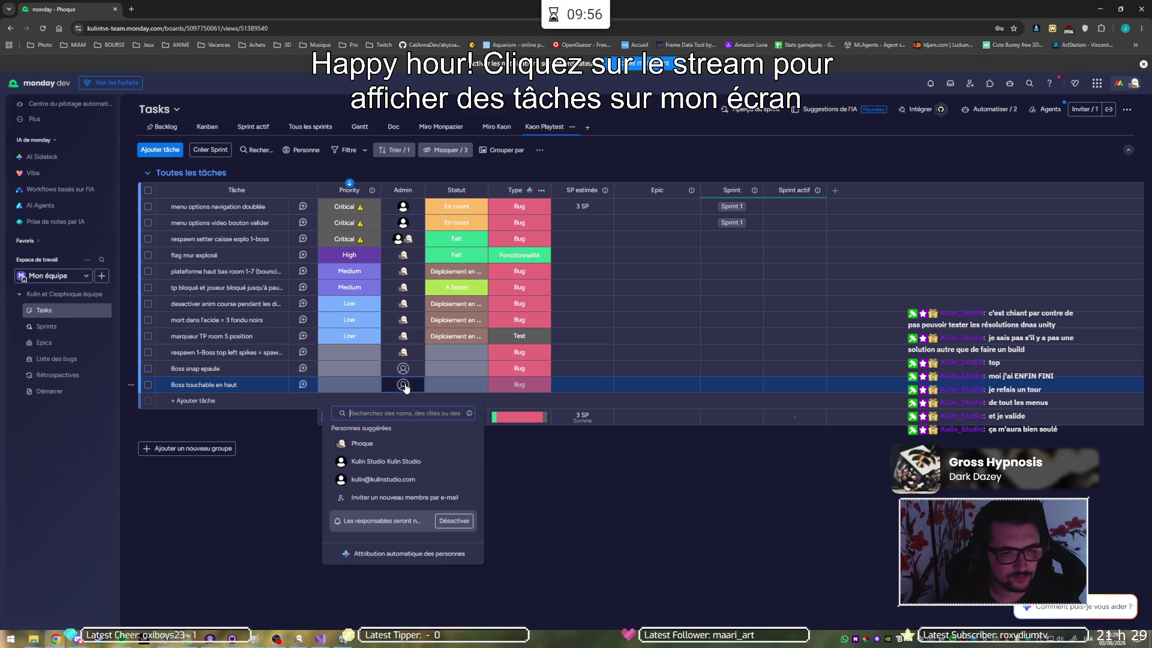
pyautogui.click(362, 444)
pyautogui.click(455, 385)
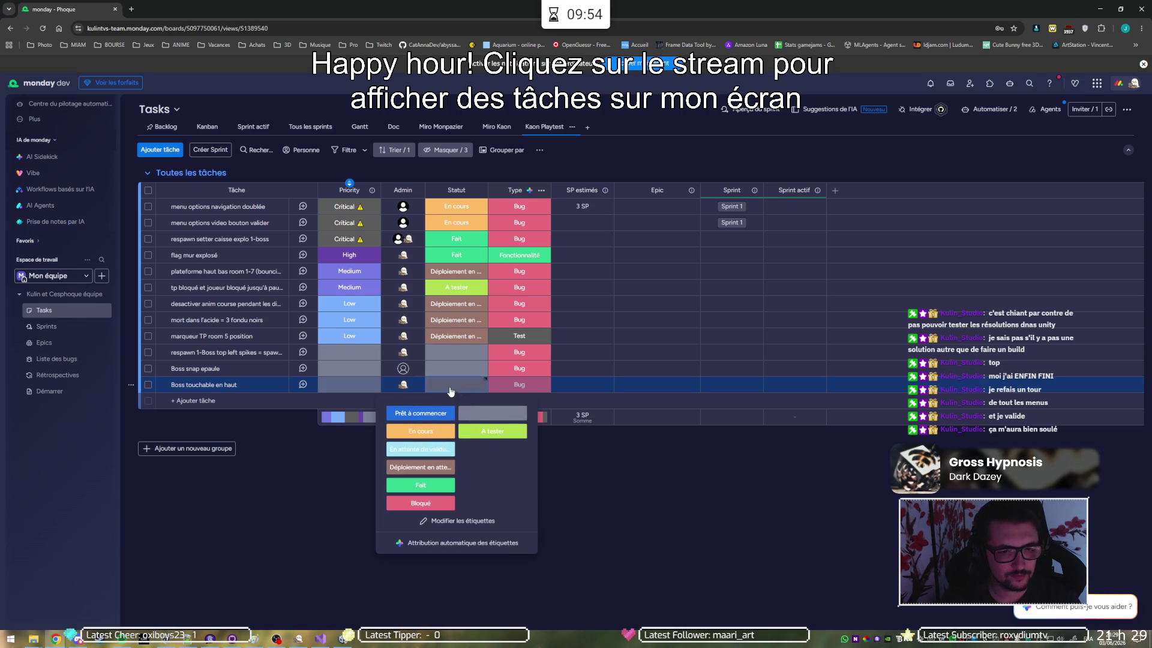
pyautogui.click(425, 467)
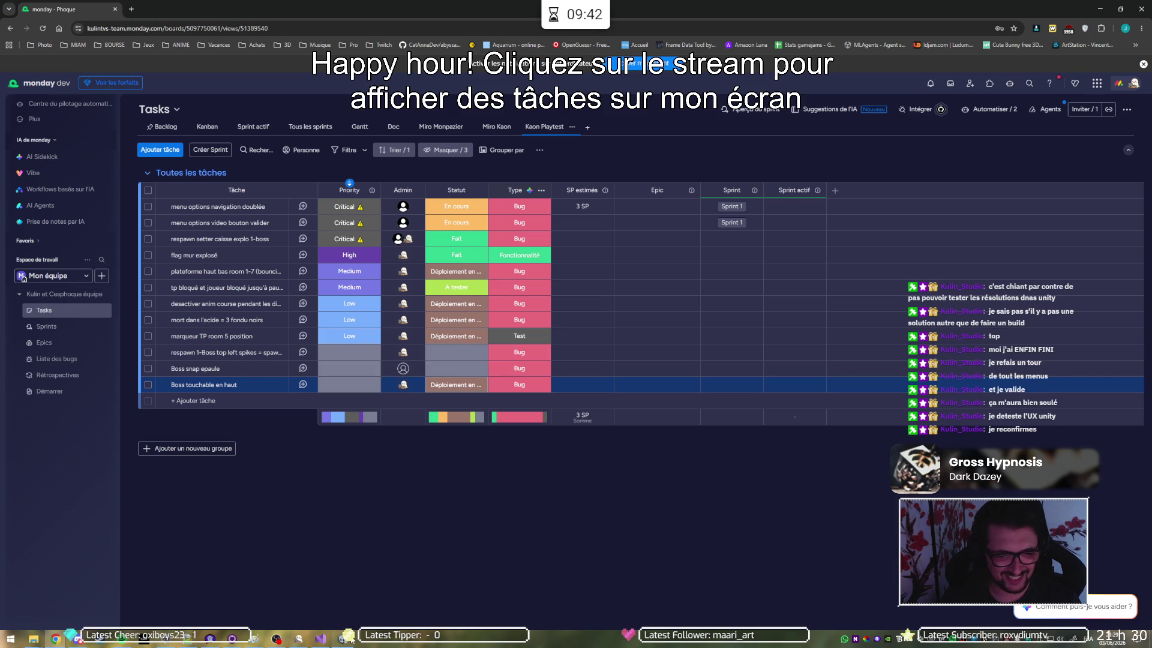
pyautogui.click(322, 638)
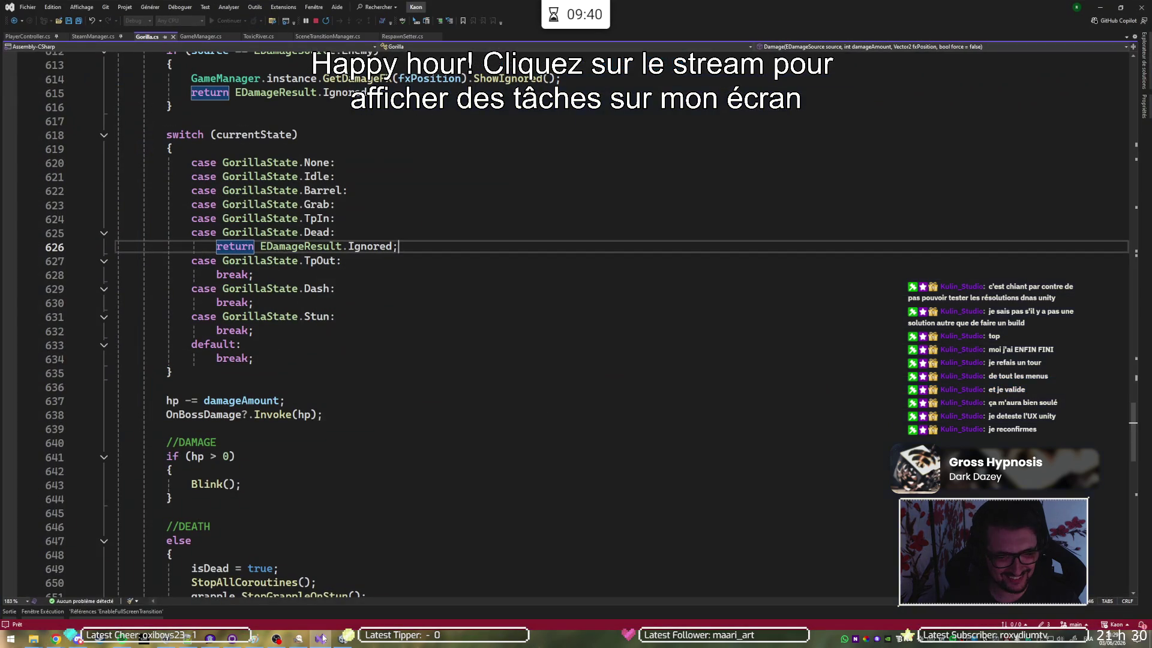
# Bring the Unity editor back in front of Visual Studio
pyautogui.click(343, 639)
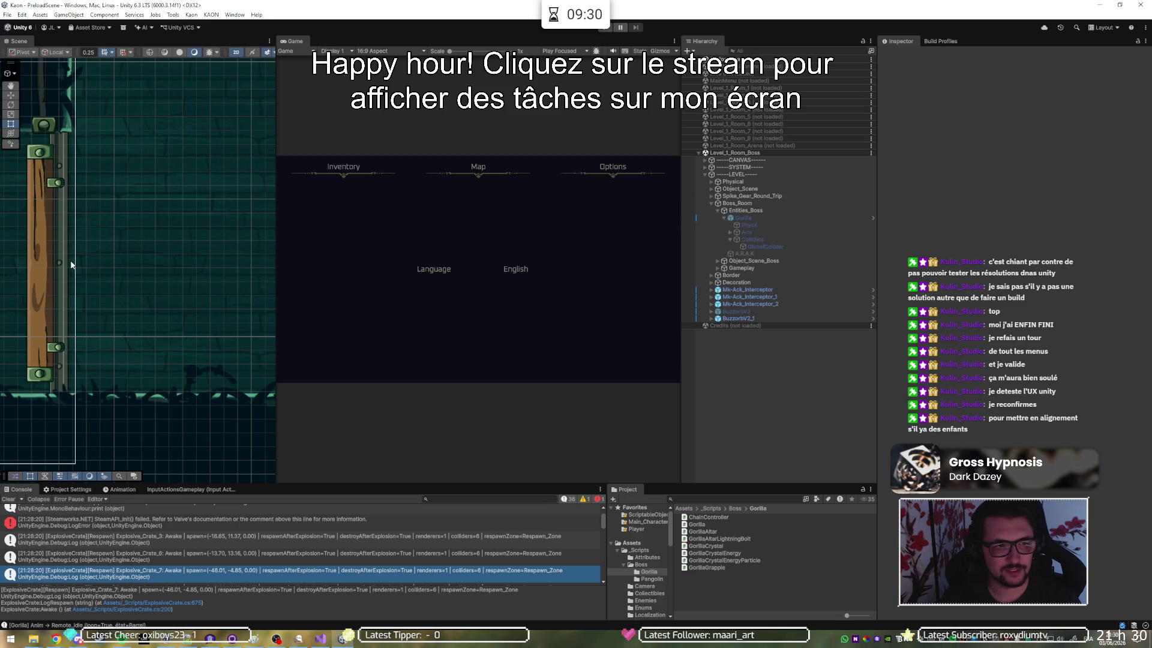
# Select the Gorilla object, frame it with F, and zoom the Scene view out around it
pyautogui.click(788, 219)
pyautogui.press('f')
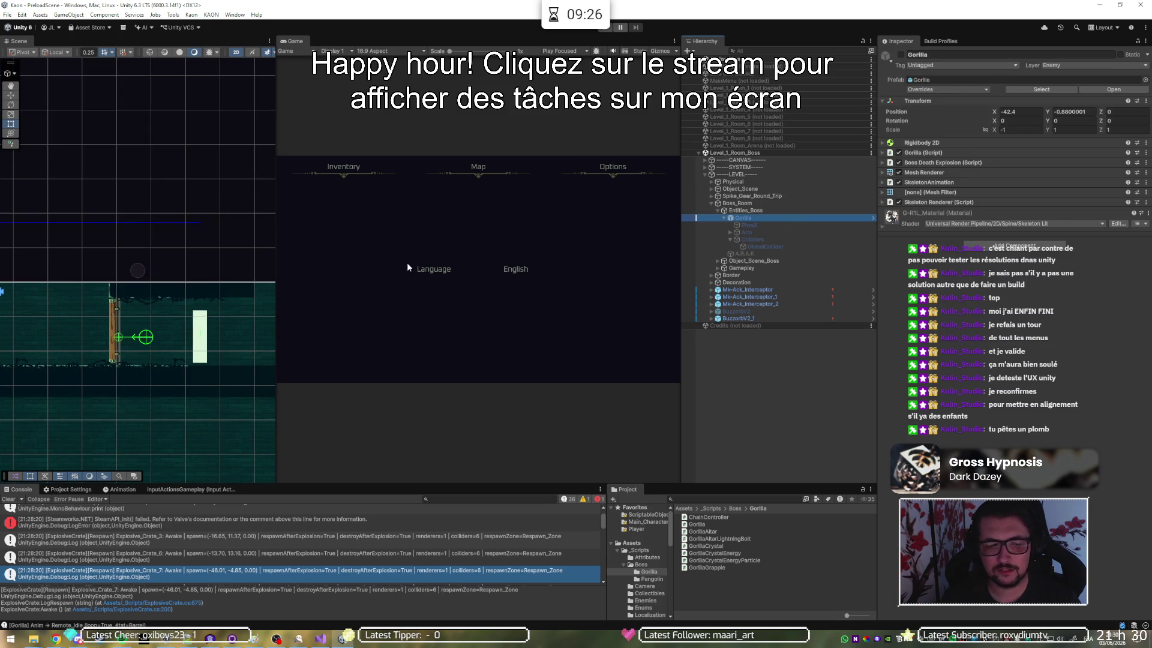
pyautogui.scroll(-3, 151, 268)
pyautogui.scroll(-5, 150, 268)
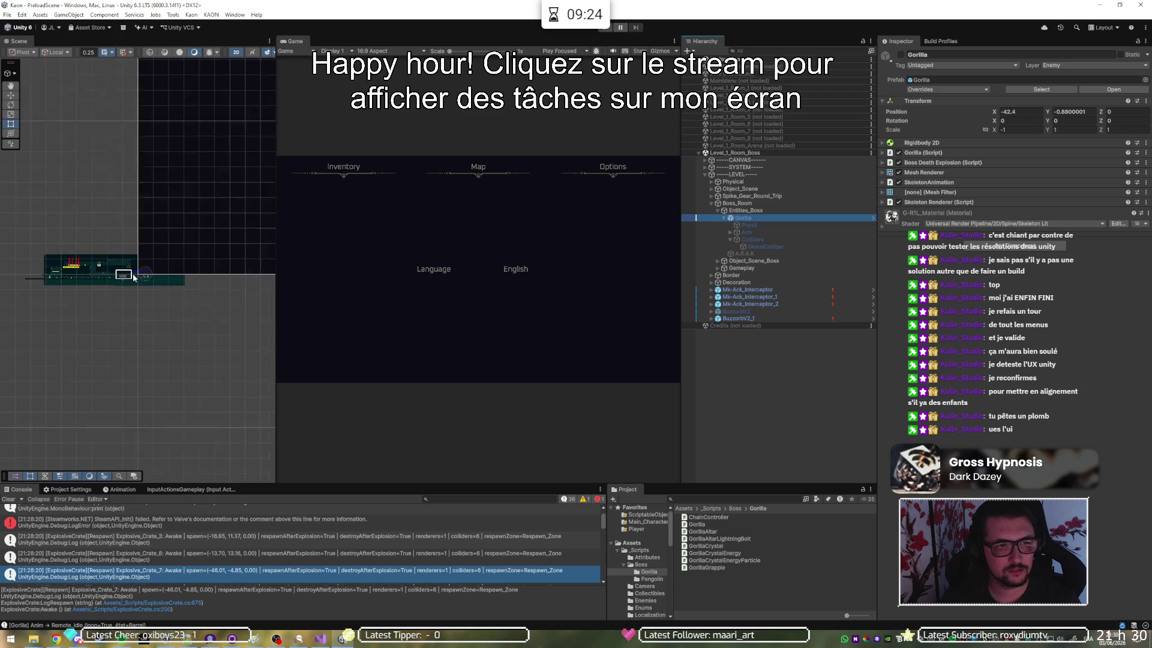
pyautogui.scroll(3, 725, 79)
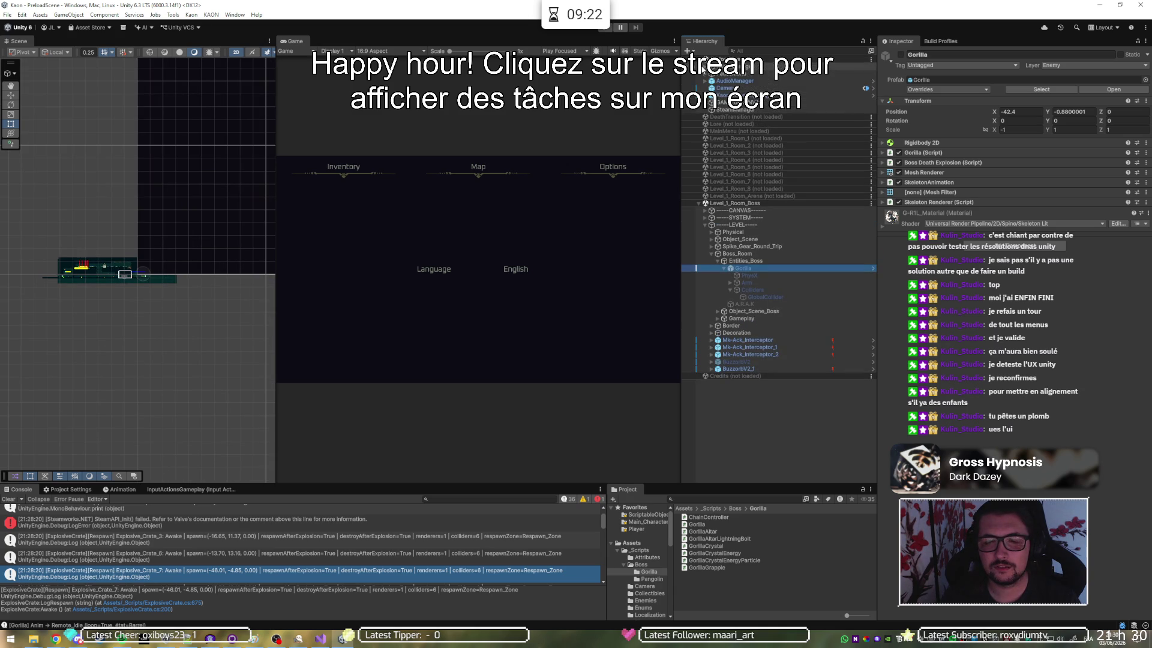